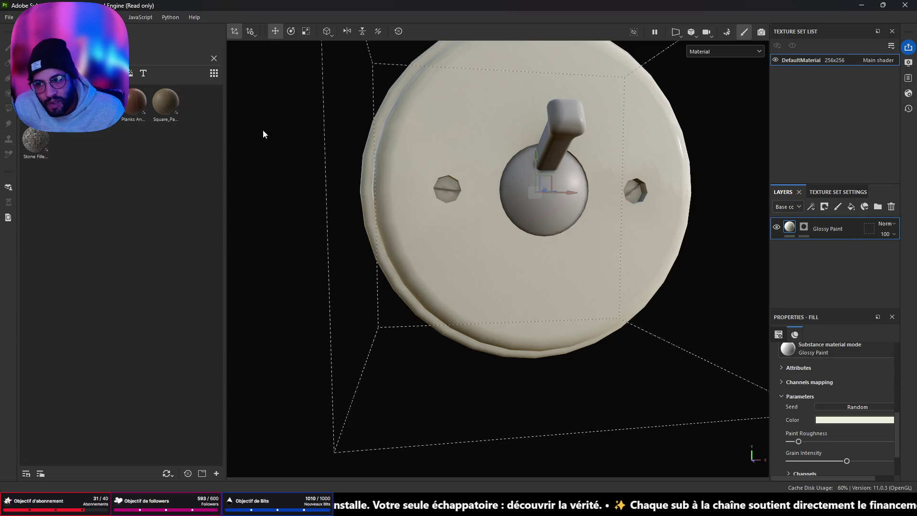
Add a second Glossy Paint layer with a polygon-fill mask revealing only the knob sphere and handle.
{"action": "left_click_drag", "start_coordinate": [119, 110], "coordinate": [554, 187]}
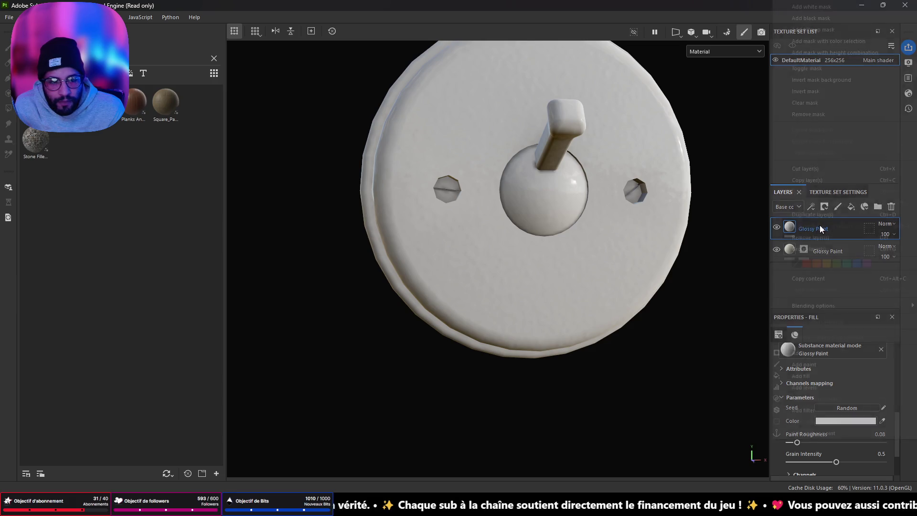
{"action": "right_click", "coordinate": [819, 225]}
{"action": "left_click", "coordinate": [840, 18]}
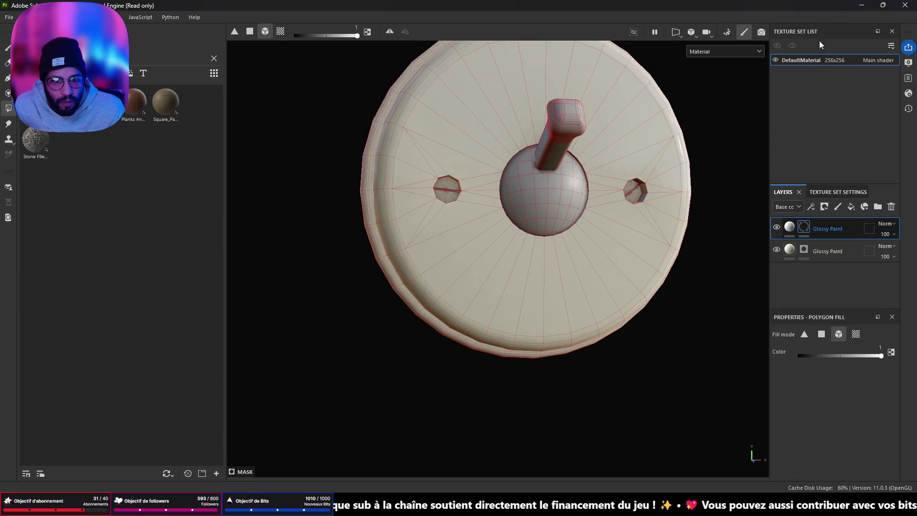
{"action": "left_click", "coordinate": [534, 195]}
{"action": "left_click", "coordinate": [568, 118]}
{"action": "left_click_drag", "start_coordinate": [511, 174], "coordinate": [586, 203]}
{"action": "mouse_move", "coordinate": [765, 226]}
{"action": "left_mouse_down"}
{"action": "mouse_move", "coordinate": [368, 219]}
{"action": "mouse_move", "coordinate": [651, 159]}
{"action": "mouse_move", "coordinate": [725, 195]}
{"action": "left_mouse_up"}
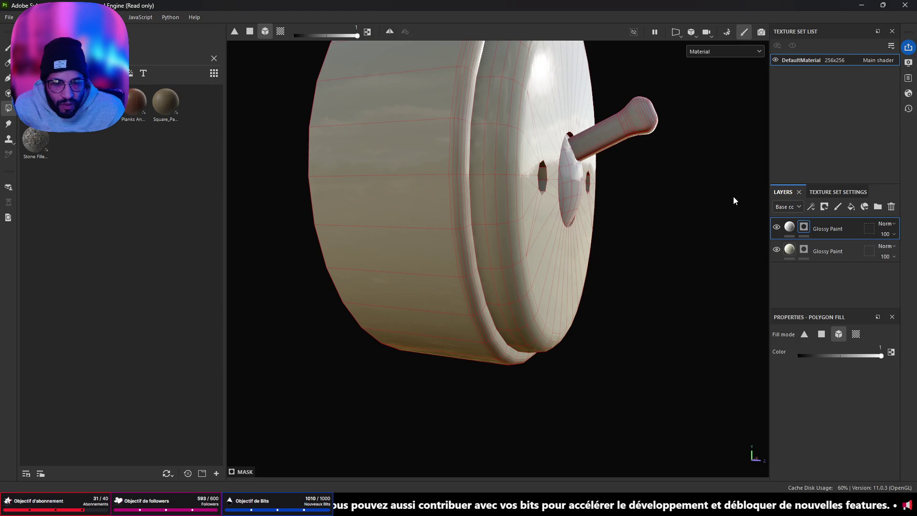
Set the top Glossy Paint layer's fill projection to Tri-planar.
{"action": "left_click", "coordinate": [788, 228]}
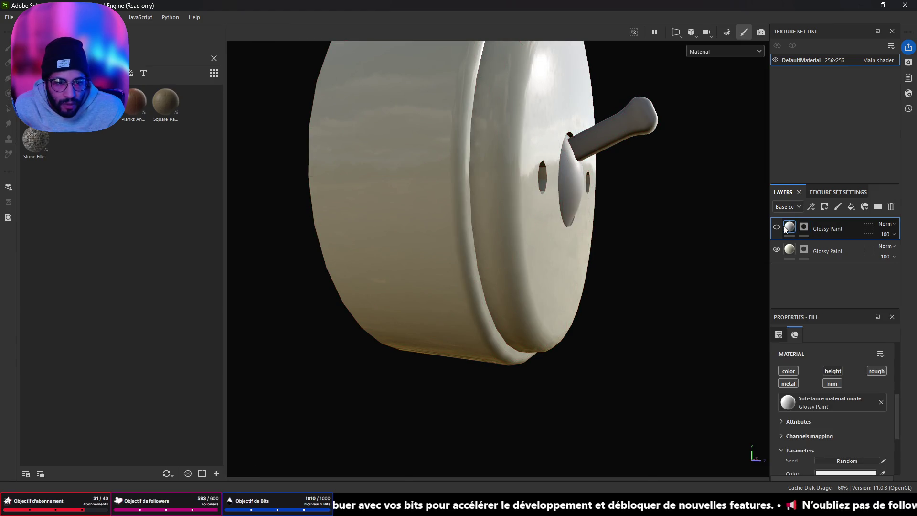
{"action": "scroll", "coordinate": [860, 363], "scroll_direction": "up", "scroll_amount": 5}
{"action": "left_click", "coordinate": [856, 368]}
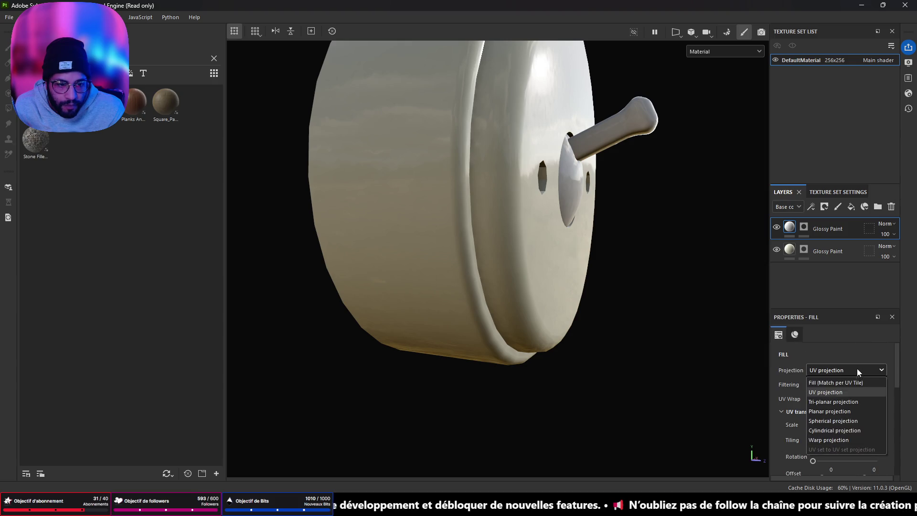
{"action": "left_click", "coordinate": [851, 402]}
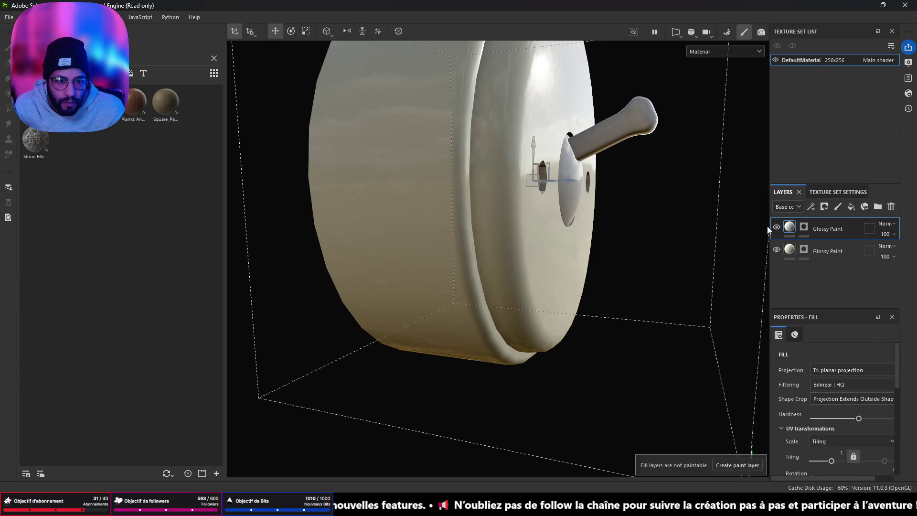
Lower the top Glossy Paint colour's value to 0.784, changing EEEEEE to C8C8C8.
{"action": "mouse_move", "coordinate": [735, 174]}
{"action": "left_mouse_down"}
{"action": "mouse_move", "coordinate": [537, 182]}
{"action": "mouse_move", "coordinate": [568, 311]}
{"action": "mouse_move", "coordinate": [683, 193]}
{"action": "mouse_move", "coordinate": [460, 181]}
{"action": "mouse_move", "coordinate": [583, 201]}
{"action": "left_mouse_up"}
{"action": "scroll", "coordinate": [834, 422], "scroll_direction": "down", "scroll_amount": 5}
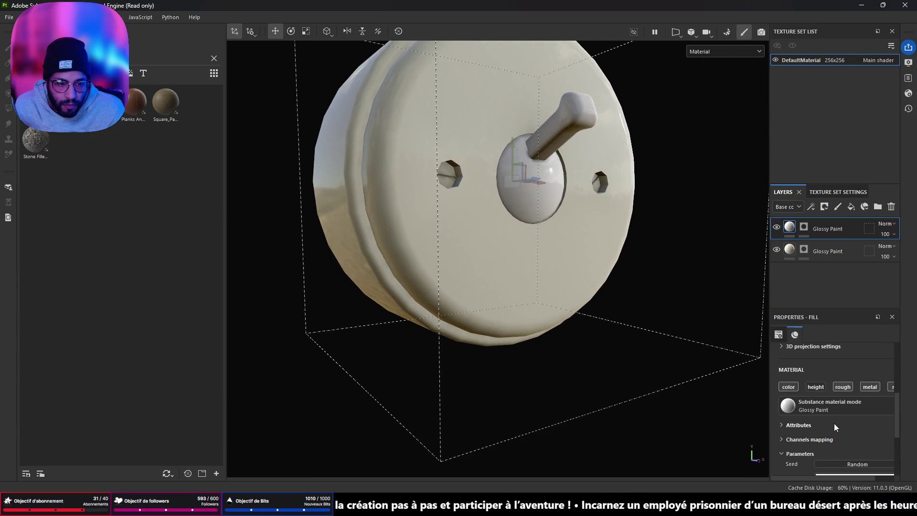
{"action": "scroll", "coordinate": [836, 445], "scroll_direction": "down", "scroll_amount": 2}
{"action": "left_click", "coordinate": [843, 421]}
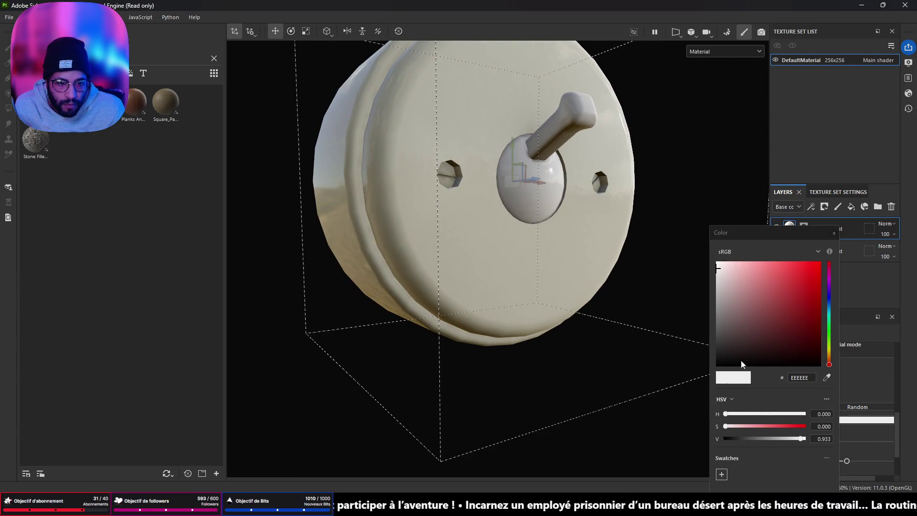
{"action": "left_click_drag", "start_coordinate": [797, 440], "coordinate": [787, 440]}
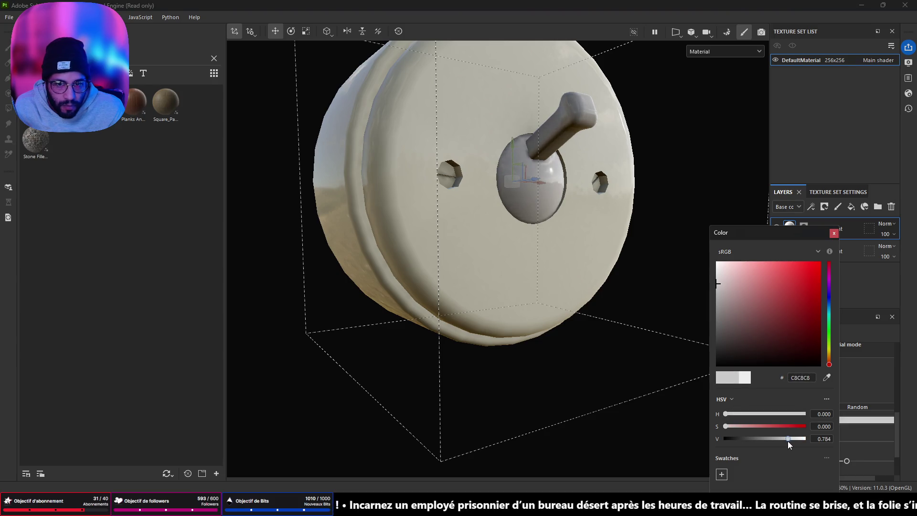
{"action": "scroll", "coordinate": [657, 146], "scroll_direction": "down", "scroll_amount": 3}
{"action": "mouse_move", "coordinate": [657, 146]}
{"action": "left_mouse_down"}
{"action": "mouse_move", "coordinate": [344, 219]}
{"action": "mouse_move", "coordinate": [465, 319]}
{"action": "mouse_move", "coordinate": [673, 139]}
{"action": "mouse_move", "coordinate": [707, 182]}
{"action": "left_mouse_up"}
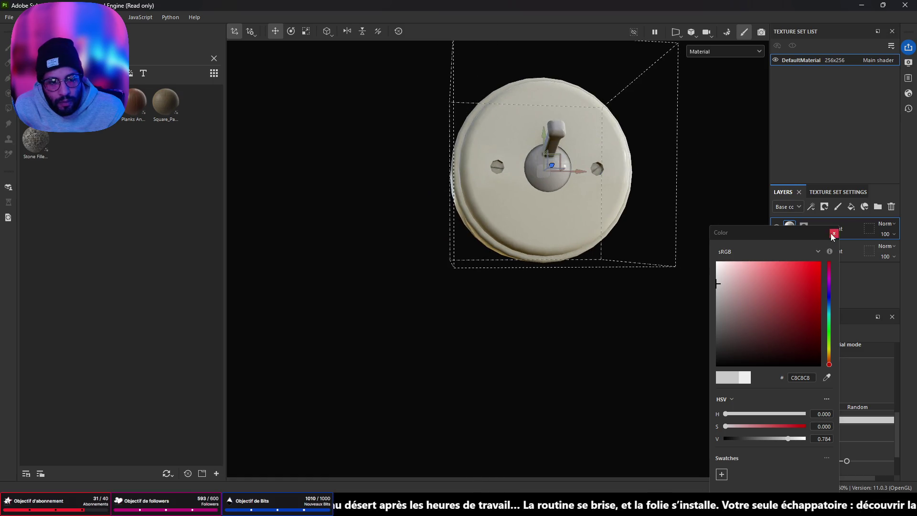
{"action": "left_click", "coordinate": [833, 234]}
{"action": "scroll", "coordinate": [577, 173], "scroll_direction": "up", "scroll_amount": 3}
{"action": "mouse_move", "coordinate": [577, 173]}
{"action": "left_mouse_down"}
{"action": "mouse_move", "coordinate": [525, 157]}
{"action": "mouse_move", "coordinate": [594, 143]}
{"action": "mouse_move", "coordinate": [224, 130]}
{"action": "left_mouse_up"}
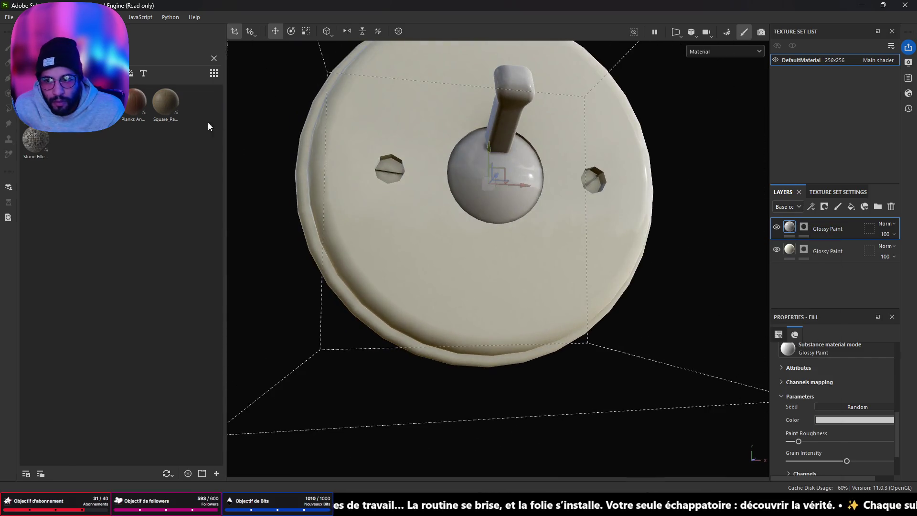
Search the shelf for 'dirt' and preview a soft dust smart mask on the switch, then undo it.
{"action": "left_click", "coordinate": [213, 58]}
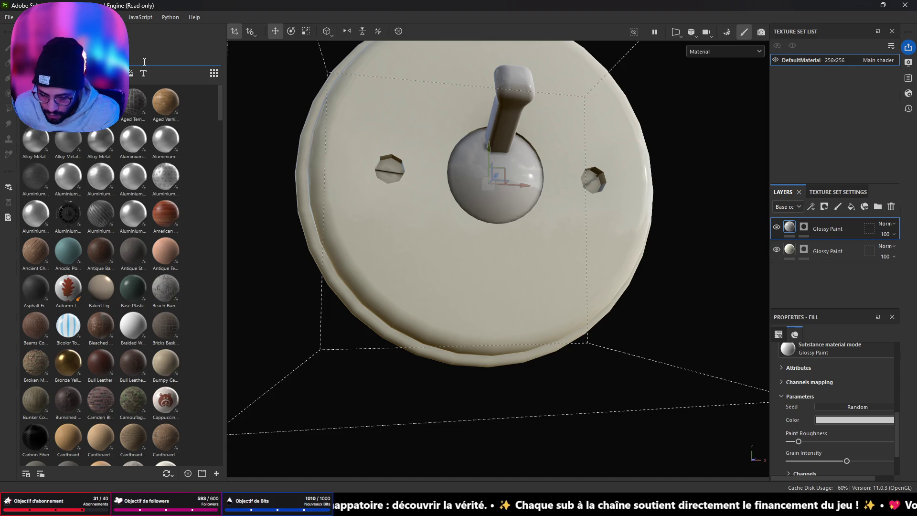
{"action": "type", "text": "dirt"}
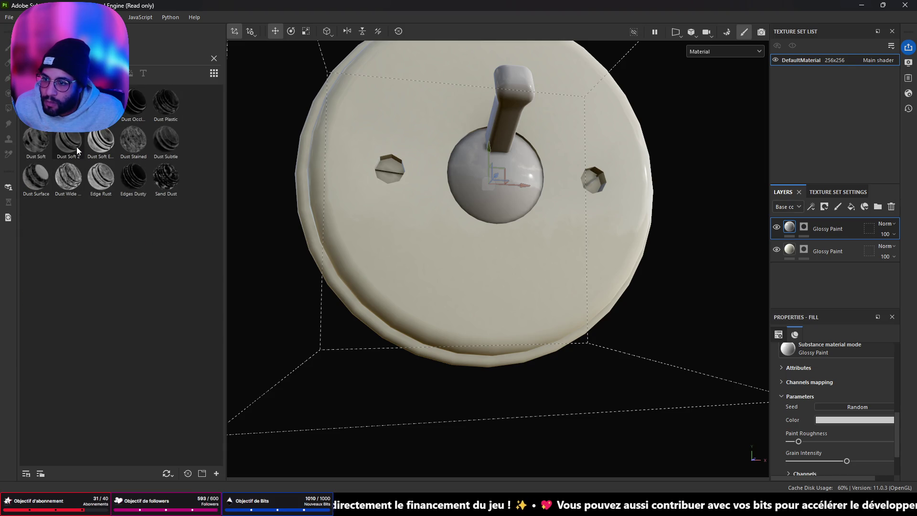
{"action": "mouse_move", "coordinate": [90, 140]}
{"action": "left_mouse_down"}
{"action": "mouse_move", "coordinate": [457, 216]}
{"action": "mouse_move", "coordinate": [327, 207]}
{"action": "left_mouse_up"}
{"action": "scroll", "coordinate": [317, 190], "scroll_direction": "up", "scroll_amount": 5}
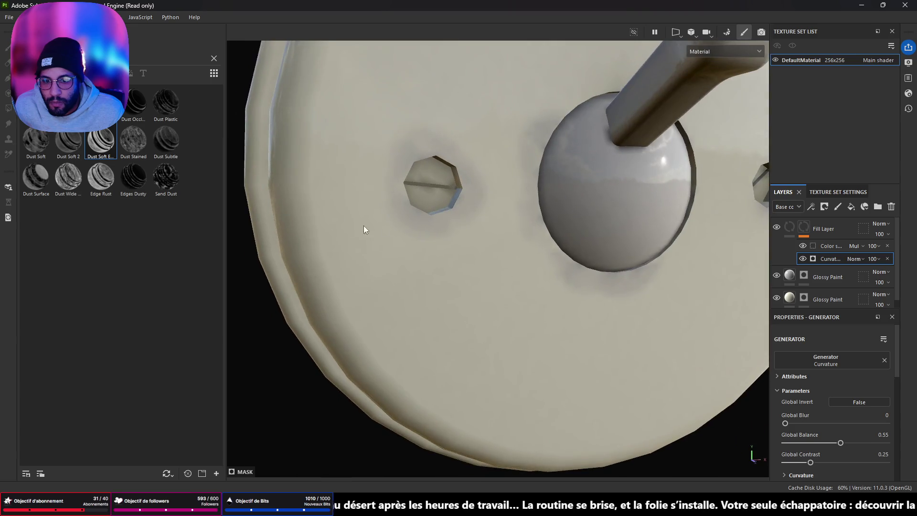
{"action": "scroll", "coordinate": [348, 224], "scroll_direction": "down", "scroll_amount": 5}
{"action": "mouse_move", "coordinate": [503, 225]}
{"action": "left_mouse_down"}
{"action": "mouse_move", "coordinate": [446, 188]}
{"action": "mouse_move", "coordinate": [584, 199]}
{"action": "left_mouse_up"}
{"action": "key", "text": "ctrl+z"}
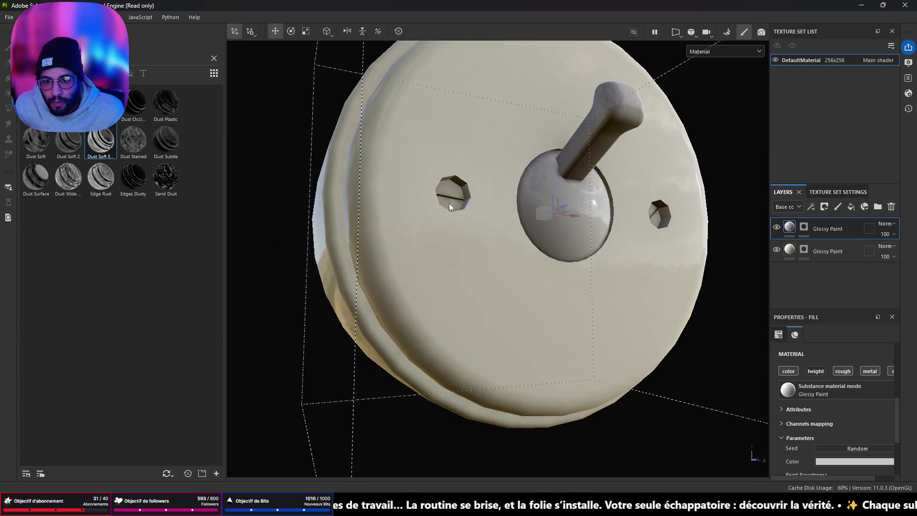
Preview the Dust Stained and Dust Subtle smart masks on the switch, undoing each.
{"action": "mouse_move", "coordinate": [128, 145]}
{"action": "mouse_move", "coordinate": [128, 144]}
{"action": "left_mouse_down"}
{"action": "mouse_move", "coordinate": [489, 212]}
{"action": "mouse_move", "coordinate": [608, 266]}
{"action": "mouse_move", "coordinate": [681, 272]}
{"action": "mouse_move", "coordinate": [416, 225]}
{"action": "mouse_move", "coordinate": [528, 231]}
{"action": "mouse_move", "coordinate": [711, 216]}
{"action": "mouse_move", "coordinate": [415, 205]}
{"action": "left_mouse_up"}
{"action": "scroll", "coordinate": [416, 225], "scroll_direction": "down", "scroll_amount": 3}
{"action": "key", "text": "ctrl+z"}
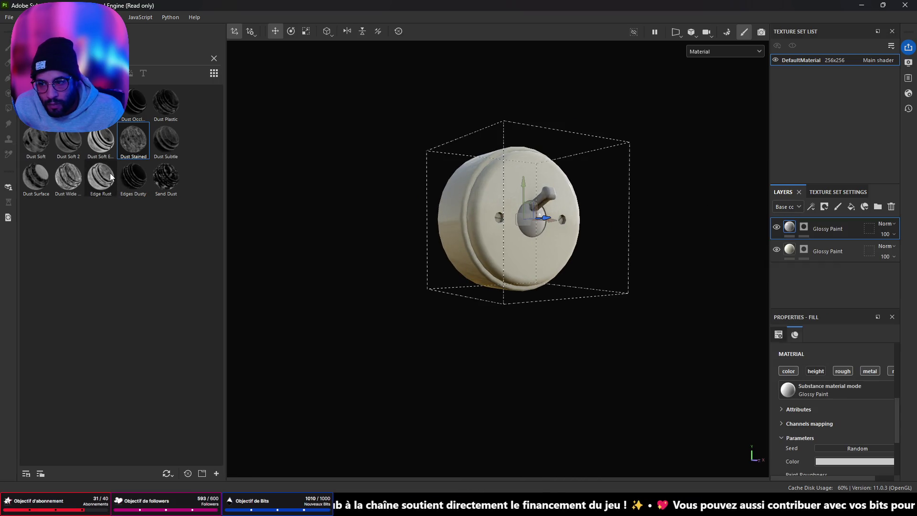
{"action": "mouse_move", "coordinate": [73, 174]}
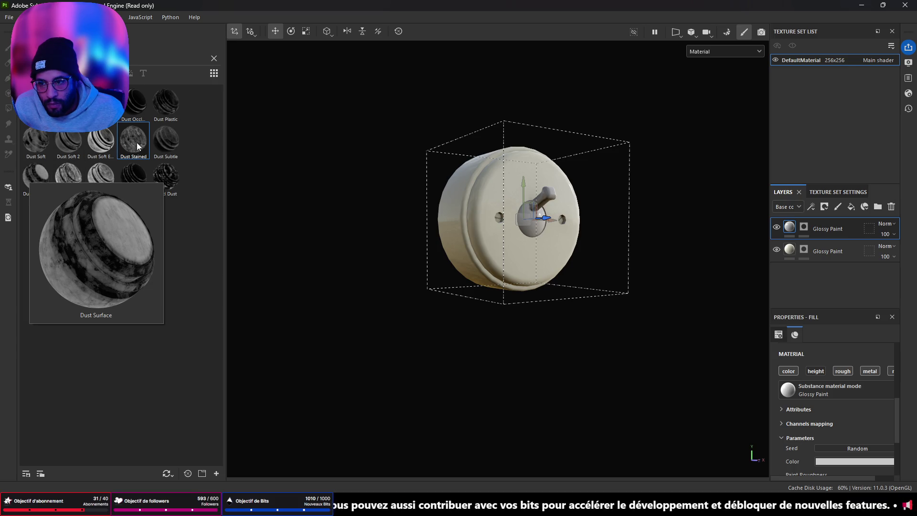
{"action": "mouse_move", "coordinate": [166, 138]}
{"action": "left_mouse_down"}
{"action": "mouse_move", "coordinate": [514, 215]}
{"action": "mouse_move", "coordinate": [503, 236]}
{"action": "left_mouse_up"}
{"action": "key", "text": "ctrl+z"}
{"action": "key", "text": "ctrl+z"}
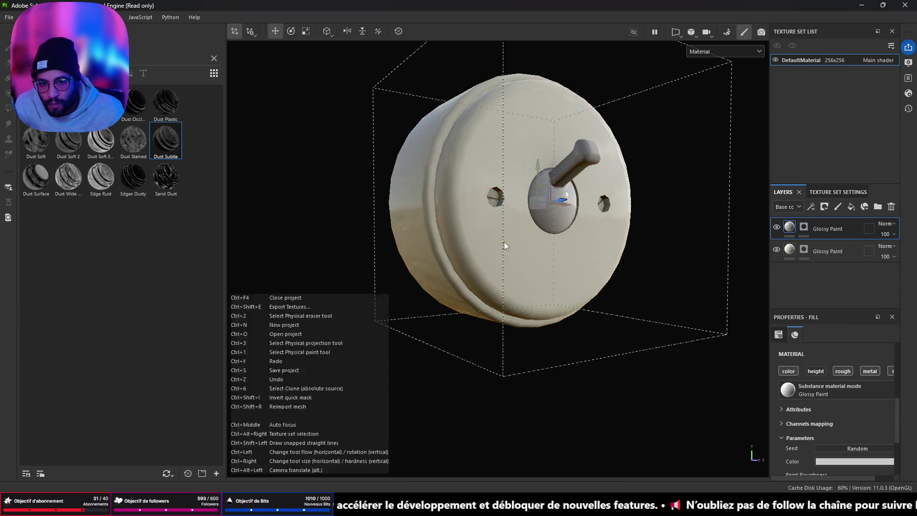
Preview Dust Plastic twice, Dust Occlusion and a grunge smart mask, undoing each.
{"action": "mouse_move", "coordinate": [166, 102]}
{"action": "left_mouse_down"}
{"action": "mouse_move", "coordinate": [334, 153]}
{"action": "mouse_move", "coordinate": [490, 177]}
{"action": "left_mouse_up"}
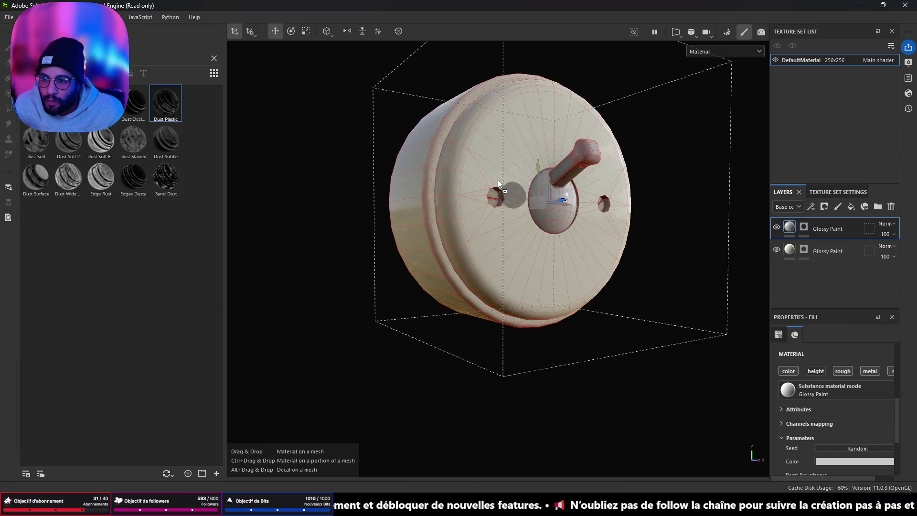
{"action": "key", "text": "ctrl+z"}
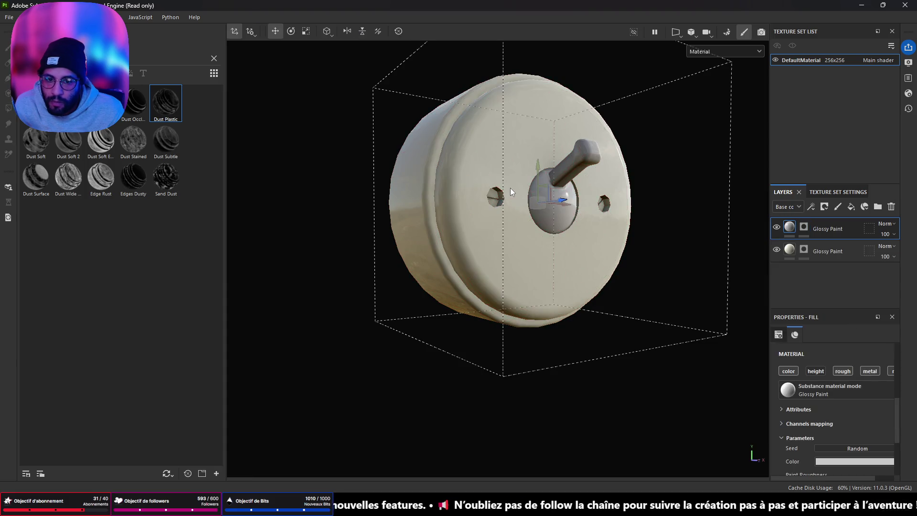
{"action": "left_click_drag", "start_coordinate": [180, 109], "coordinate": [489, 240]}
{"action": "key", "text": "ctrl+z"}
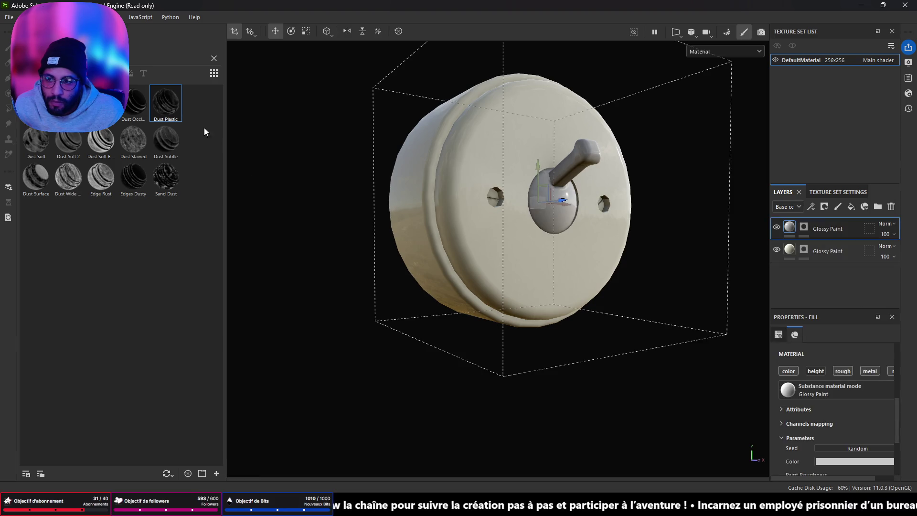
{"action": "mouse_move", "coordinate": [125, 109]}
{"action": "left_mouse_down"}
{"action": "mouse_move", "coordinate": [371, 236]}
{"action": "mouse_move", "coordinate": [498, 253]}
{"action": "left_mouse_up"}
{"action": "key", "text": "ctrl+z"}
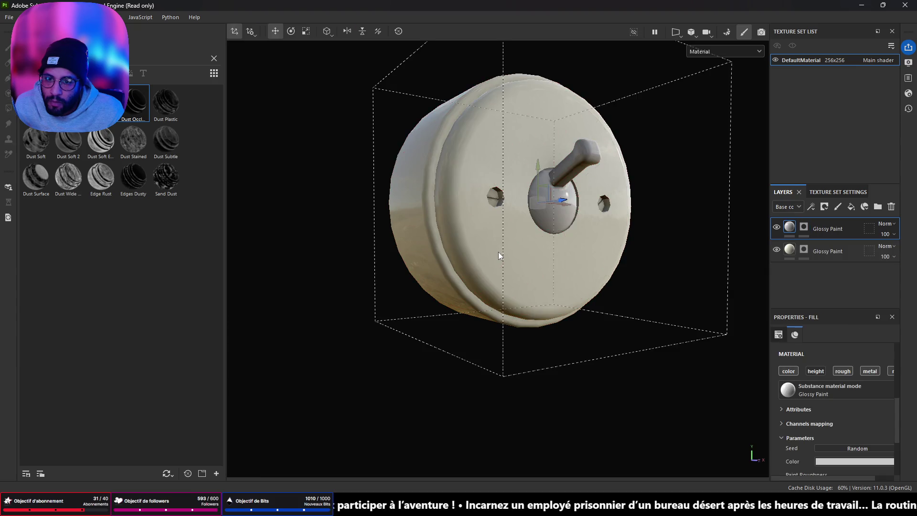
{"action": "mouse_move", "coordinate": [166, 102]}
{"action": "left_mouse_down"}
{"action": "mouse_move", "coordinate": [281, 207]}
{"action": "mouse_move", "coordinate": [496, 248]}
{"action": "mouse_move", "coordinate": [478, 261]}
{"action": "mouse_move", "coordinate": [352, 266]}
{"action": "mouse_move", "coordinate": [515, 380]}
{"action": "mouse_move", "coordinate": [628, 256]}
{"action": "left_mouse_up"}
{"action": "key", "text": "ctrl+z"}
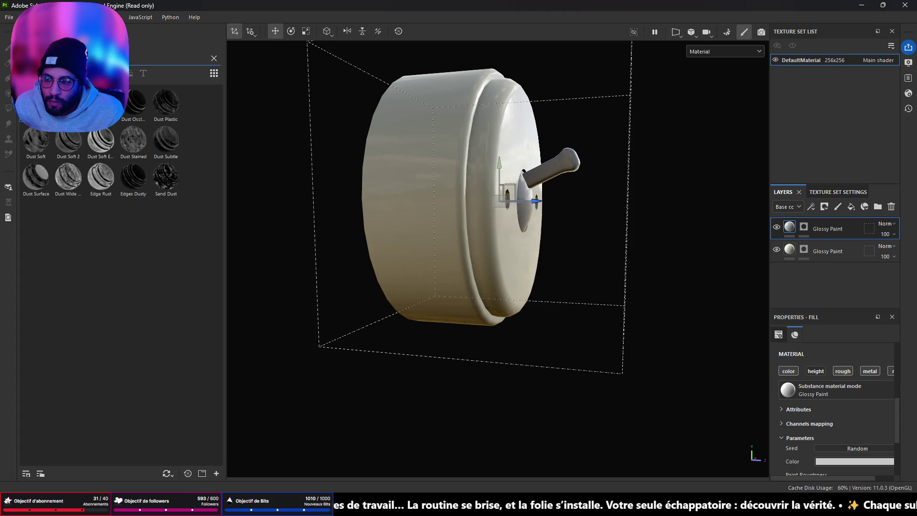
{"action": "type", "text": "edge"}
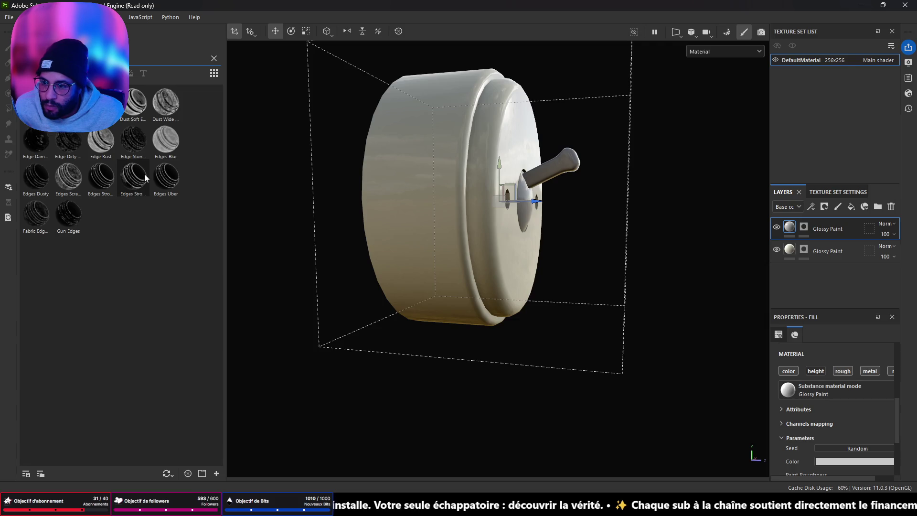
Preview Edges Strong Scratched, another strong edges mask and Edges Uber, undoing each one.
{"action": "mouse_move", "coordinate": [144, 174]}
{"action": "mouse_move", "coordinate": [144, 173]}
{"action": "left_mouse_down"}
{"action": "mouse_move", "coordinate": [488, 231]}
{"action": "mouse_move", "coordinate": [381, 237]}
{"action": "mouse_move", "coordinate": [436, 307]}
{"action": "mouse_move", "coordinate": [712, 256]}
{"action": "mouse_move", "coordinate": [633, 246]}
{"action": "mouse_move", "coordinate": [673, 236]}
{"action": "mouse_move", "coordinate": [468, 233]}
{"action": "left_mouse_up"}
{"action": "key", "text": "ctrl+z"}
{"action": "mouse_move", "coordinate": [101, 177]}
{"action": "left_mouse_down"}
{"action": "mouse_move", "coordinate": [306, 215]}
{"action": "mouse_move", "coordinate": [729, 248]}
{"action": "left_mouse_up"}
{"action": "key", "text": "ctrl+z"}
{"action": "key", "text": "f"}
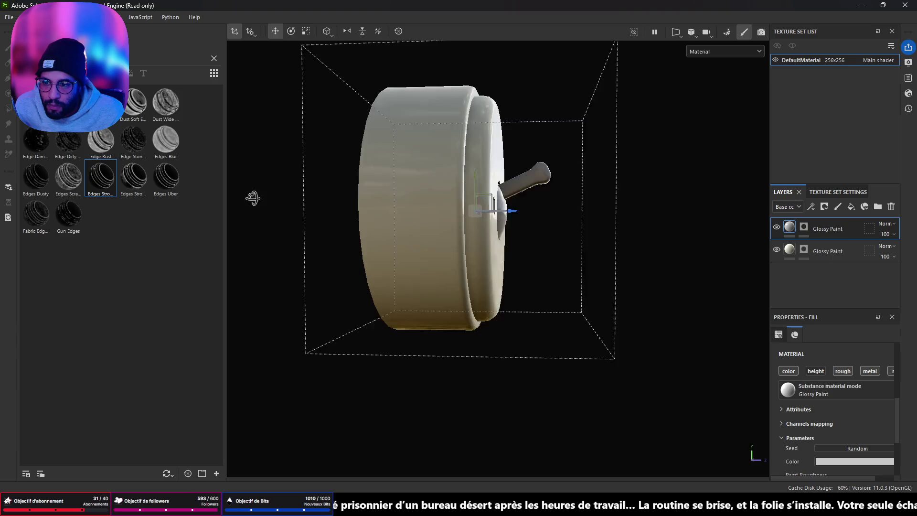
{"action": "mouse_move", "coordinate": [166, 177]}
{"action": "left_mouse_down"}
{"action": "mouse_move", "coordinate": [431, 253]}
{"action": "mouse_move", "coordinate": [629, 268]}
{"action": "mouse_move", "coordinate": [434, 241]}
{"action": "left_mouse_up"}
{"action": "key", "text": "ctrl+z"}
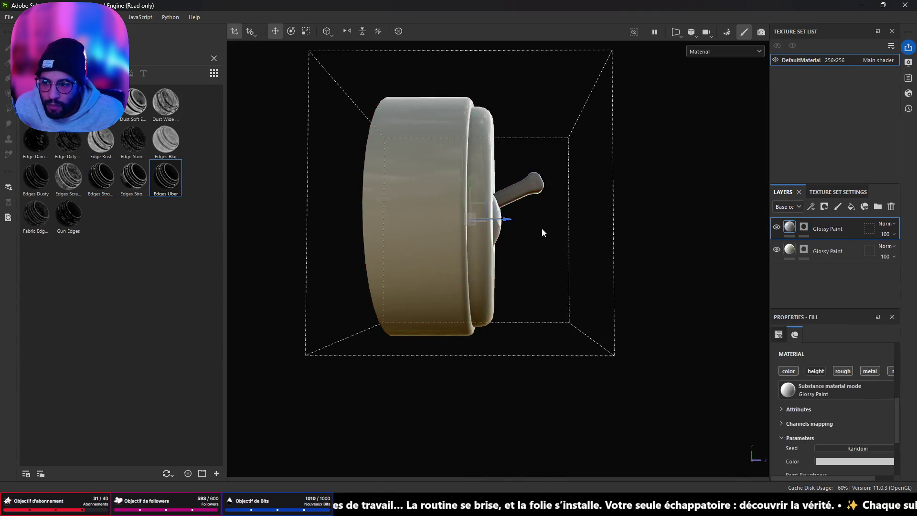
{"action": "left_click_drag", "start_coordinate": [541, 228], "coordinate": [224, 227]}
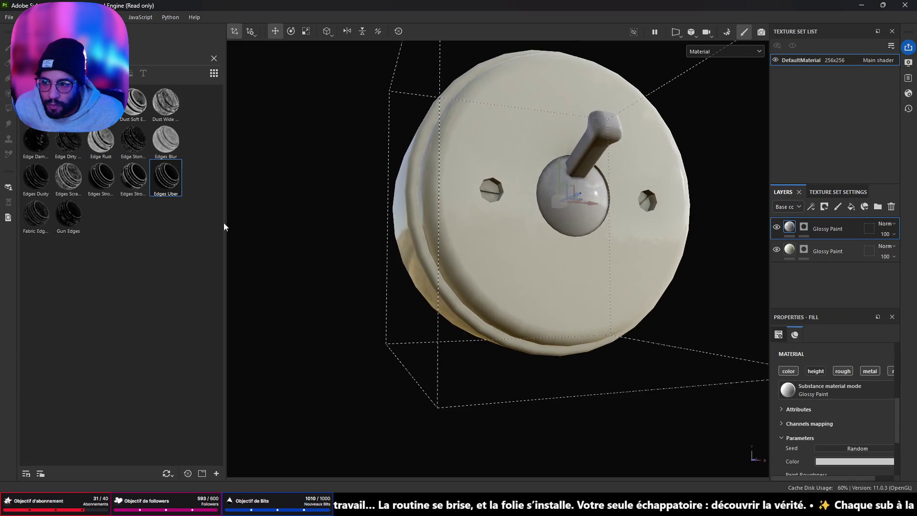
Clear the search and preview Dirt Ground and Dust Surface smart masks, undoing each.
{"action": "left_click", "coordinate": [214, 58]}
{"action": "mouse_move", "coordinate": [143, 143]}
{"action": "left_mouse_down"}
{"action": "mouse_move", "coordinate": [356, 239]}
{"action": "mouse_move", "coordinate": [513, 272]}
{"action": "left_mouse_up"}
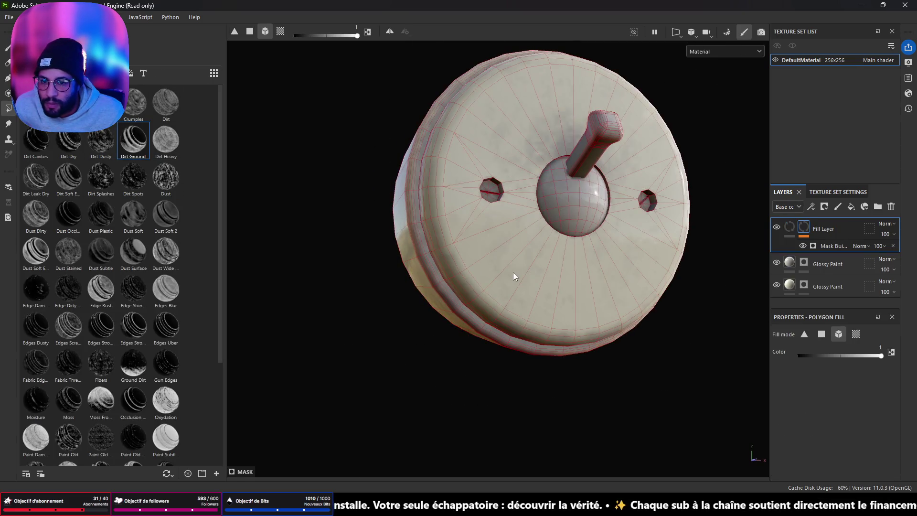
{"action": "mouse_move", "coordinate": [420, 224]}
{"action": "left_mouse_down"}
{"action": "mouse_move", "coordinate": [412, 247]}
{"action": "mouse_move", "coordinate": [290, 221]}
{"action": "mouse_move", "coordinate": [497, 267]}
{"action": "left_mouse_up"}
{"action": "key", "text": "ctrl+z"}
{"action": "mouse_move", "coordinate": [135, 245]}
{"action": "left_mouse_down"}
{"action": "mouse_move", "coordinate": [311, 250]}
{"action": "mouse_move", "coordinate": [452, 226]}
{"action": "left_mouse_up"}
{"action": "mouse_move", "coordinate": [564, 230]}
{"action": "left_mouse_down"}
{"action": "mouse_move", "coordinate": [526, 219]}
{"action": "mouse_move", "coordinate": [575, 209]}
{"action": "left_mouse_up"}
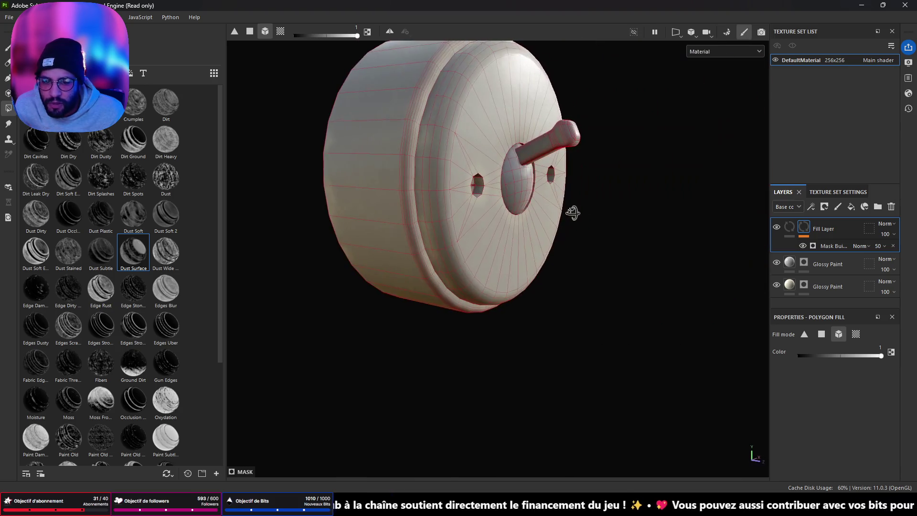
{"action": "key", "text": "ctrl+z"}
{"action": "left_click_drag", "start_coordinate": [448, 190], "coordinate": [543, 275]}
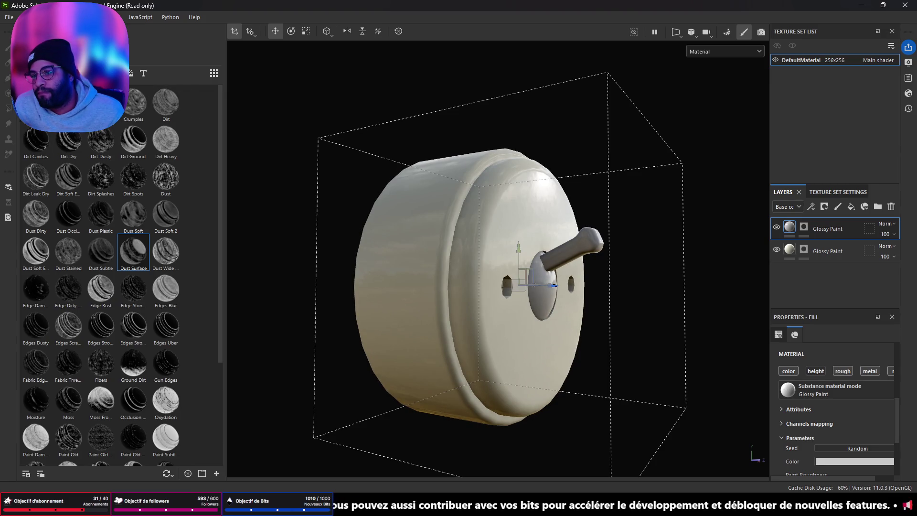
{"action": "mouse_move", "coordinate": [133, 251]}
{"action": "left_mouse_down"}
{"action": "mouse_move", "coordinate": [84, 174]}
{"action": "mouse_move", "coordinate": [348, 266]}
{"action": "mouse_move", "coordinate": [449, 358]}
{"action": "left_mouse_up"}
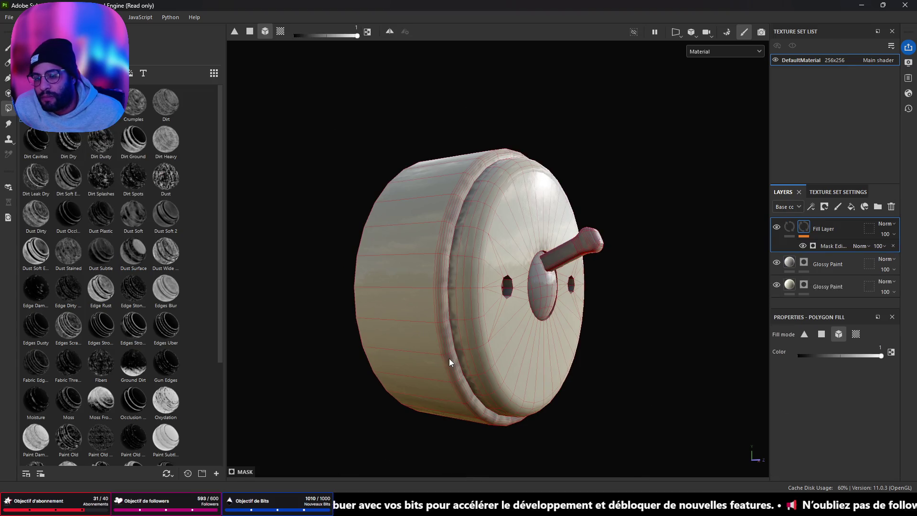
{"action": "key", "text": "ctrl+z"}
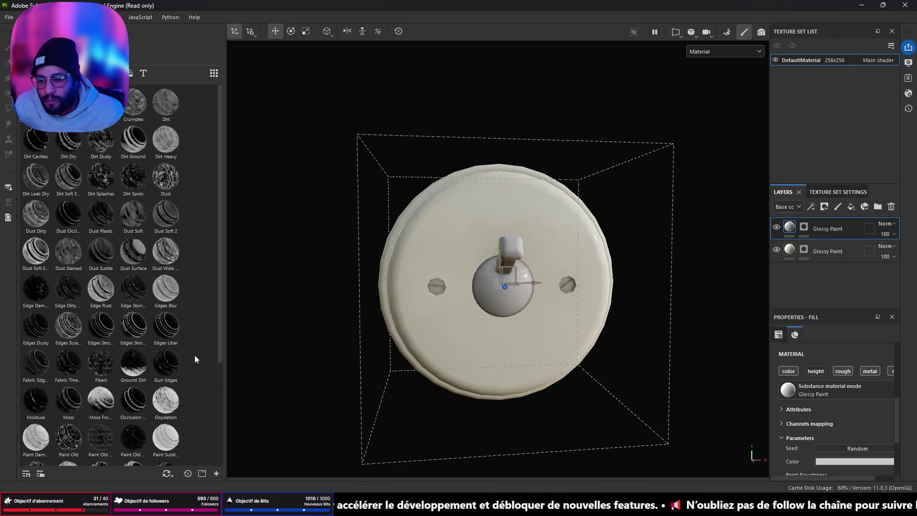
Preview the Gun Edges, Moss, Sand, Spots and Rust Drips masks, undoing each.
{"action": "mouse_move", "coordinate": [161, 364]}
{"action": "left_mouse_down"}
{"action": "mouse_move", "coordinate": [360, 370]}
{"action": "mouse_move", "coordinate": [451, 333]}
{"action": "mouse_move", "coordinate": [518, 333]}
{"action": "left_mouse_up"}
{"action": "key", "text": "ctrl+z"}
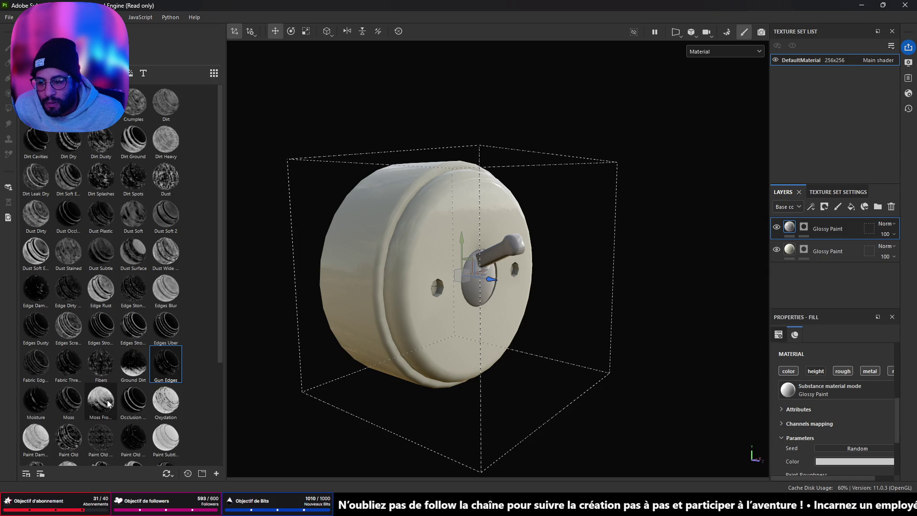
{"action": "left_click_drag", "start_coordinate": [108, 403], "coordinate": [418, 310]}
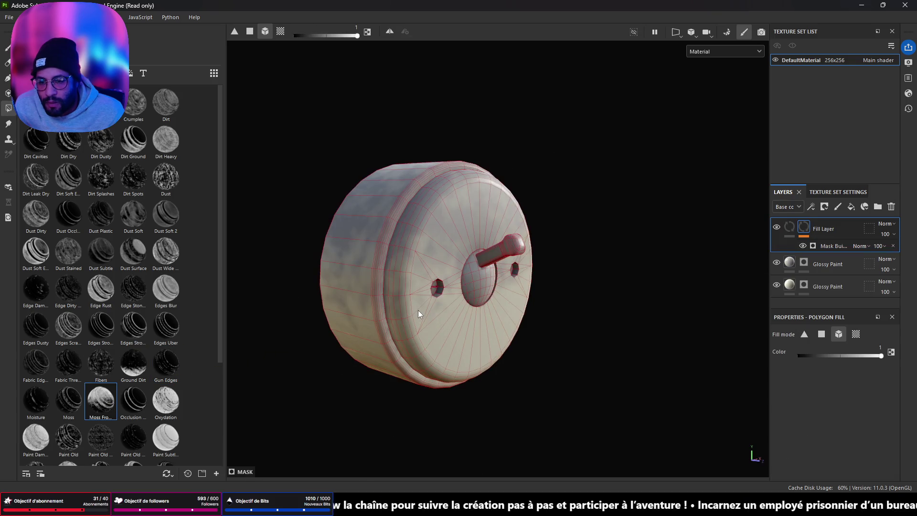
{"action": "key", "text": "ctrl+z"}
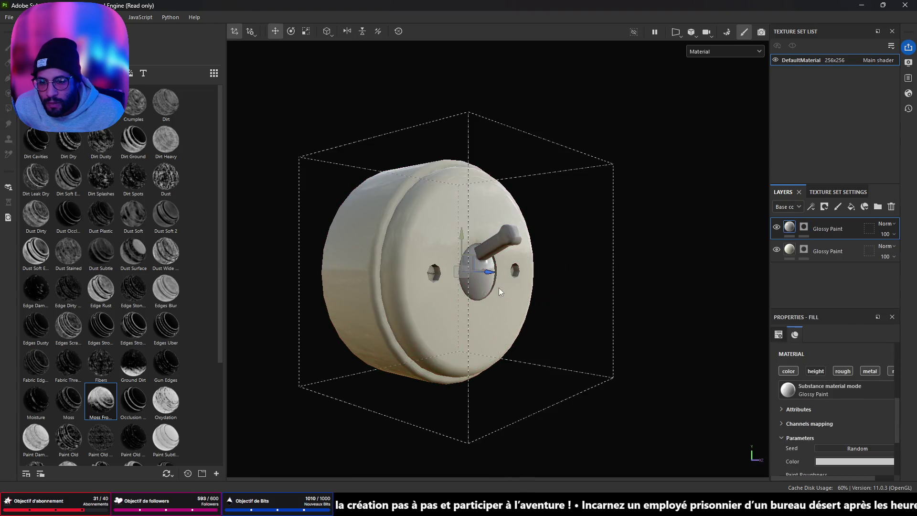
{"action": "scroll", "coordinate": [167, 353], "scroll_direction": "down", "scroll_amount": 4}
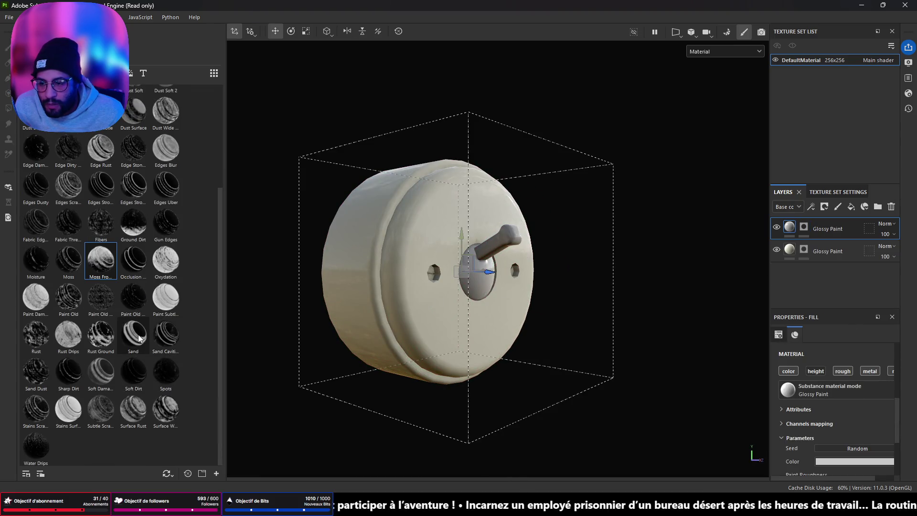
{"action": "left_click_drag", "start_coordinate": [136, 334], "coordinate": [436, 311]}
{"action": "key", "text": "ctrl+z"}
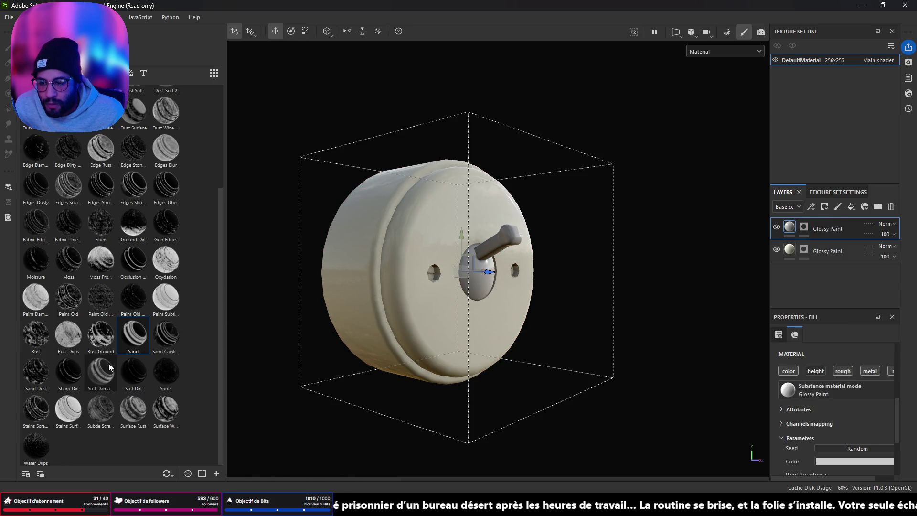
{"action": "left_click_drag", "start_coordinate": [165, 370], "coordinate": [428, 317]}
{"action": "key", "text": "ctrl+z"}
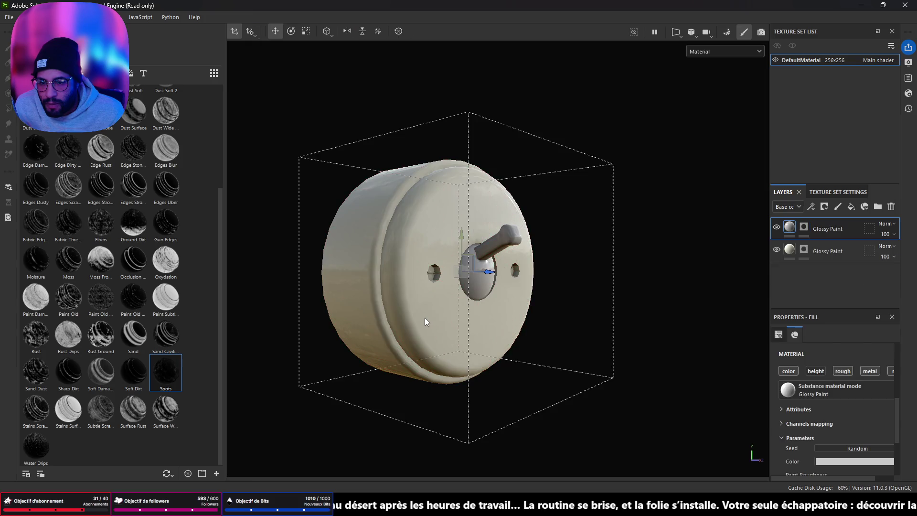
{"action": "mouse_move", "coordinate": [65, 334]}
{"action": "left_mouse_down"}
{"action": "mouse_move", "coordinate": [77, 346]}
{"action": "mouse_move", "coordinate": [426, 328]}
{"action": "left_mouse_up"}
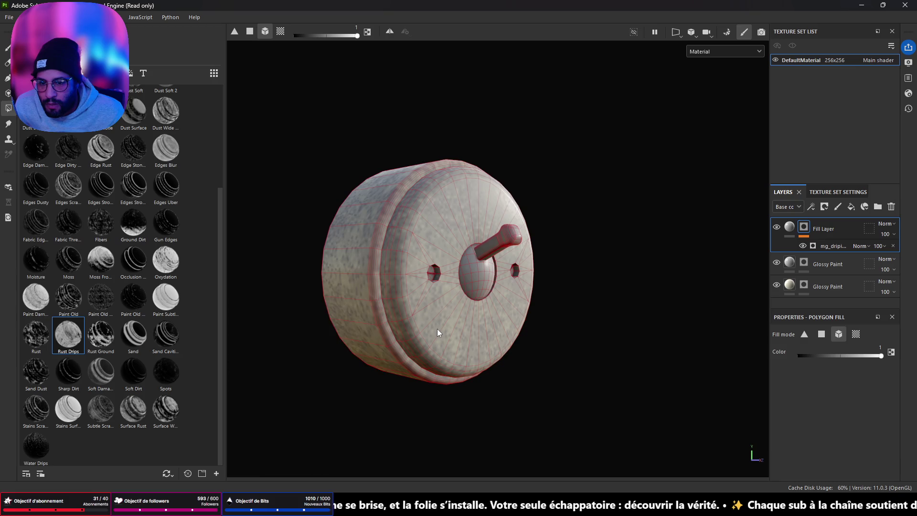
{"action": "key", "text": "ctrl+z"}
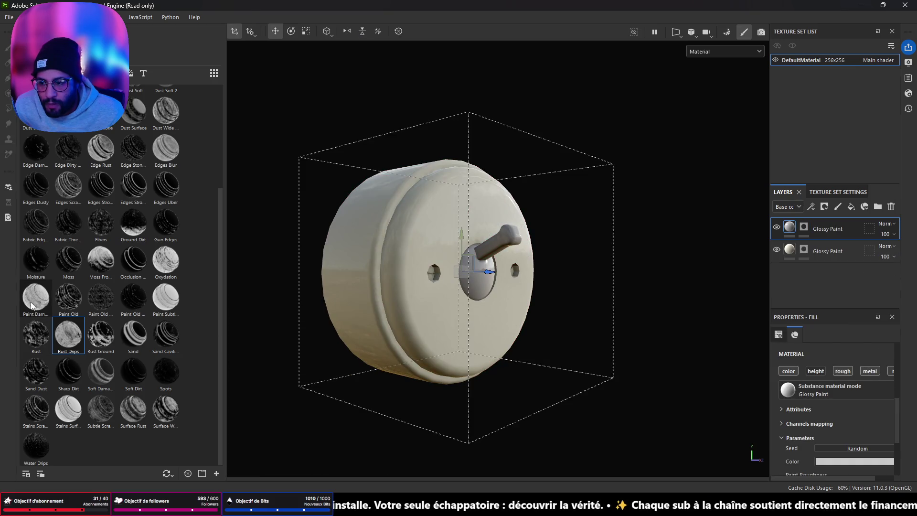
Preview and undo Paint Damage, then keep a curvature-masked grime fill layer on the switch.
{"action": "mouse_move", "coordinate": [31, 306]}
{"action": "left_mouse_down"}
{"action": "mouse_move", "coordinate": [362, 313]}
{"action": "mouse_move", "coordinate": [429, 302]}
{"action": "left_mouse_up"}
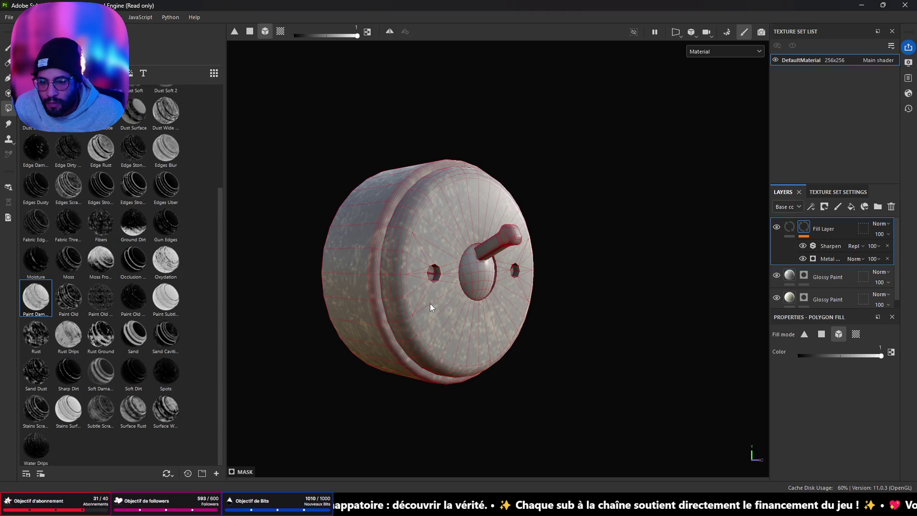
{"action": "mouse_move", "coordinate": [602, 280]}
{"action": "left_mouse_down"}
{"action": "mouse_move", "coordinate": [461, 348]}
{"action": "mouse_move", "coordinate": [487, 409]}
{"action": "mouse_move", "coordinate": [590, 316]}
{"action": "mouse_move", "coordinate": [652, 284]}
{"action": "mouse_move", "coordinate": [227, 286]}
{"action": "mouse_move", "coordinate": [578, 287]}
{"action": "left_mouse_up"}
{"action": "key", "text": "ctrl+z"}
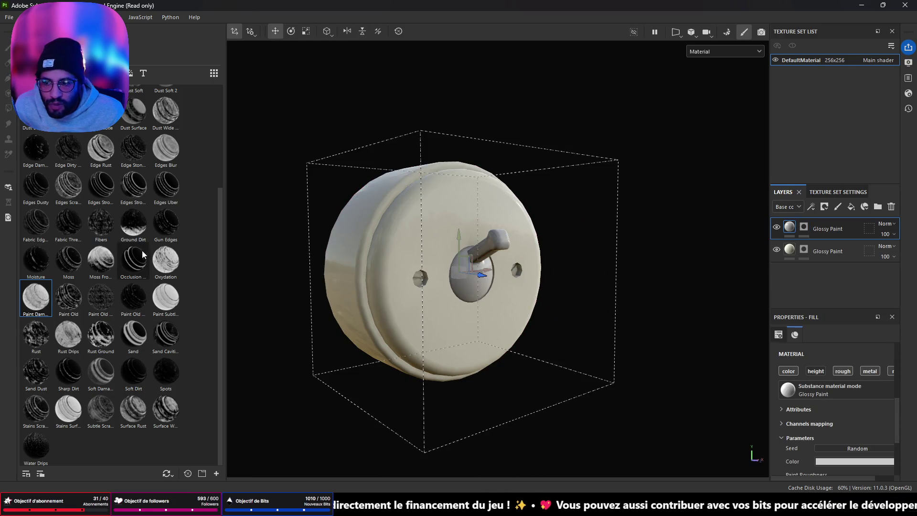
{"action": "mouse_move", "coordinate": [35, 298]}
{"action": "left_mouse_down"}
{"action": "mouse_move", "coordinate": [425, 315]}
{"action": "mouse_move", "coordinate": [492, 303]}
{"action": "mouse_move", "coordinate": [321, 279]}
{"action": "mouse_move", "coordinate": [440, 299]}
{"action": "mouse_move", "coordinate": [516, 292]}
{"action": "mouse_move", "coordinate": [377, 288]}
{"action": "mouse_move", "coordinate": [492, 290]}
{"action": "left_mouse_up"}
{"action": "scroll", "coordinate": [449, 306], "scroll_direction": "up", "scroll_amount": 3}
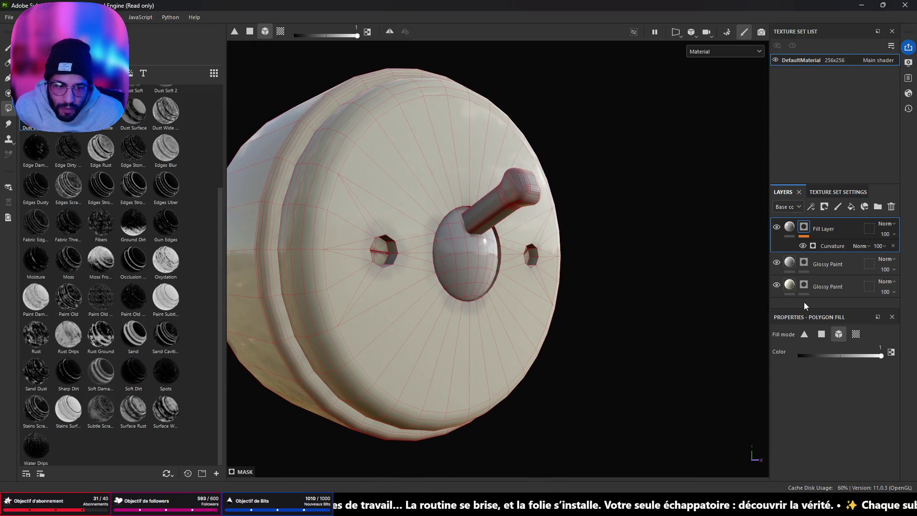
Copy the cream Glossy Paint colour hex F1EEDA.
{"action": "left_click", "coordinate": [789, 289]}
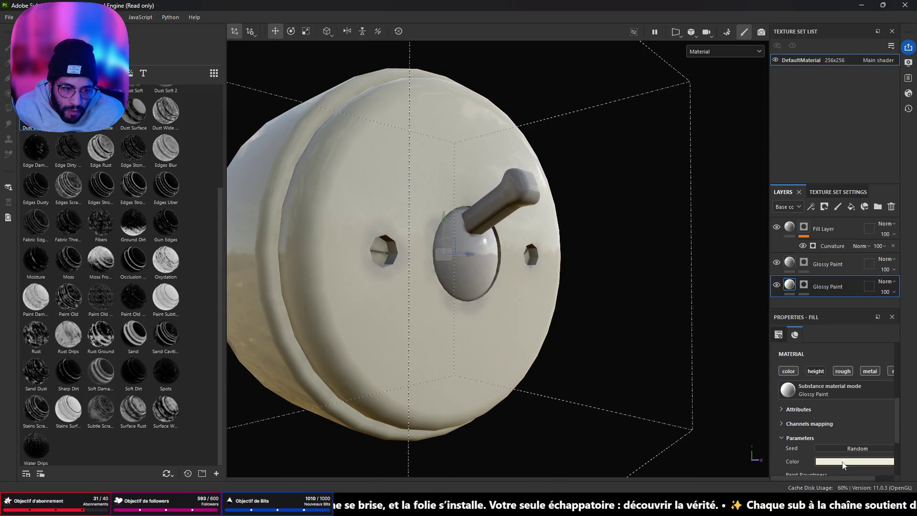
{"action": "left_click", "coordinate": [860, 461]}
{"action": "right_click", "coordinate": [804, 376]}
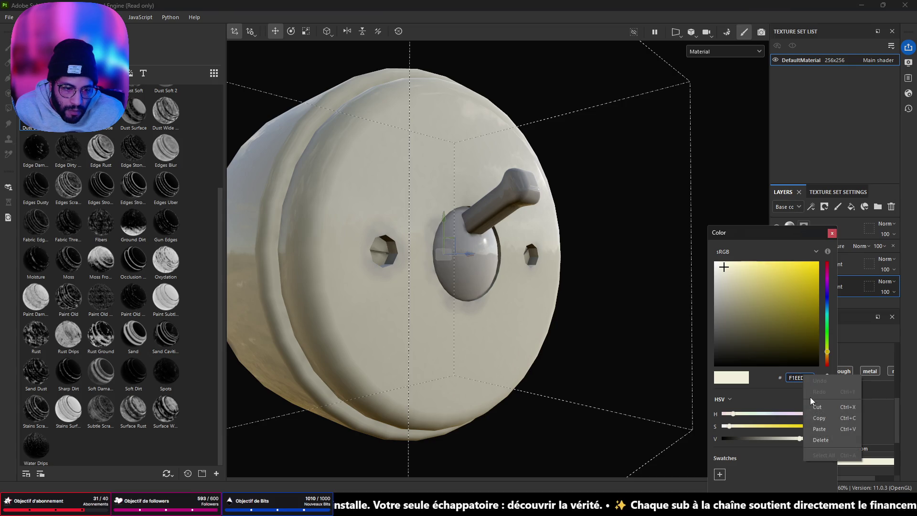
{"action": "left_click", "coordinate": [819, 418]}
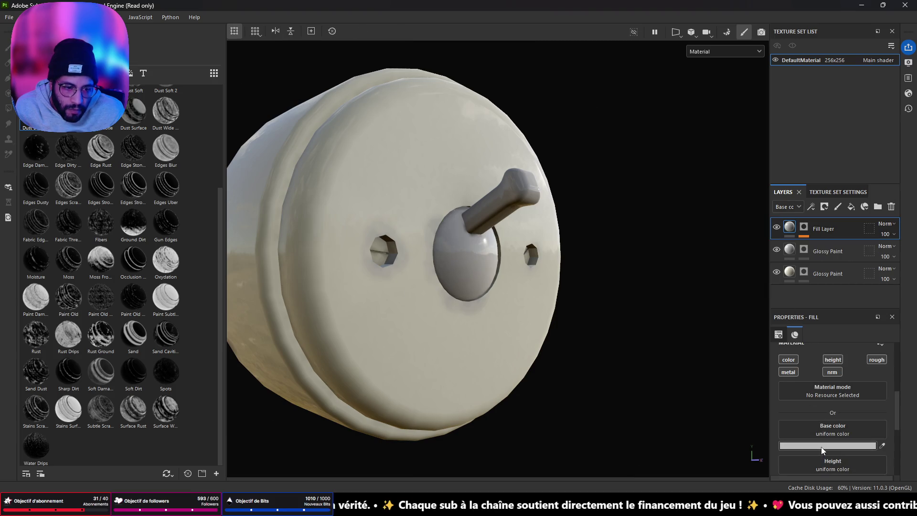
Paste F1EEDA into the grime layer's base colour and darken it to 98968A.
{"action": "left_click", "coordinate": [821, 446]}
{"action": "type", "text": "F1EEDA"}
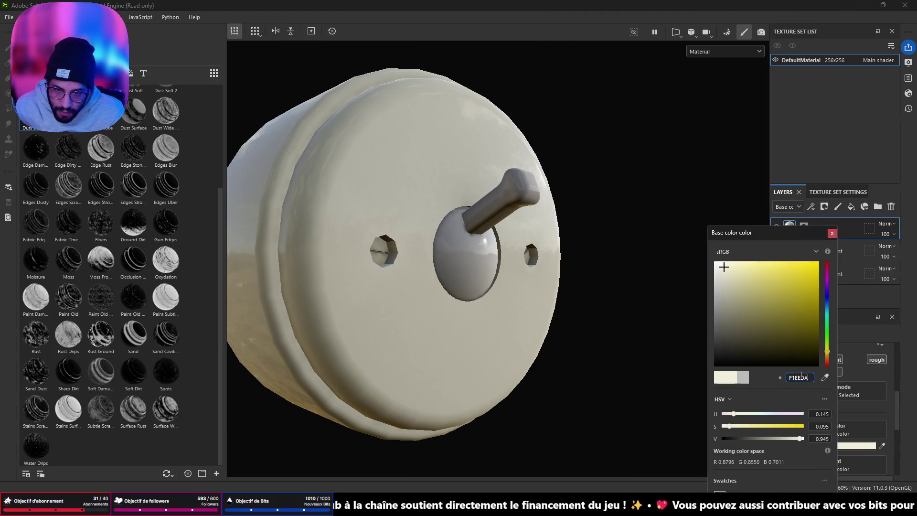
{"action": "left_click_drag", "start_coordinate": [796, 444], "coordinate": [769, 443]}
{"action": "scroll", "coordinate": [614, 272], "scroll_direction": "down", "scroll_amount": 3}
{"action": "mouse_move", "coordinate": [615, 272]}
{"action": "left_mouse_down"}
{"action": "mouse_move", "coordinate": [674, 289]}
{"action": "mouse_move", "coordinate": [716, 287]}
{"action": "mouse_move", "coordinate": [487, 272]}
{"action": "mouse_move", "coordinate": [307, 276]}
{"action": "mouse_move", "coordinate": [466, 272]}
{"action": "mouse_move", "coordinate": [485, 221]}
{"action": "mouse_move", "coordinate": [405, 178]}
{"action": "mouse_move", "coordinate": [370, 242]}
{"action": "mouse_move", "coordinate": [484, 263]}
{"action": "mouse_move", "coordinate": [541, 258]}
{"action": "left_mouse_up"}
Apply the Dmls Cobalt Chrome Polished material to the switch and give its layer a black mask.
{"action": "scroll", "coordinate": [541, 257], "scroll_direction": "up", "scroll_amount": 3}
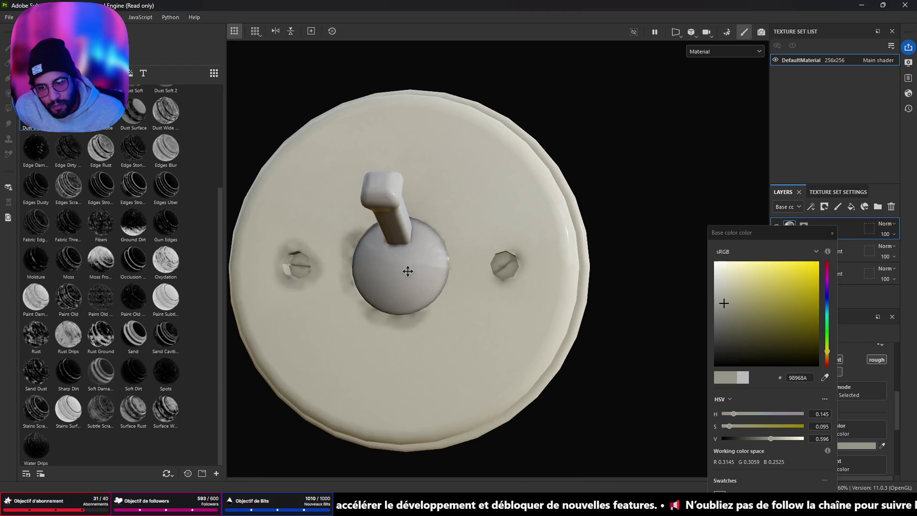
{"action": "left_click_drag", "start_coordinate": [401, 273], "coordinate": [528, 266]}
{"action": "scroll", "coordinate": [394, 243], "scroll_direction": "up", "scroll_amount": 4}
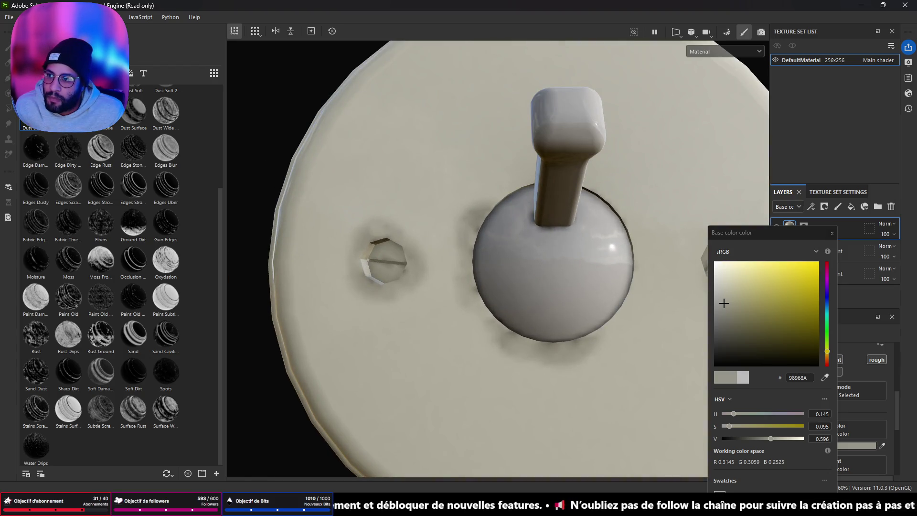
{"action": "left_click", "coordinate": [113, 73]}
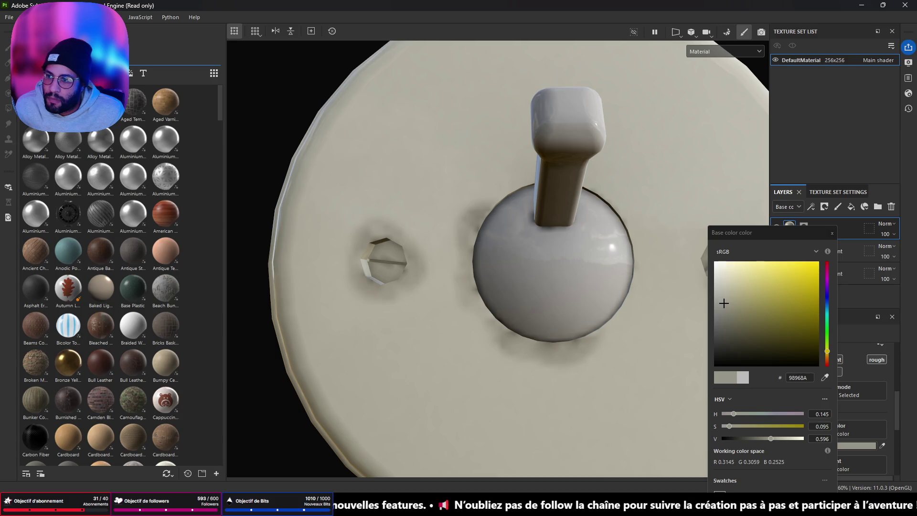
{"action": "type", "text": "rubberch"}
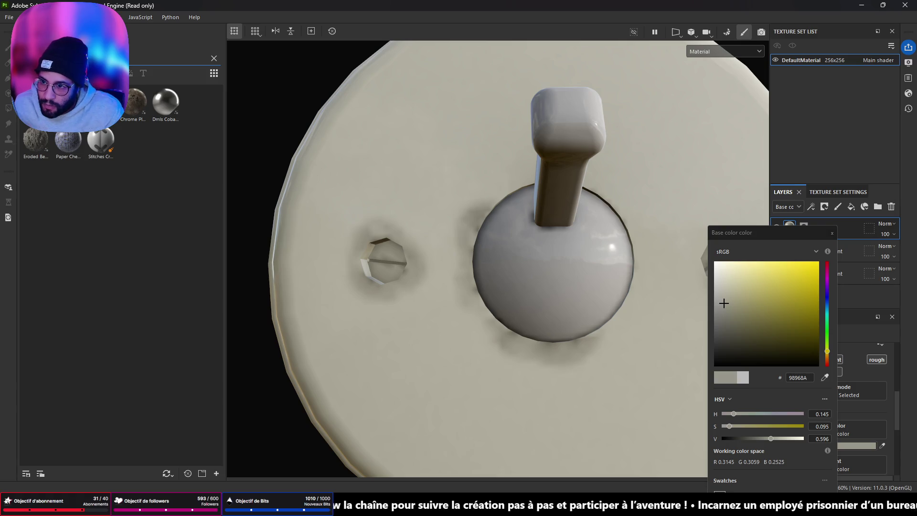
{"action": "type", "text": "r"}
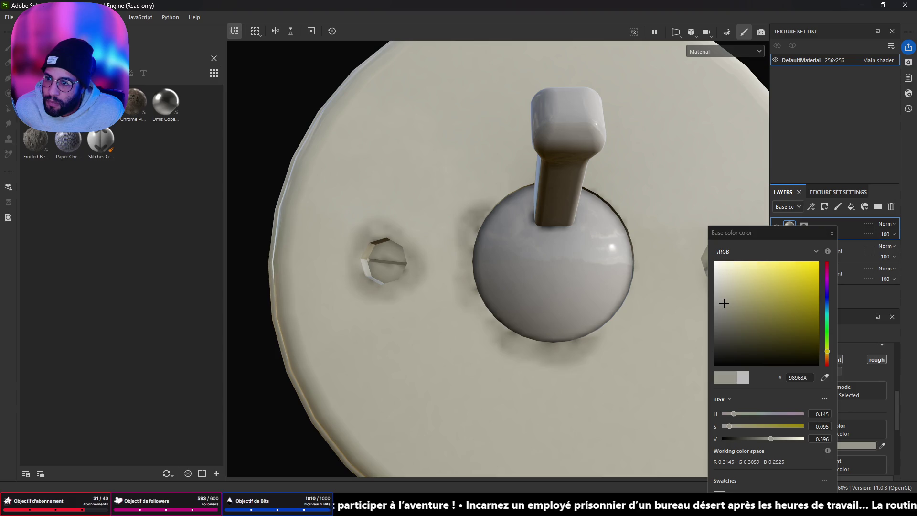
{"action": "left_click_drag", "start_coordinate": [162, 103], "coordinate": [385, 273]}
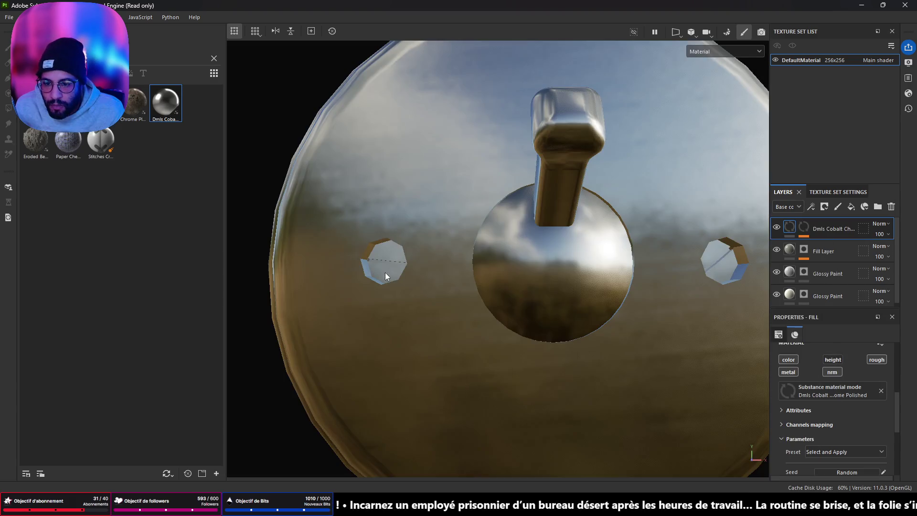
{"action": "left_click_drag", "start_coordinate": [483, 262], "coordinate": [544, 267], "text": "alt"}
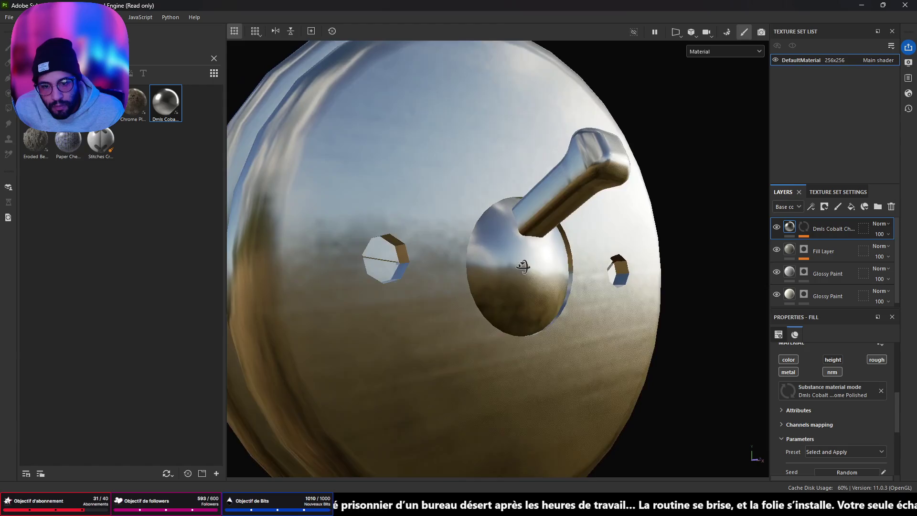
{"action": "right_click", "coordinate": [844, 231]}
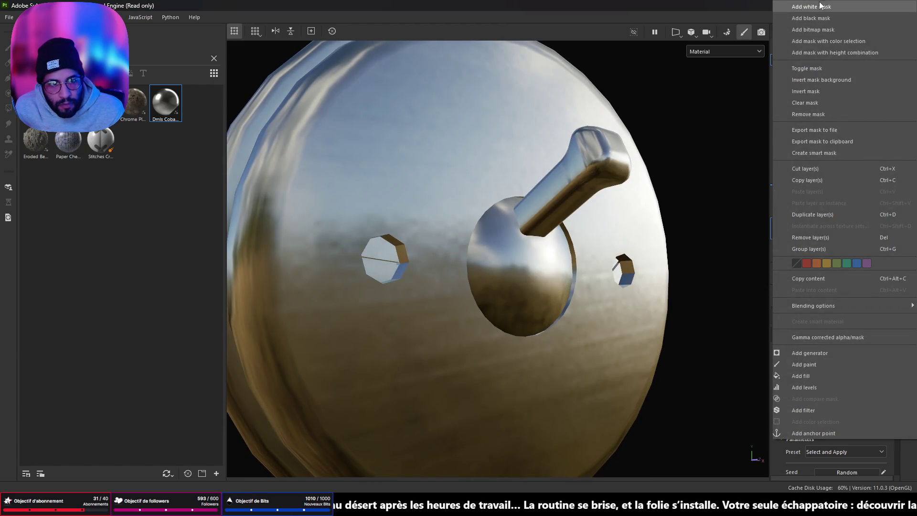
{"action": "left_click", "coordinate": [827, 18]}
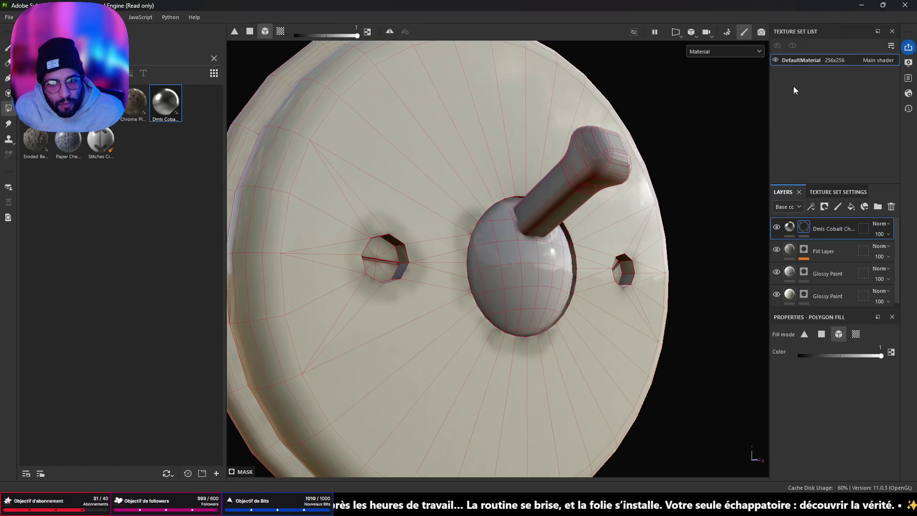
Switch the mask fill to face-by-face and reveal cobalt on the thin strip inside the left hole.
{"action": "left_click", "coordinate": [822, 334]}
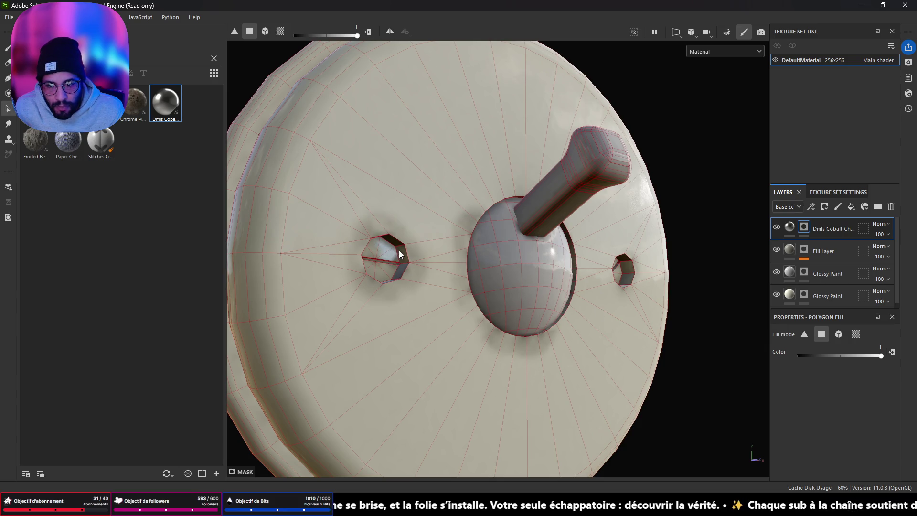
{"action": "scroll", "coordinate": [386, 258], "scroll_direction": "up", "scroll_amount": 5}
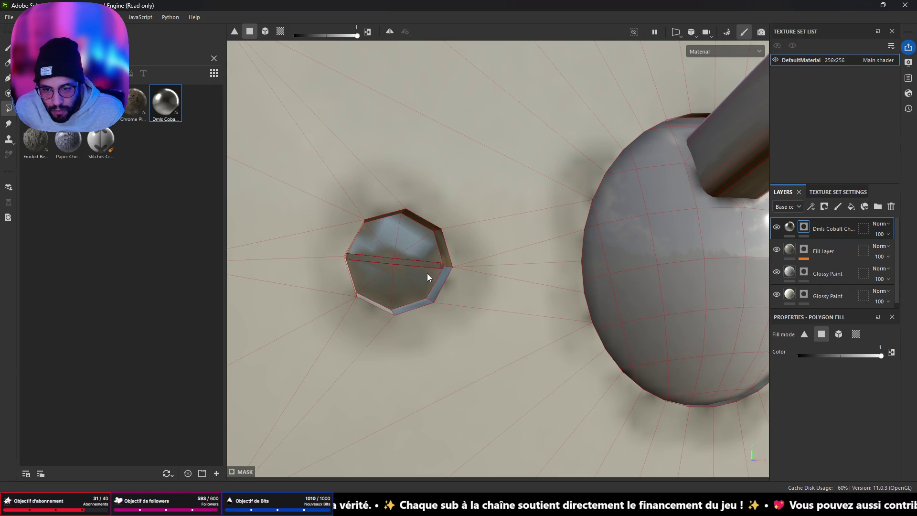
{"action": "scroll", "coordinate": [423, 274], "scroll_direction": "up", "scroll_amount": 8}
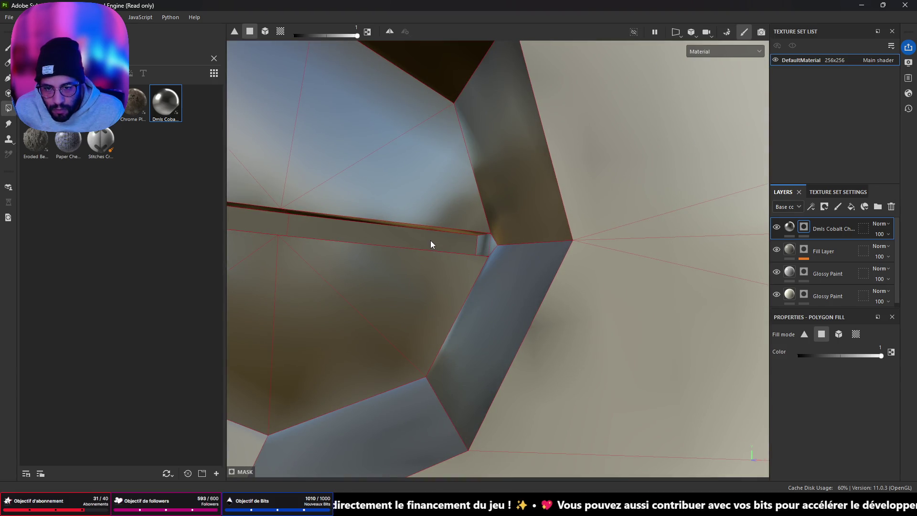
{"action": "mouse_move", "coordinate": [394, 242]}
{"action": "left_mouse_down"}
{"action": "mouse_move", "coordinate": [323, 256]}
{"action": "mouse_move", "coordinate": [436, 293]}
{"action": "mouse_move", "coordinate": [429, 277]}
{"action": "left_mouse_up"}
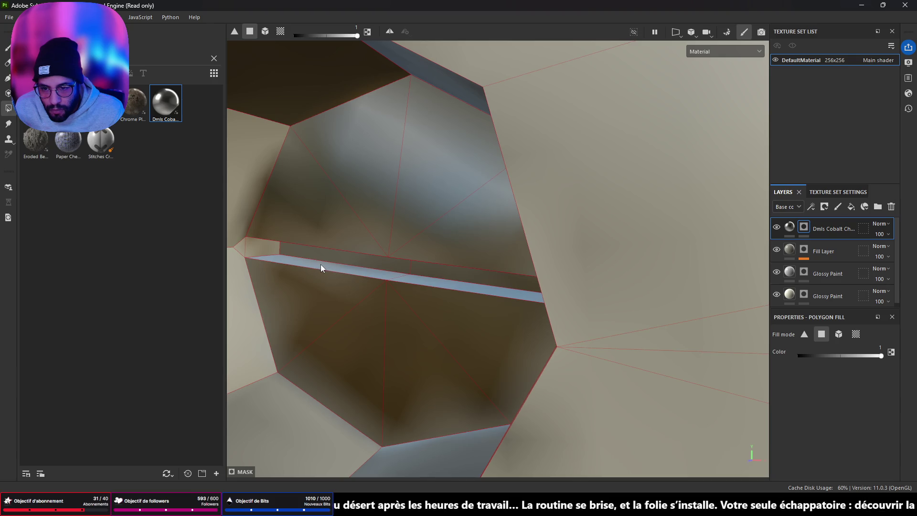
{"action": "mouse_move", "coordinate": [338, 275]}
{"action": "left_mouse_down"}
{"action": "mouse_move", "coordinate": [359, 242]}
{"action": "mouse_move", "coordinate": [350, 272]}
{"action": "left_mouse_up"}
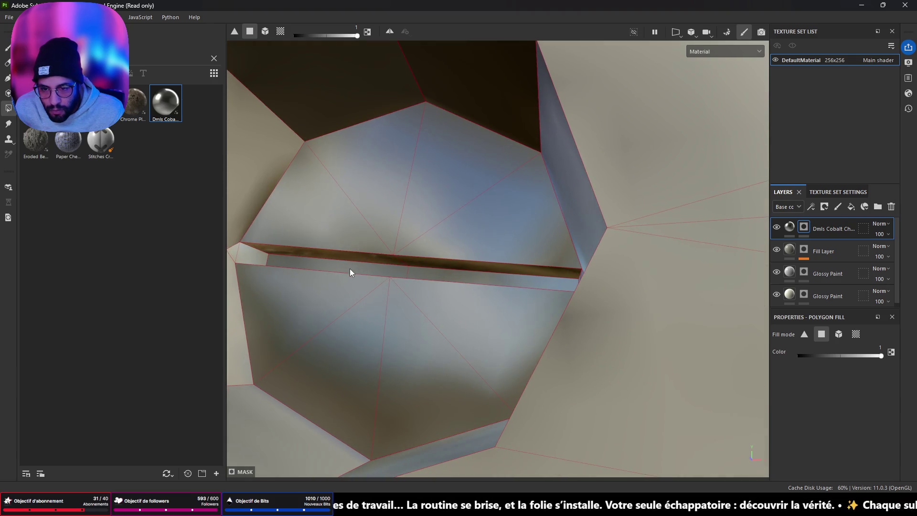
{"action": "left_click", "coordinate": [459, 263]}
{"action": "left_click", "coordinate": [325, 258]}
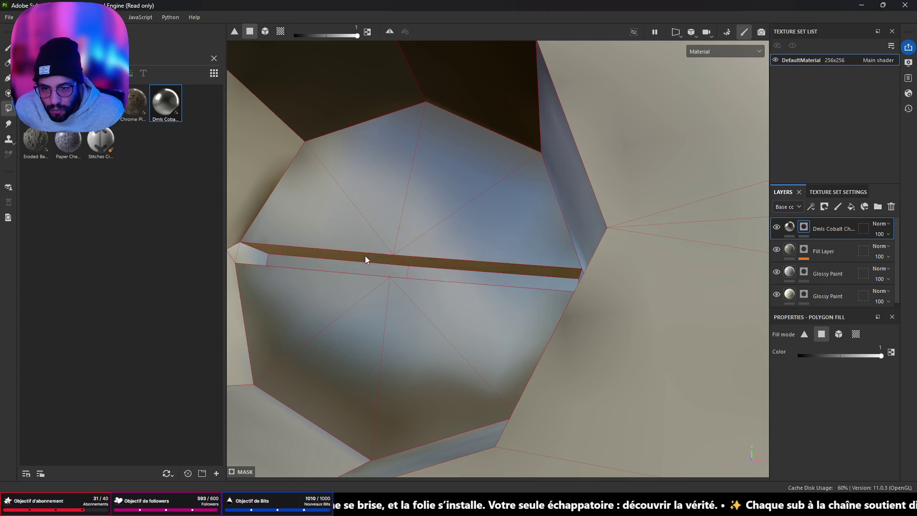
Reveal cobalt on the left hole's left inner wall and bottom face.
{"action": "left_click_drag", "start_coordinate": [326, 258], "coordinate": [396, 286]}
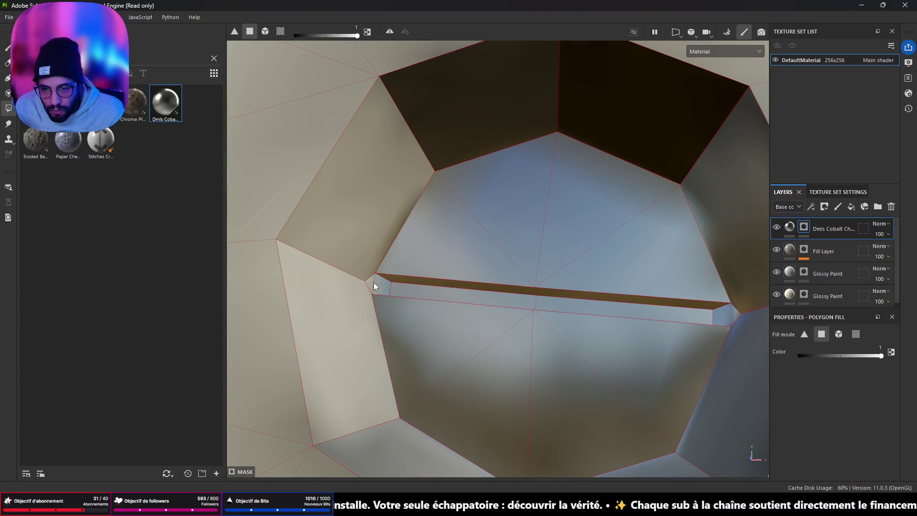
{"action": "scroll", "coordinate": [377, 290], "scroll_direction": "down", "scroll_amount": 10}
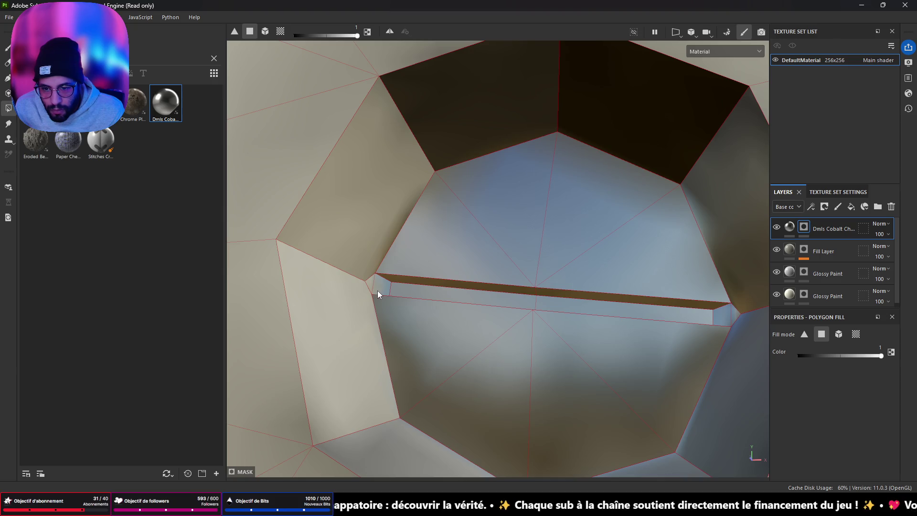
{"action": "scroll", "coordinate": [592, 325], "scroll_direction": "down", "scroll_amount": 10}
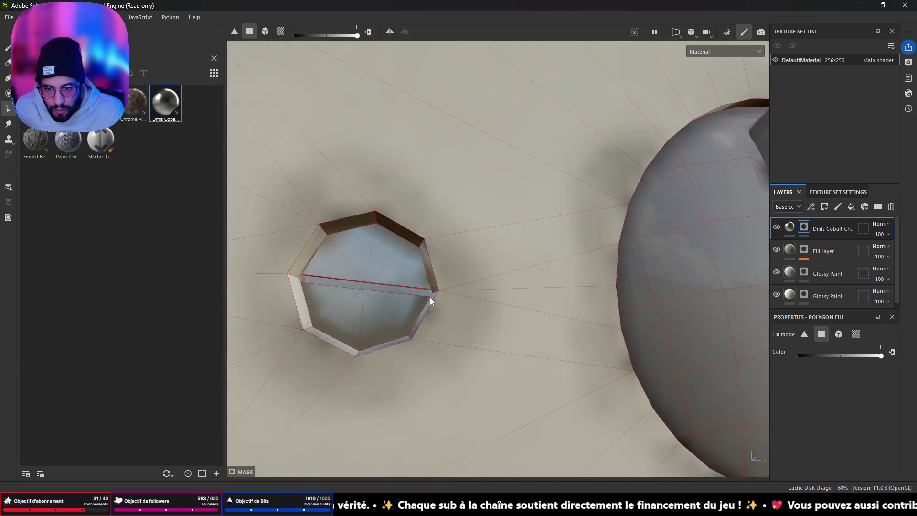
{"action": "scroll", "coordinate": [408, 293], "scroll_direction": "up", "scroll_amount": 10}
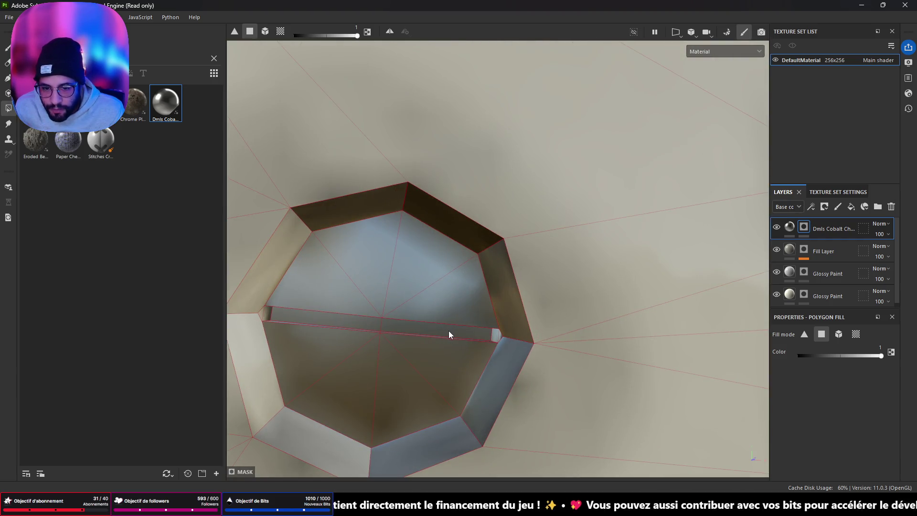
{"action": "mouse_move", "coordinate": [449, 334]}
{"action": "left_mouse_down"}
{"action": "mouse_move", "coordinate": [493, 334]}
{"action": "mouse_move", "coordinate": [491, 343]}
{"action": "mouse_move", "coordinate": [526, 332]}
{"action": "mouse_move", "coordinate": [464, 331]}
{"action": "mouse_move", "coordinate": [442, 360]}
{"action": "mouse_move", "coordinate": [503, 374]}
{"action": "mouse_move", "coordinate": [555, 340]}
{"action": "mouse_move", "coordinate": [459, 311]}
{"action": "mouse_move", "coordinate": [403, 322]}
{"action": "mouse_move", "coordinate": [874, 401]}
{"action": "mouse_move", "coordinate": [594, 328]}
{"action": "mouse_move", "coordinate": [542, 293]}
{"action": "mouse_move", "coordinate": [453, 353]}
{"action": "left_mouse_up"}
{"action": "scroll", "coordinate": [477, 327], "scroll_direction": "up", "scroll_amount": 5}
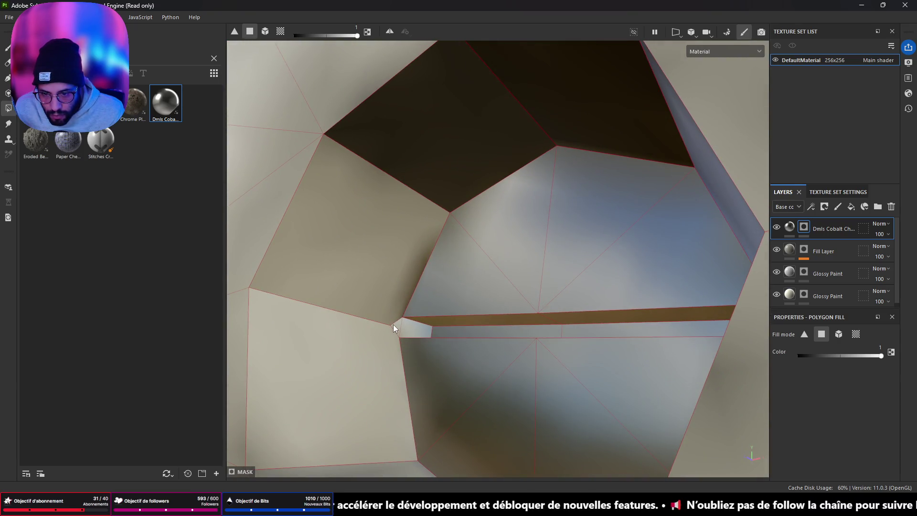
{"action": "scroll", "coordinate": [427, 272], "scroll_direction": "down", "scroll_amount": 5}
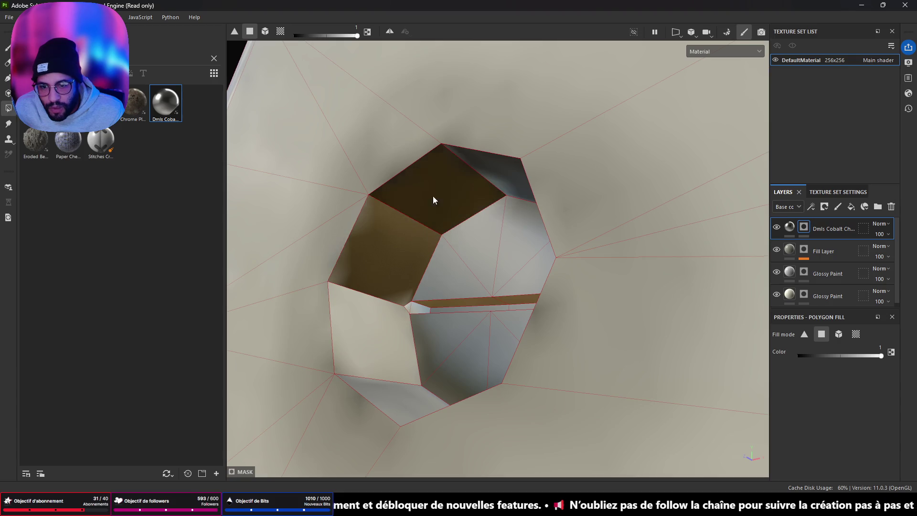
{"action": "mouse_move", "coordinate": [507, 184]}
{"action": "left_mouse_down"}
{"action": "mouse_move", "coordinate": [541, 308]}
{"action": "mouse_move", "coordinate": [618, 301]}
{"action": "left_mouse_up"}
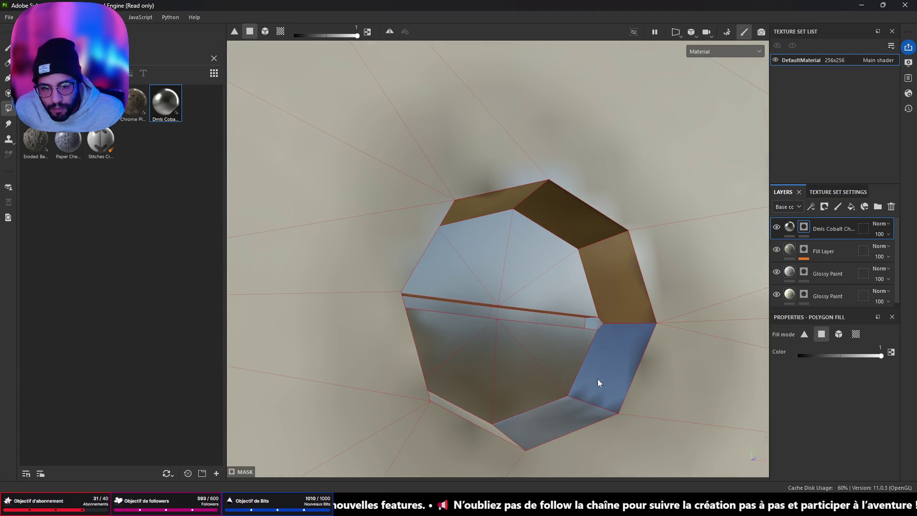
{"action": "mouse_move", "coordinate": [551, 428]}
{"action": "left_mouse_down"}
{"action": "mouse_move", "coordinate": [522, 383]}
{"action": "mouse_move", "coordinate": [425, 406]}
{"action": "left_mouse_up"}
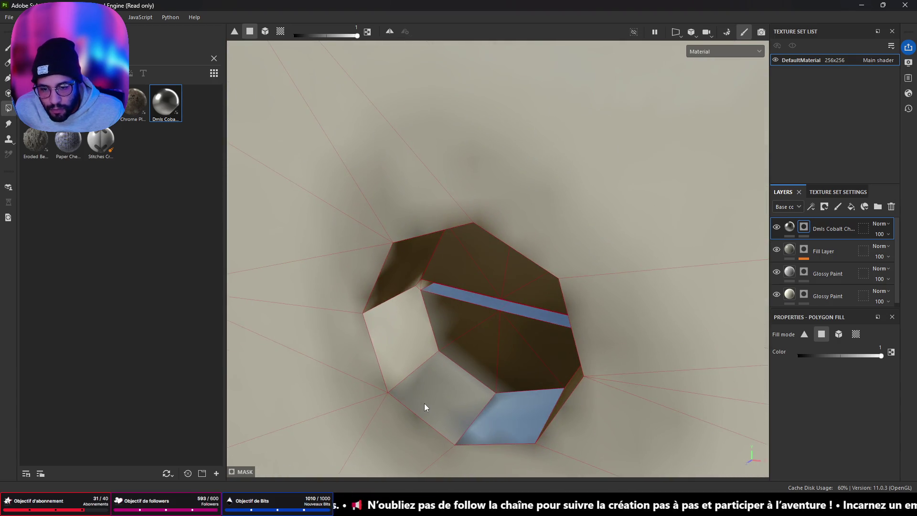
{"action": "left_click", "coordinate": [393, 339]}
{"action": "left_click", "coordinate": [456, 394]}
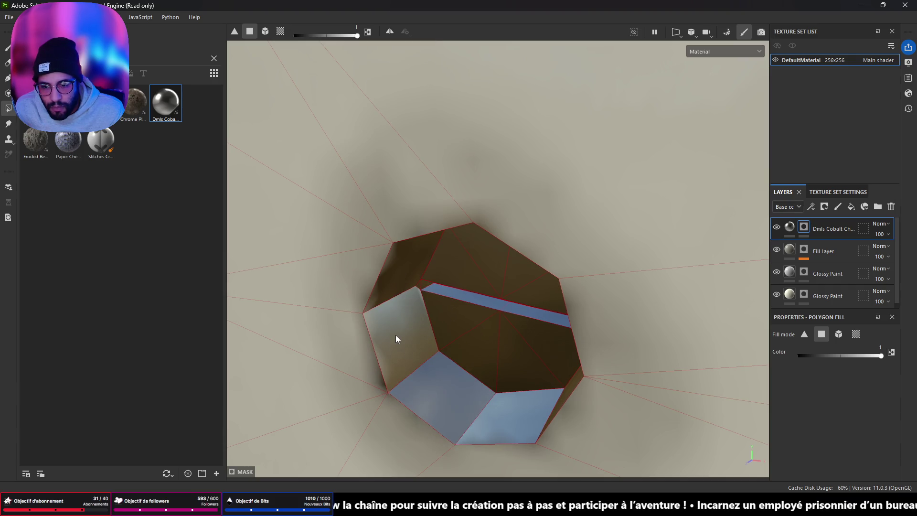
{"action": "scroll", "coordinate": [402, 299], "scroll_direction": "down", "scroll_amount": 3}
{"action": "mouse_move", "coordinate": [409, 310]}
{"action": "left_mouse_down"}
{"action": "mouse_move", "coordinate": [535, 248]}
{"action": "mouse_move", "coordinate": [371, 264]}
{"action": "mouse_move", "coordinate": [388, 267]}
{"action": "mouse_move", "coordinate": [401, 368]}
{"action": "mouse_move", "coordinate": [430, 311]}
{"action": "mouse_move", "coordinate": [580, 278]}
{"action": "mouse_move", "coordinate": [639, 337]}
{"action": "mouse_move", "coordinate": [643, 395]}
{"action": "mouse_move", "coordinate": [554, 395]}
{"action": "mouse_move", "coordinate": [461, 349]}
{"action": "mouse_move", "coordinate": [419, 350]}
{"action": "mouse_move", "coordinate": [572, 350]}
{"action": "mouse_move", "coordinate": [352, 360]}
{"action": "mouse_move", "coordinate": [352, 385]}
{"action": "mouse_move", "coordinate": [360, 340]}
{"action": "mouse_move", "coordinate": [473, 344]}
{"action": "mouse_move", "coordinate": [390, 344]}
{"action": "mouse_move", "coordinate": [532, 370]}
{"action": "mouse_move", "coordinate": [370, 317]}
{"action": "mouse_move", "coordinate": [434, 270]}
{"action": "mouse_move", "coordinate": [507, 289]}
{"action": "mouse_move", "coordinate": [407, 282]}
{"action": "mouse_move", "coordinate": [457, 245]}
{"action": "left_mouse_up"}
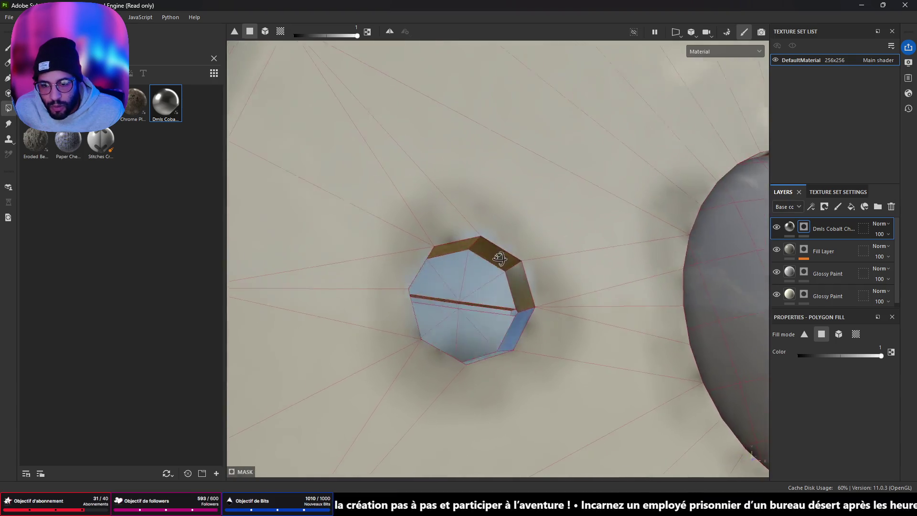
{"action": "scroll", "coordinate": [437, 268], "scroll_direction": "down", "scroll_amount": 5}
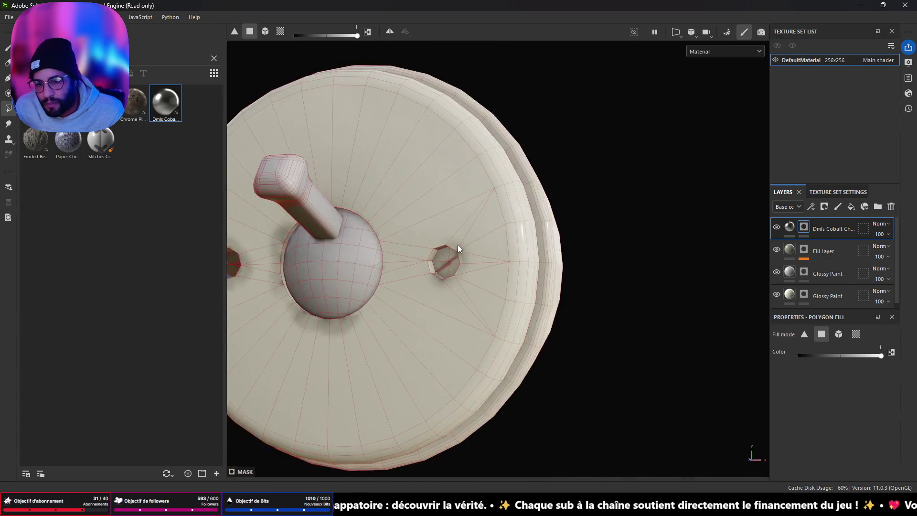
Fill a group of faces plus the left and bottom inner faces of the right hole with cobalt.
{"action": "scroll", "coordinate": [408, 277], "scroll_direction": "up", "scroll_amount": 5}
{"action": "left_click_drag", "start_coordinate": [423, 271], "coordinate": [449, 292]}
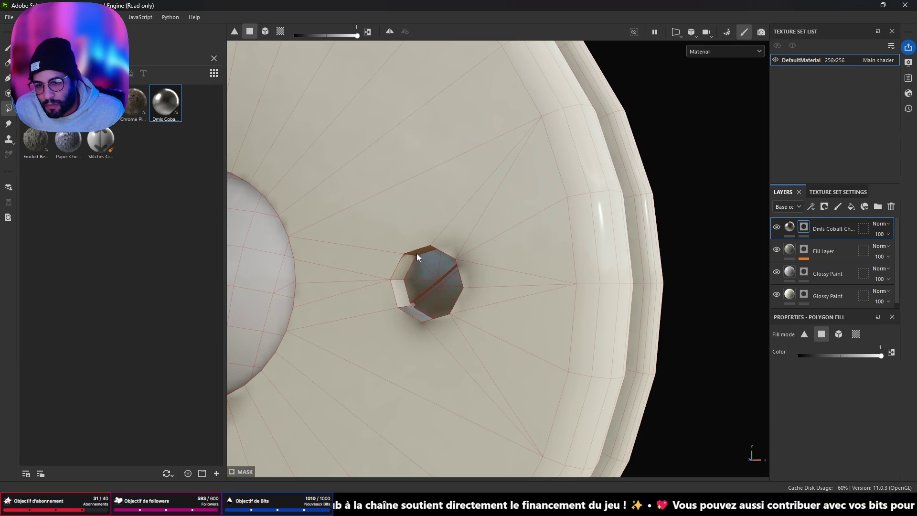
{"action": "left_click", "coordinate": [402, 292]}
{"action": "left_click", "coordinate": [417, 313]}
{"action": "left_click_drag", "start_coordinate": [398, 285], "coordinate": [516, 290]}
{"action": "scroll", "coordinate": [458, 291], "scroll_direction": "up", "scroll_amount": 3}
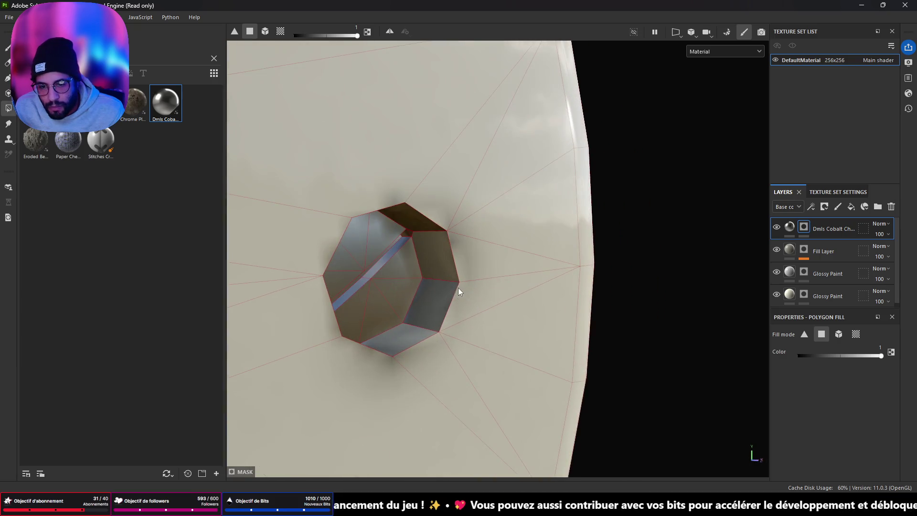
{"action": "left_click", "coordinate": [391, 330]}
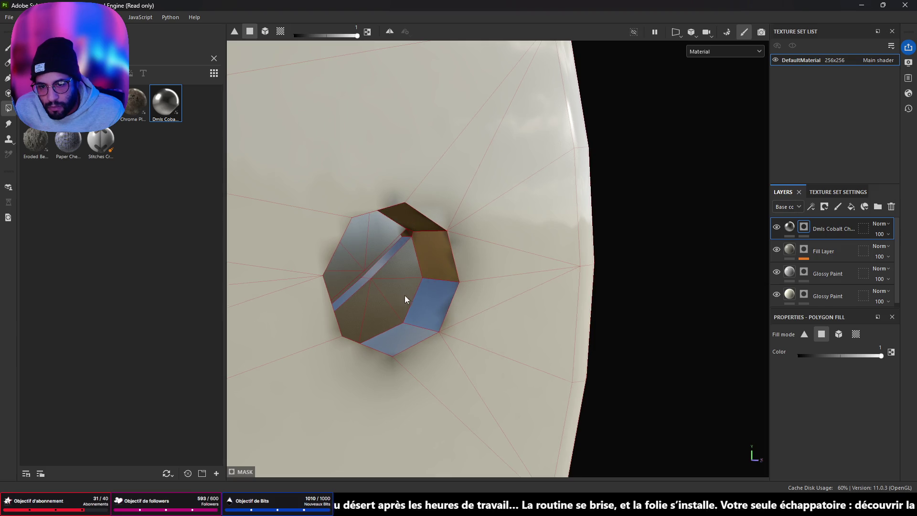
{"action": "left_click_drag", "start_coordinate": [405, 295], "coordinate": [373, 241], "text": "alt"}
{"action": "scroll", "coordinate": [411, 230], "scroll_direction": "up", "scroll_amount": 5}
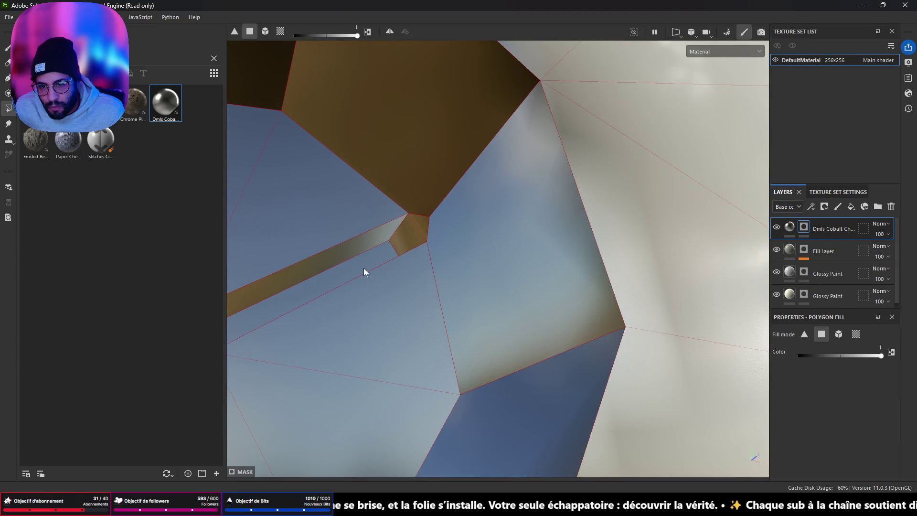
{"action": "left_click_drag", "start_coordinate": [433, 334], "coordinate": [370, 273], "text": "alt"}
{"action": "scroll", "coordinate": [370, 273], "scroll_direction": "down", "scroll_amount": 10}
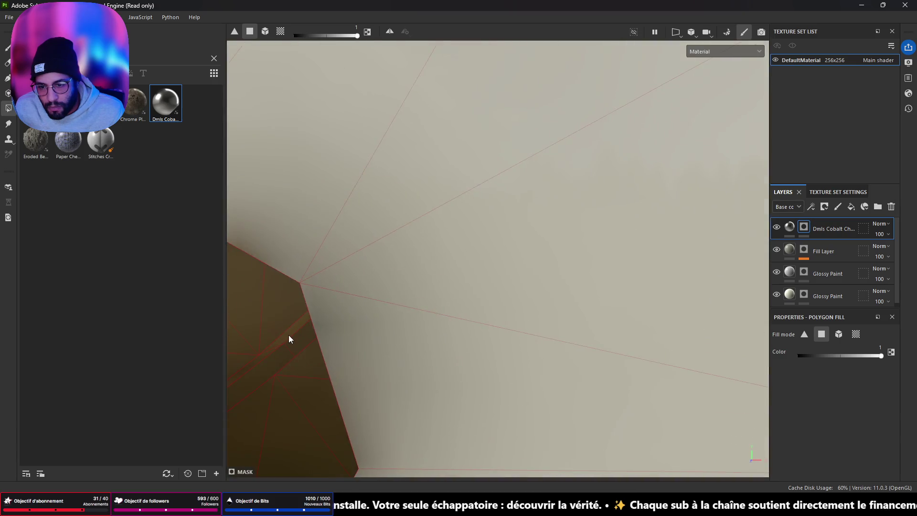
{"action": "mouse_move", "coordinate": [365, 334]}
{"action": "left_mouse_down", "text": "alt"}
{"action": "mouse_move", "coordinate": [553, 307]}
{"action": "mouse_move", "coordinate": [463, 315]}
{"action": "mouse_move", "coordinate": [419, 297]}
{"action": "mouse_move", "coordinate": [229, 280]}
{"action": "mouse_move", "coordinate": [454, 292]}
{"action": "mouse_move", "coordinate": [366, 290]}
{"action": "mouse_move", "coordinate": [510, 323]}
{"action": "mouse_move", "coordinate": [596, 303]}
{"action": "left_mouse_up", "text": "alt"}
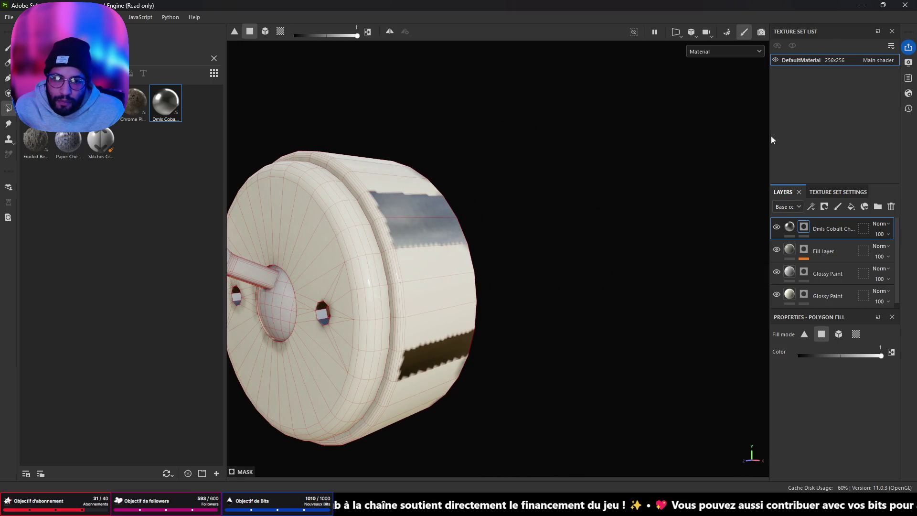
Add a black mask to the Dmls Cobalt layer, test Polygon Fill strokes, then undo them.
{"action": "right_click", "coordinate": [821, 227]}
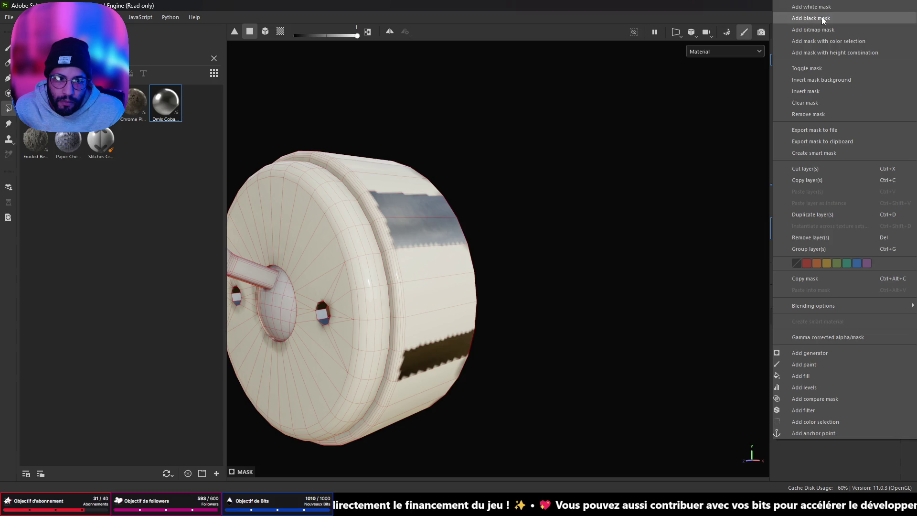
{"action": "left_click", "coordinate": [812, 7]}
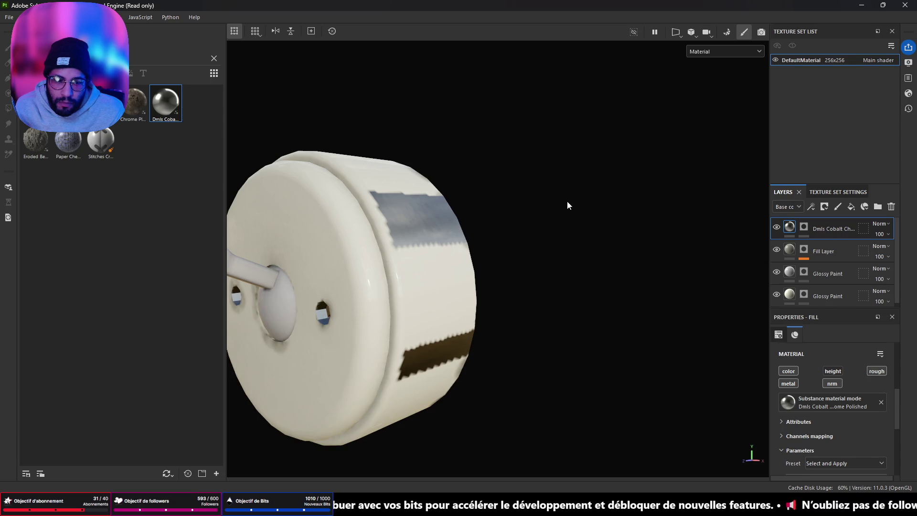
{"action": "left_click", "coordinate": [803, 227]}
{"action": "key", "text": "p"}
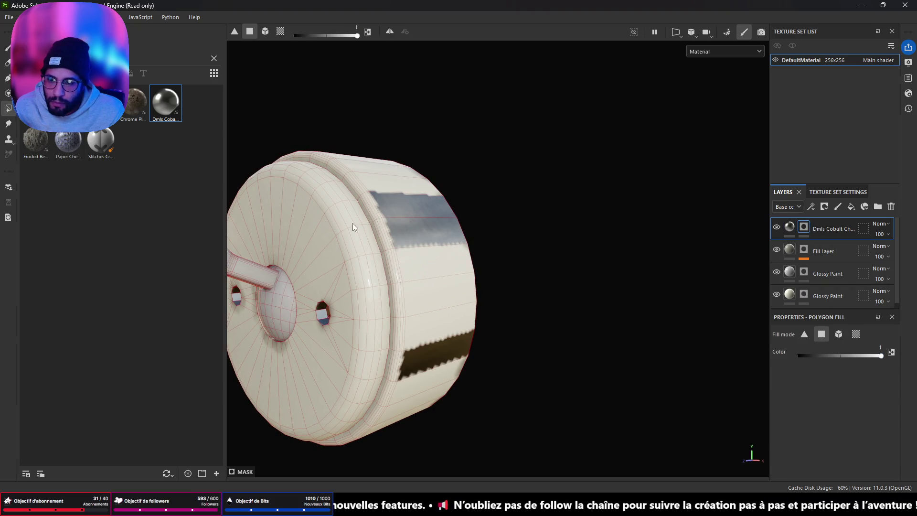
{"action": "left_click_drag", "start_coordinate": [357, 264], "coordinate": [421, 293]}
{"action": "key", "text": "ctrl+z"}
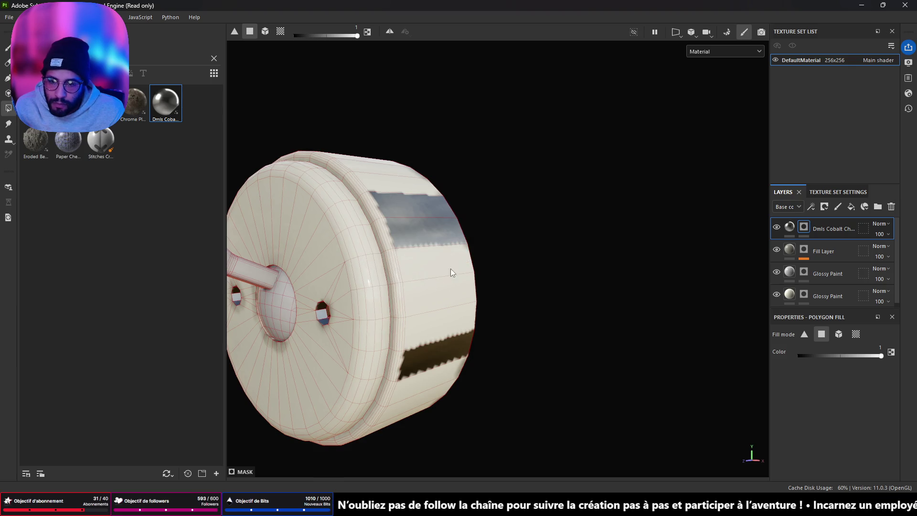
{"action": "left_click_drag", "start_coordinate": [881, 356], "coordinate": [796, 356]}
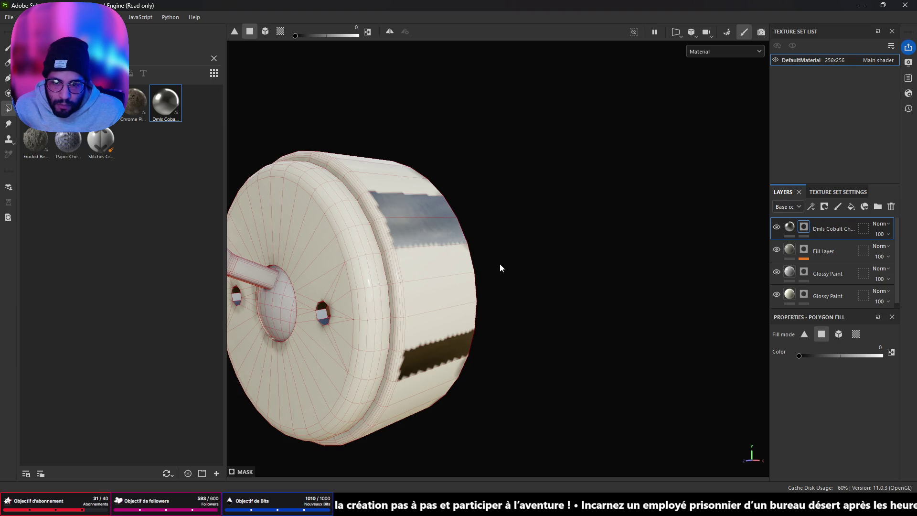
{"action": "key", "text": "ctrl+z"}
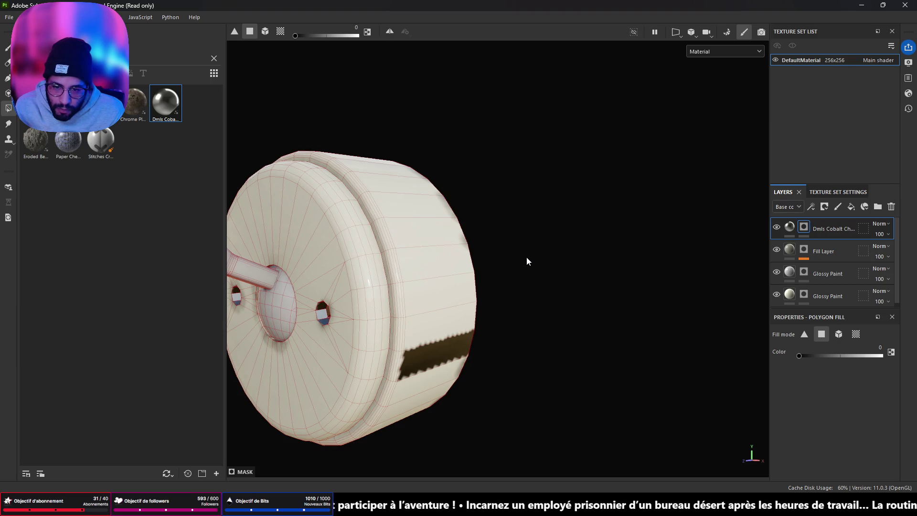
{"action": "key", "text": "ctrl+z"}
Undo the remaining metallic band and delete the Dmls Cobalt Chrome Polished layer.
{"action": "left_click_drag", "start_coordinate": [527, 261], "coordinate": [623, 291]}
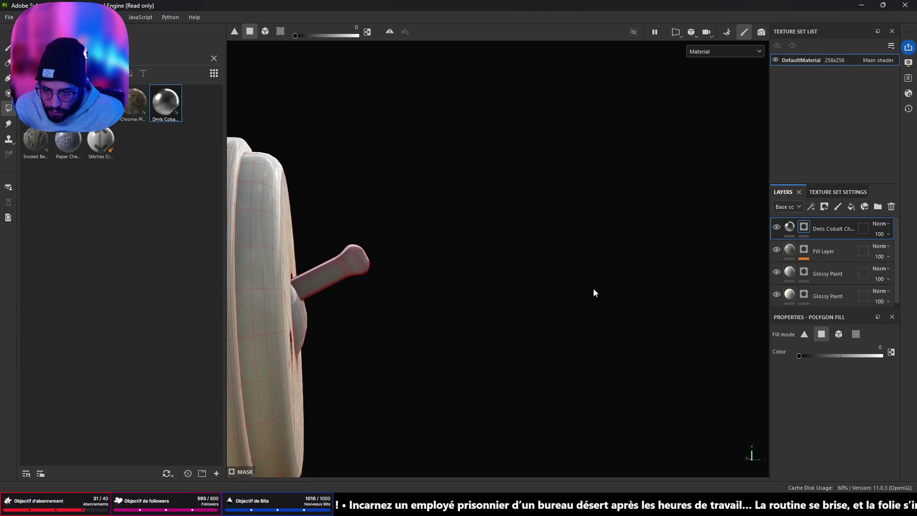
{"action": "scroll", "coordinate": [450, 307], "scroll_direction": "down", "scroll_amount": 3}
{"action": "mouse_move", "coordinate": [450, 307]}
{"action": "left_mouse_down"}
{"action": "mouse_move", "coordinate": [493, 256]}
{"action": "mouse_move", "coordinate": [502, 289]}
{"action": "left_mouse_up"}
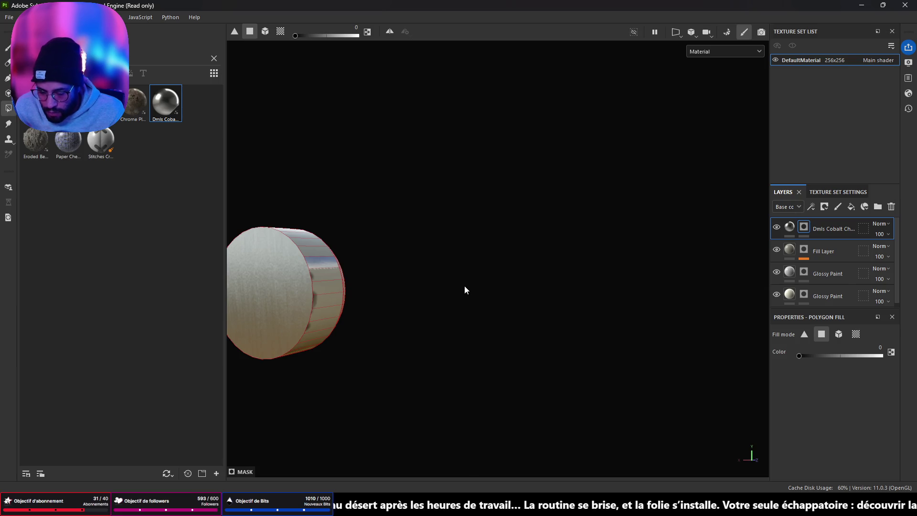
{"action": "key", "text": "ctrl+z"}
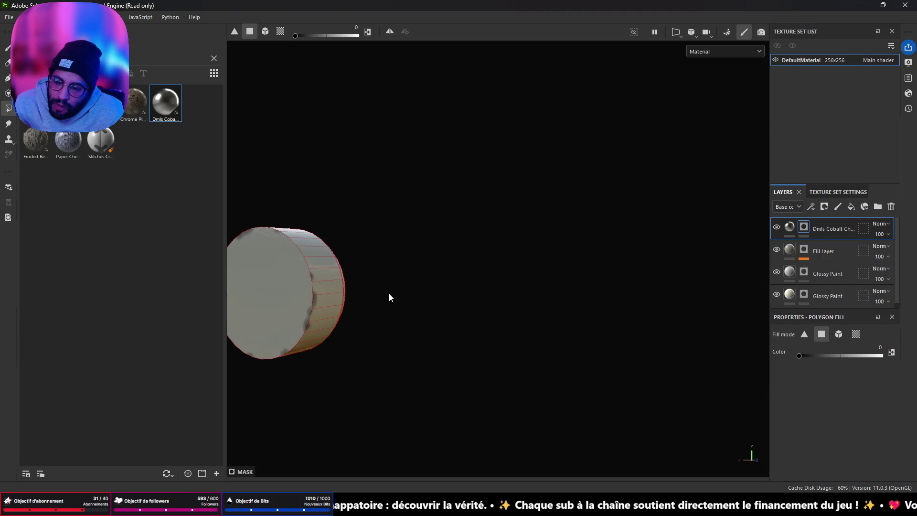
{"action": "key", "text": "ctrl+z"}
{"action": "key", "text": "alt"}
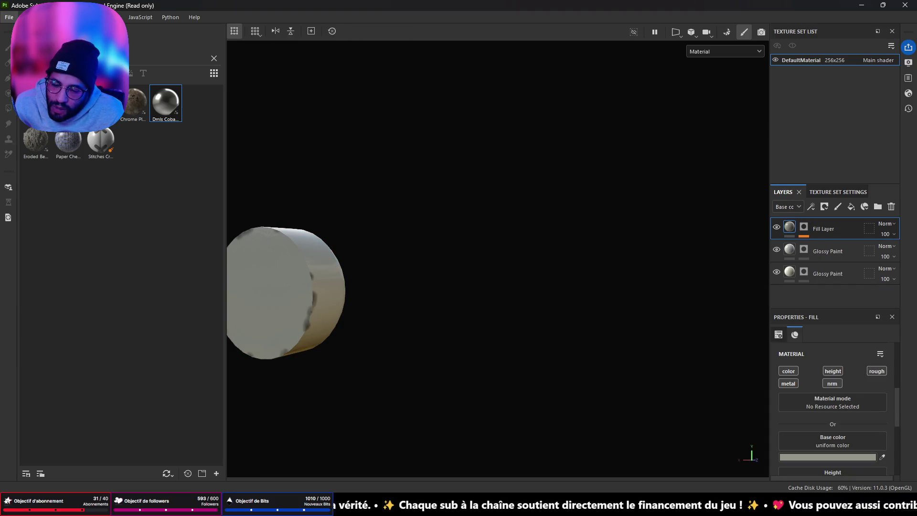
Bring Blender to the front and put the Base mesh into Edit Mode.
{"action": "mouse_move", "coordinate": [456, 515]}
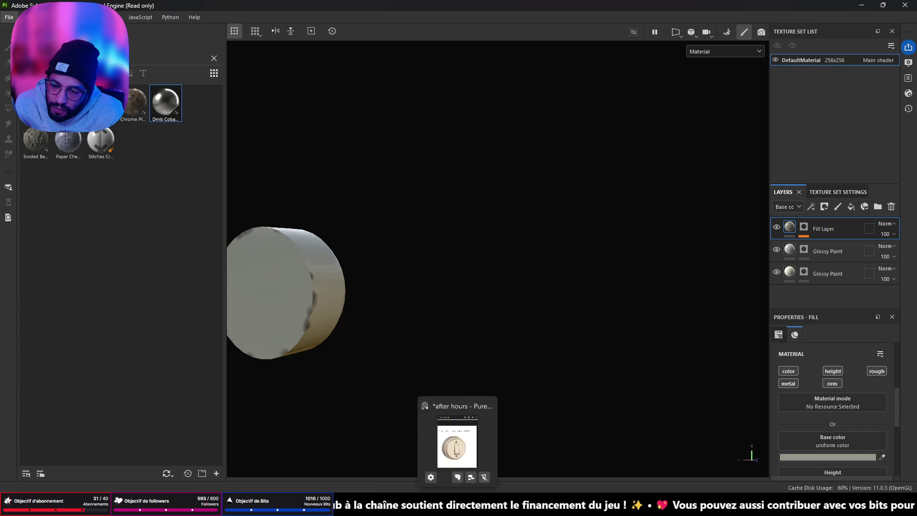
{"action": "left_click", "coordinate": [430, 444]}
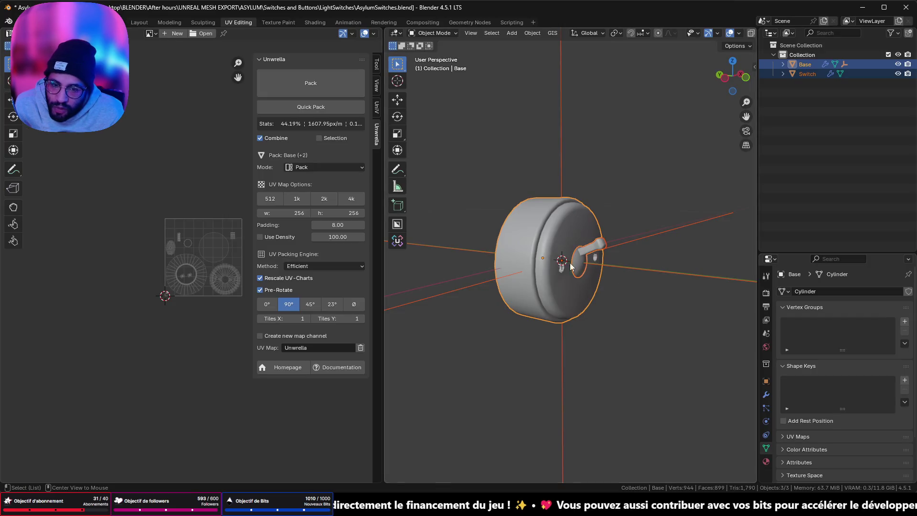
{"action": "scroll", "coordinate": [597, 275], "scroll_direction": "up", "scroll_amount": 8}
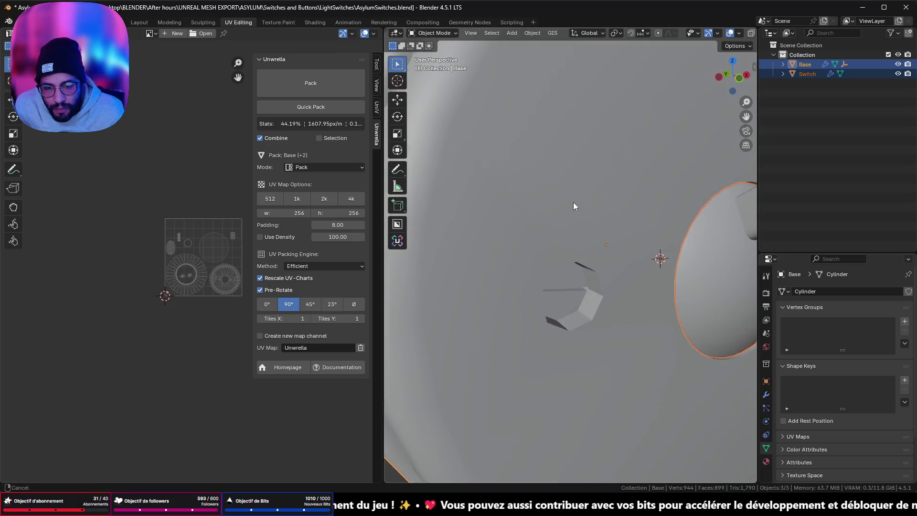
{"action": "key", "text": "Tab"}
{"action": "mouse_move", "coordinate": [606, 321]}
{"action": "left_mouse_down"}
{"action": "mouse_move", "coordinate": [682, 288]}
{"action": "mouse_move", "coordinate": [623, 279]}
{"action": "left_mouse_up"}
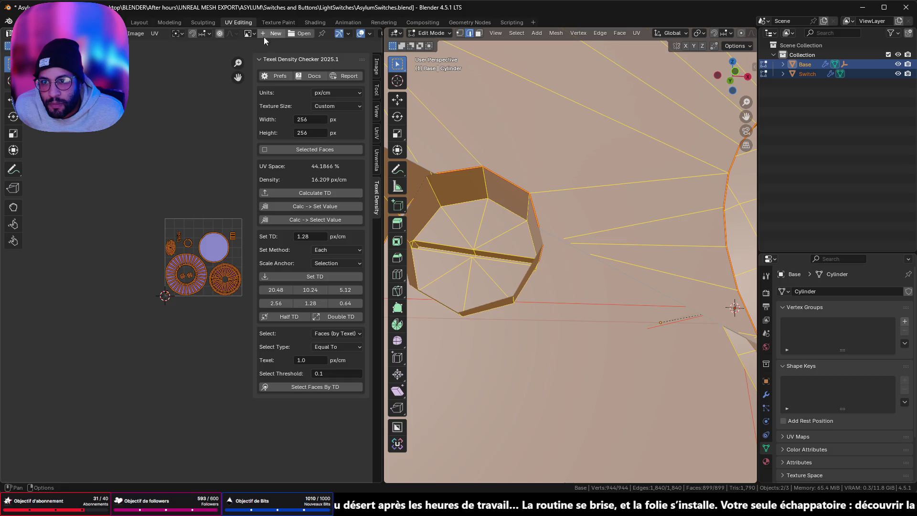
In the Layout workspace, edit Base again, zoom to the hole, and select the slot's top edge.
{"action": "left_click", "coordinate": [139, 22]}
{"action": "scroll", "coordinate": [495, 197], "scroll_direction": "up", "scroll_amount": 8}
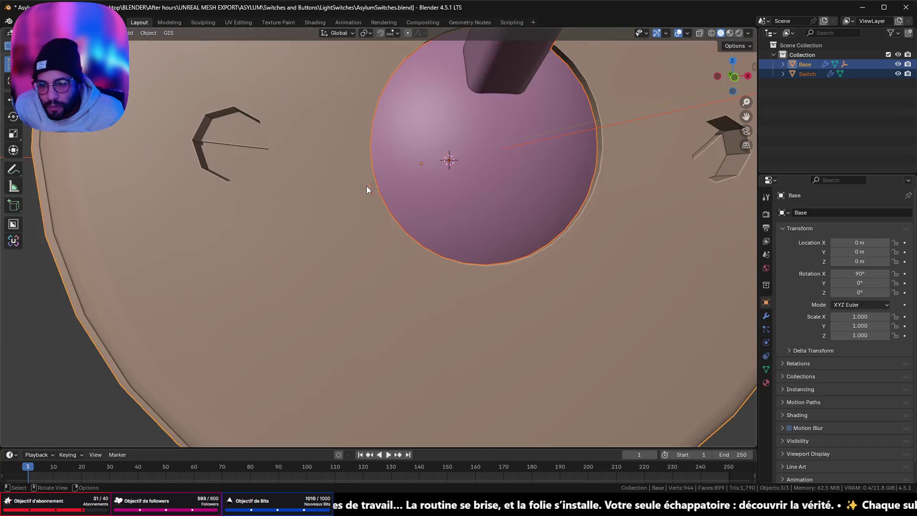
{"action": "key", "text": "Tab"}
{"action": "scroll", "coordinate": [427, 195], "scroll_direction": "up", "scroll_amount": 5}
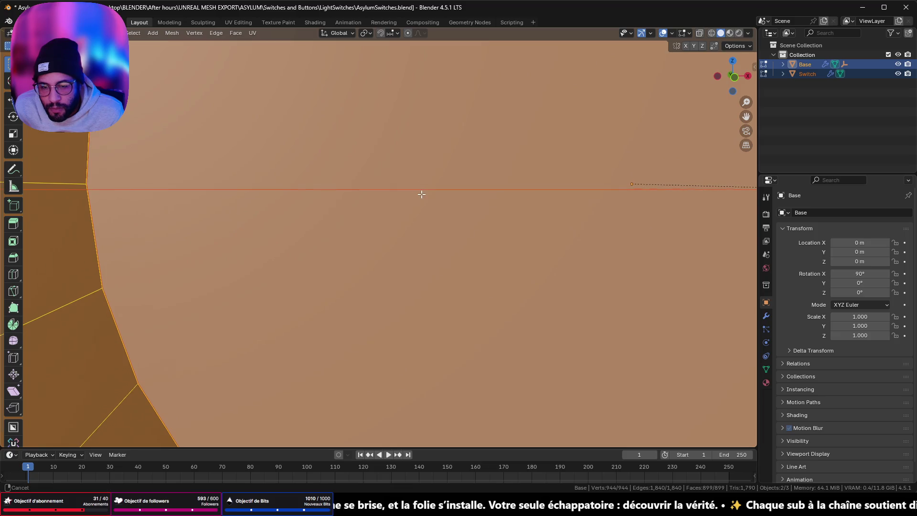
{"action": "scroll", "coordinate": [427, 196], "scroll_direction": "down", "scroll_amount": 3}
{"action": "scroll", "coordinate": [428, 196], "scroll_direction": "down", "scroll_amount": 2}
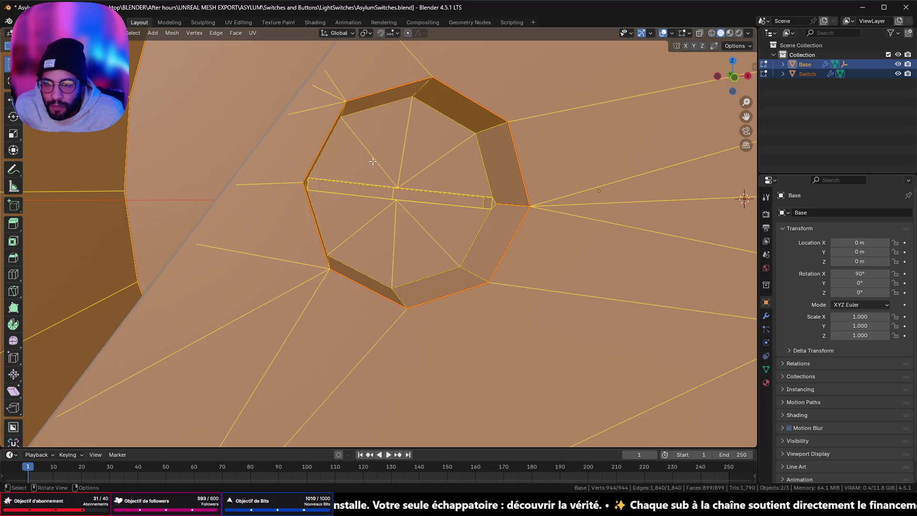
{"action": "left_click", "coordinate": [433, 191]}
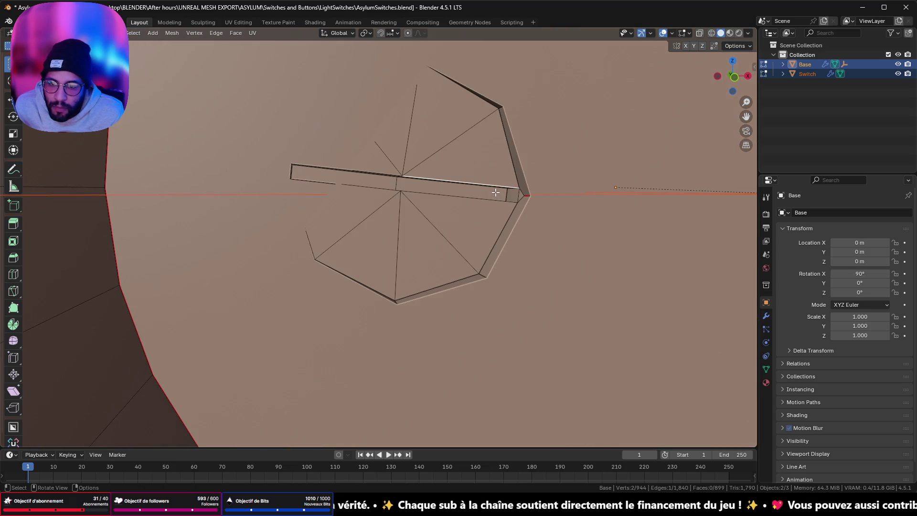
In vertex mode, merge the slot-end vertices At Last.
{"action": "left_click", "coordinate": [503, 203], "text": "shift"}
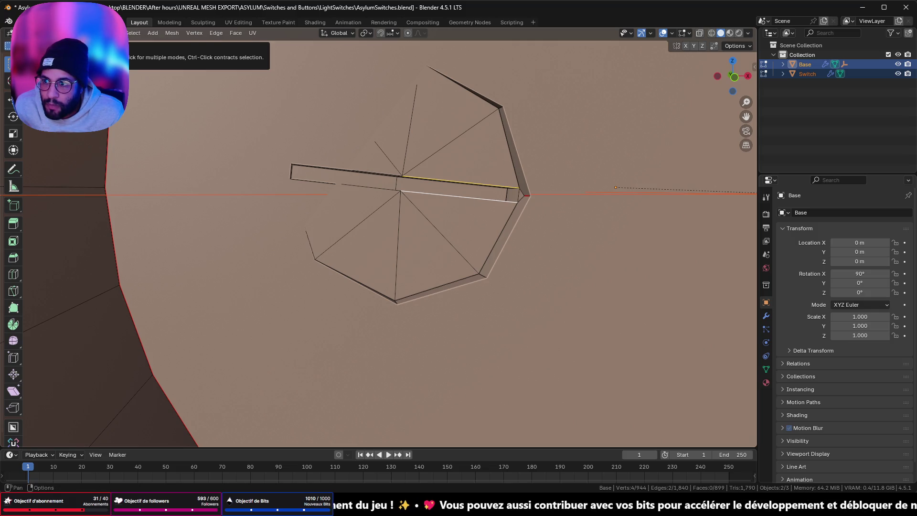
{"action": "left_click", "coordinate": [75, 33]}
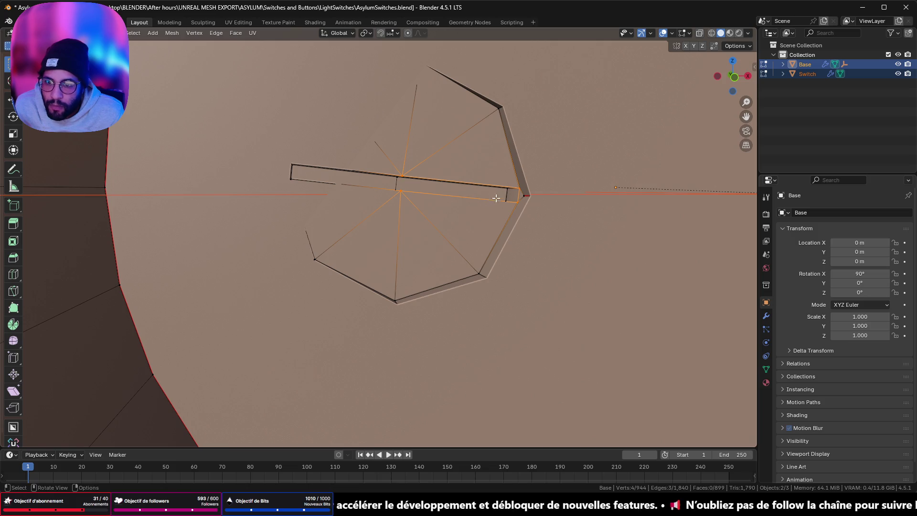
{"action": "left_click", "coordinate": [517, 188]}
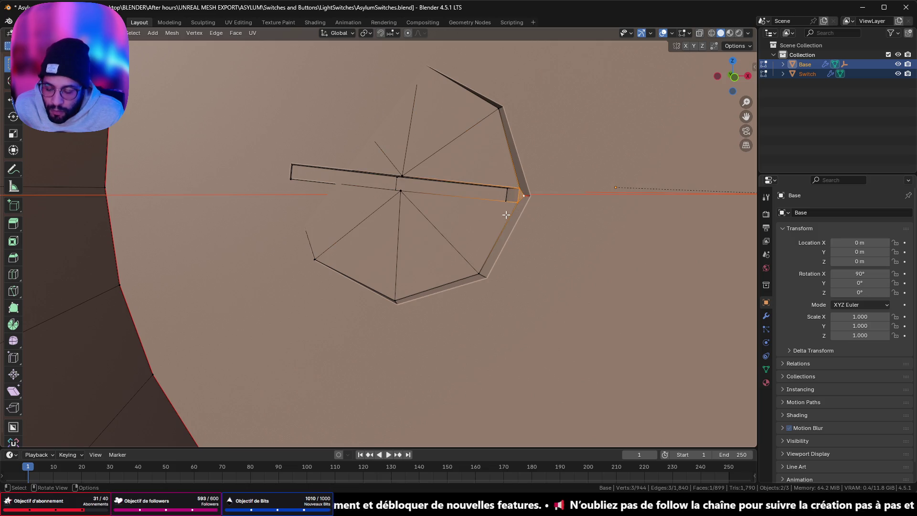
{"action": "key", "text": "m"}
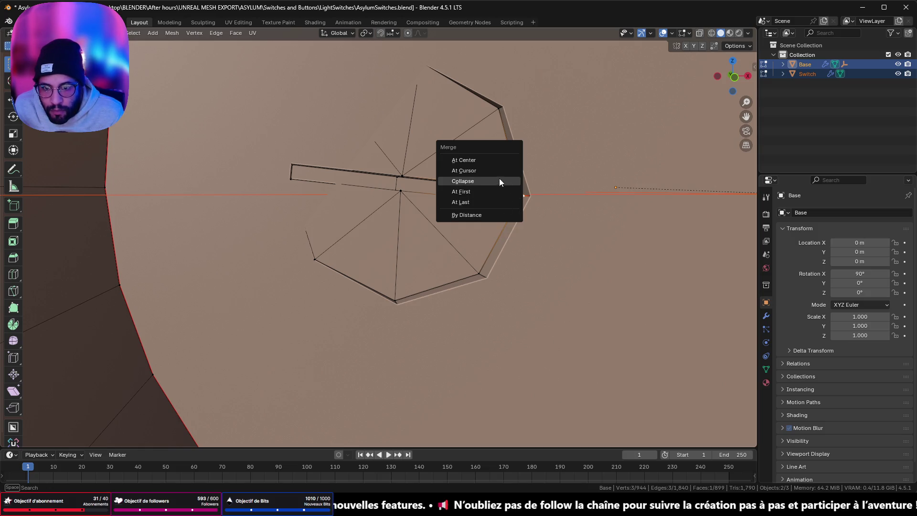
{"action": "left_click", "coordinate": [477, 203]}
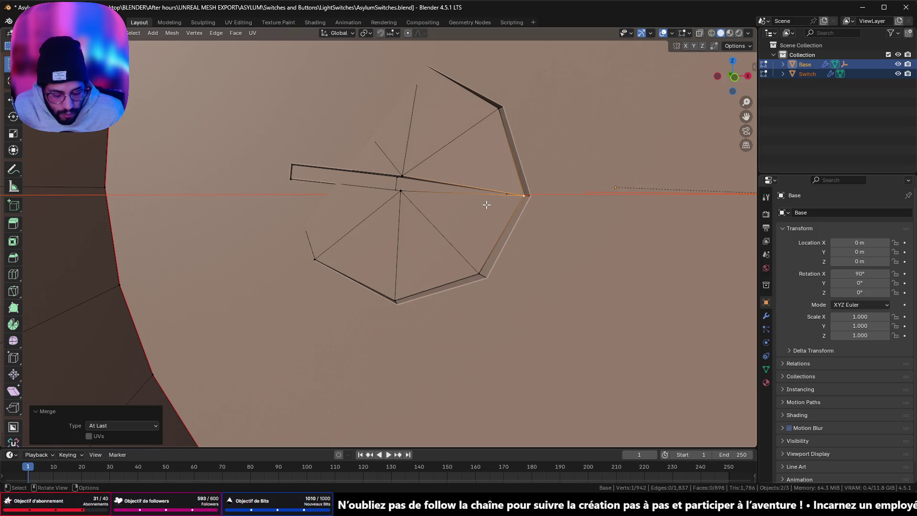
View the octagonal hole head-on in orthographic and merge two more slot vertices At Last.
{"action": "scroll", "coordinate": [486, 204], "scroll_direction": "down", "scroll_amount": 3}
{"action": "scroll", "coordinate": [402, 231], "scroll_direction": "up", "scroll_amount": 8}
{"action": "mouse_move", "coordinate": [258, 218]}
{"action": "left_mouse_down"}
{"action": "mouse_move", "coordinate": [665, 272]}
{"action": "mouse_move", "coordinate": [51, 328]}
{"action": "left_mouse_up"}
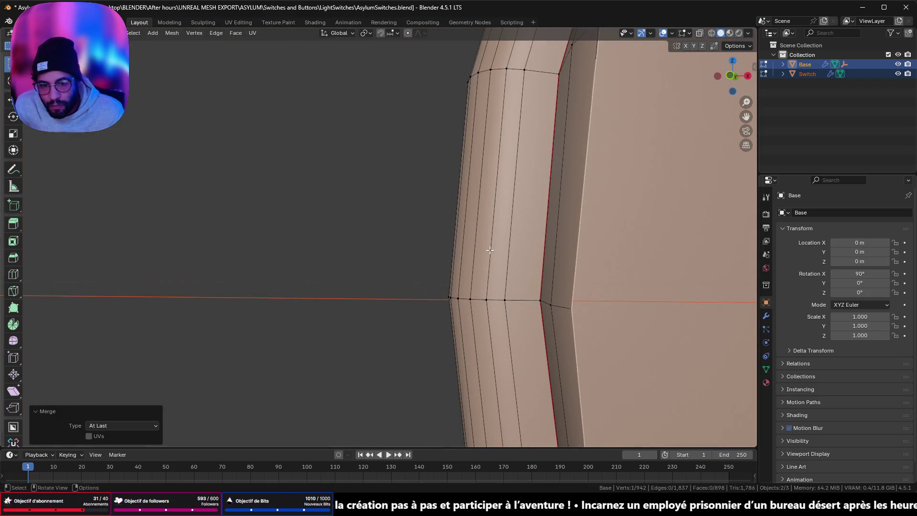
{"action": "scroll", "coordinate": [489, 249], "scroll_direction": "down", "scroll_amount": 5}
{"action": "left_click_drag", "start_coordinate": [489, 249], "coordinate": [378, 274]}
{"action": "scroll", "coordinate": [362, 283], "scroll_direction": "up", "scroll_amount": 4}
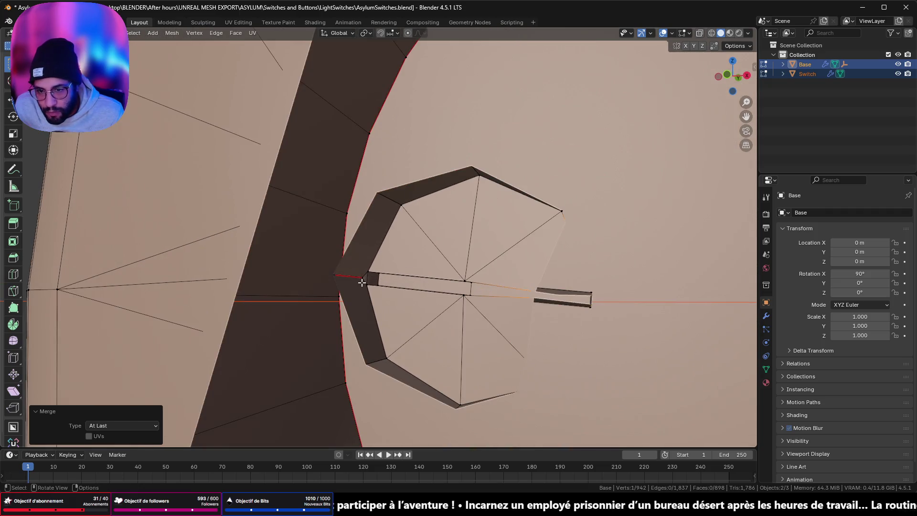
{"action": "key", "text": "KP_5"}
{"action": "left_click", "coordinate": [373, 265]}
{"action": "left_click", "coordinate": [369, 281], "text": "shift"}
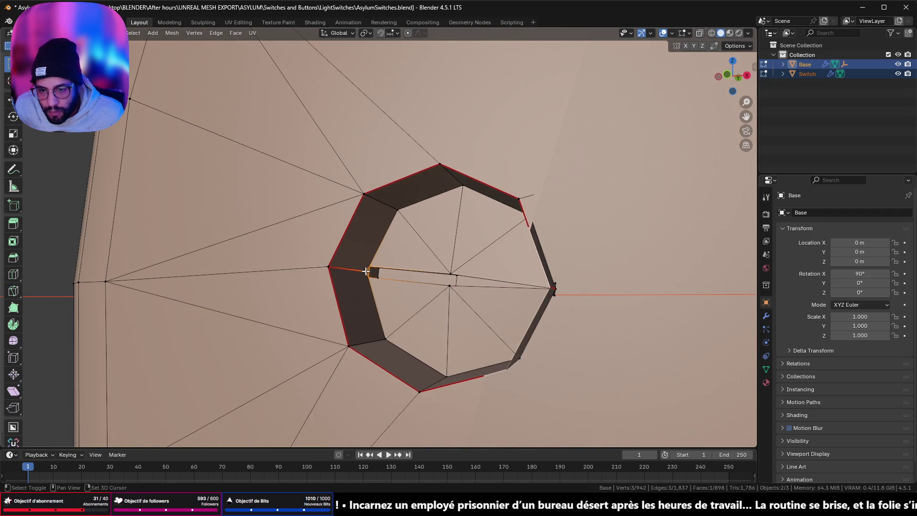
{"action": "key", "text": "m"}
{"action": "left_click", "coordinate": [381, 302]}
Merge the near-centre slot vertex with the hole's centre vertex At Center.
{"action": "left_click", "coordinate": [452, 273]}
{"action": "left_click", "coordinate": [451, 286], "text": "shift"}
{"action": "key", "text": "m"}
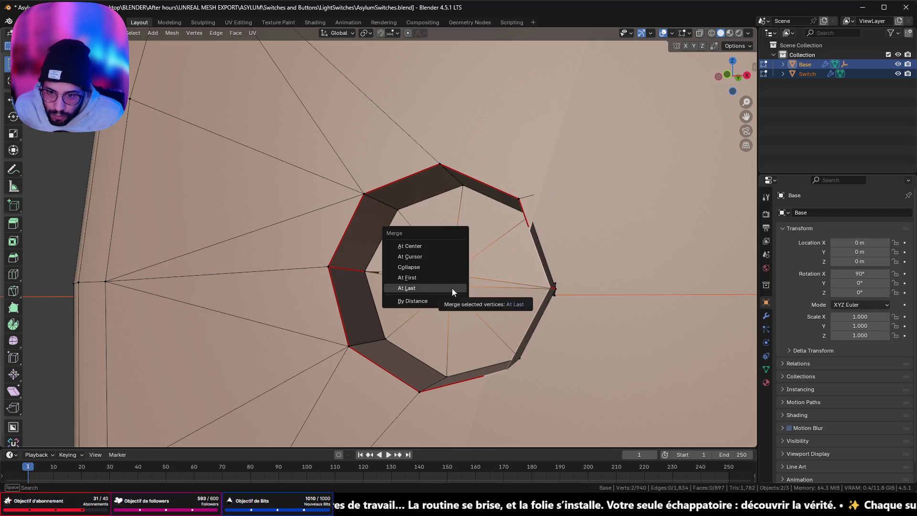
{"action": "left_click", "coordinate": [453, 289]}
{"action": "left_click_drag", "start_coordinate": [456, 289], "coordinate": [503, 295]}
{"action": "key", "text": "ctrl+z"}
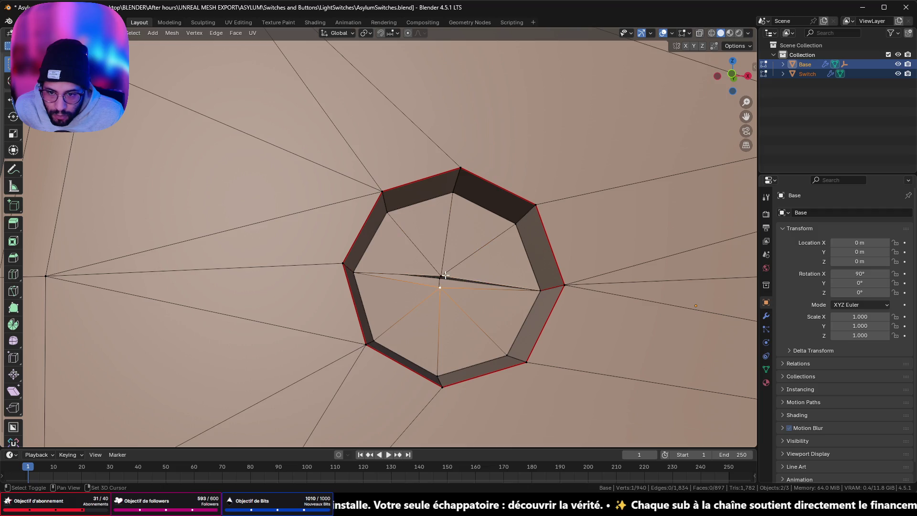
{"action": "key", "text": "m"}
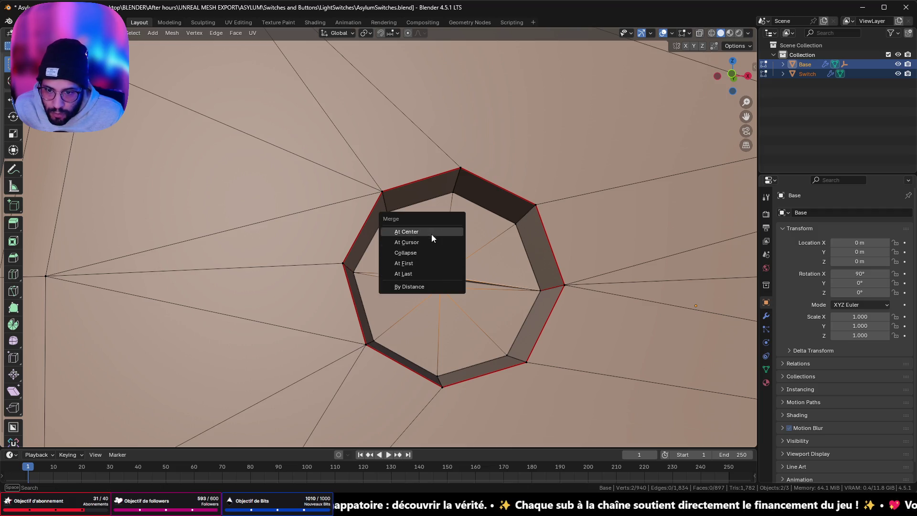
{"action": "left_click", "coordinate": [431, 234]}
Select both halves of the slot strip and delete them with X > Vertices.
{"action": "mouse_move", "coordinate": [431, 234]}
{"action": "left_mouse_down"}
{"action": "mouse_move", "coordinate": [348, 246]}
{"action": "mouse_move", "coordinate": [297, 266]}
{"action": "mouse_move", "coordinate": [388, 317]}
{"action": "mouse_move", "coordinate": [392, 306]}
{"action": "mouse_move", "coordinate": [358, 319]}
{"action": "mouse_move", "coordinate": [360, 307]}
{"action": "left_mouse_up"}
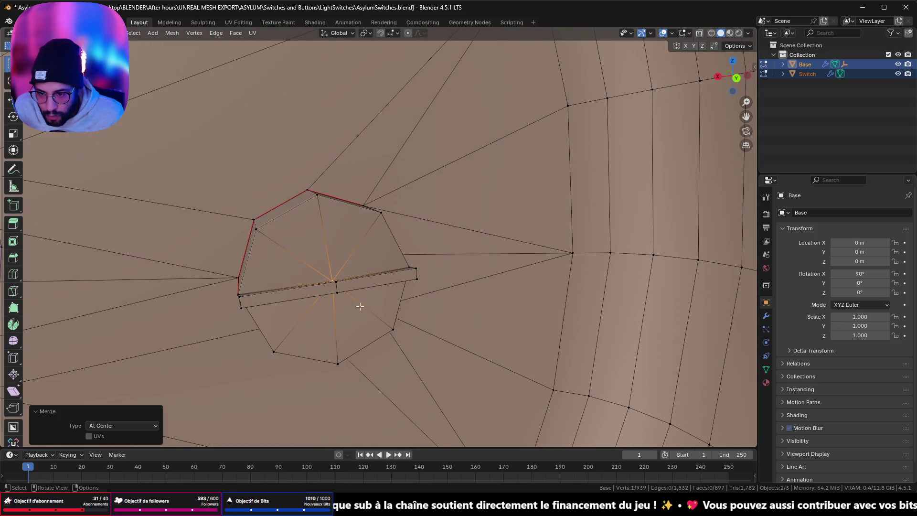
{"action": "left_click", "coordinate": [338, 282]}
{"action": "left_click", "coordinate": [413, 277], "text": "ctrl"}
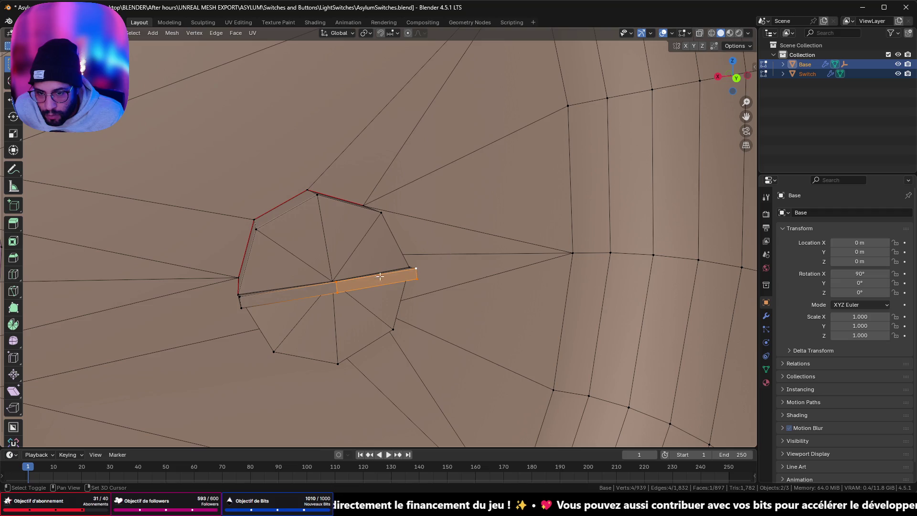
{"action": "left_click", "coordinate": [244, 304], "text": "shift"}
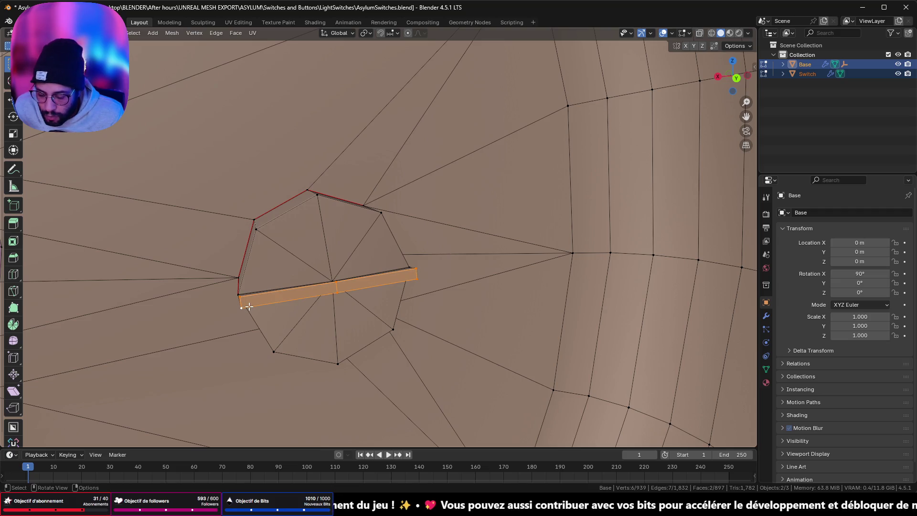
{"action": "key", "text": "x"}
{"action": "left_click", "coordinate": [222, 243]}
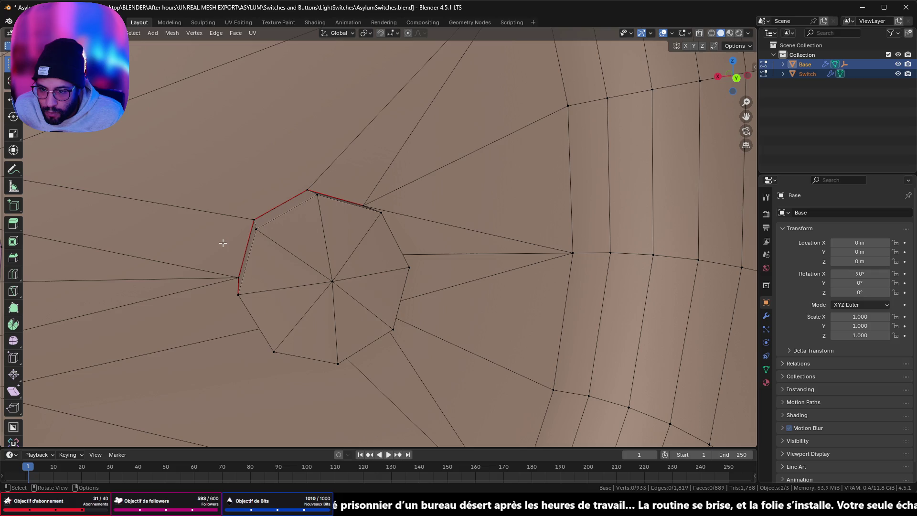
At the second hole, merge slot vertices At Last, then another pair At First.
{"action": "mouse_move", "coordinate": [226, 280]}
{"action": "left_mouse_down"}
{"action": "mouse_move", "coordinate": [184, 266]}
{"action": "mouse_move", "coordinate": [218, 250]}
{"action": "mouse_move", "coordinate": [328, 253]}
{"action": "mouse_move", "coordinate": [411, 194]}
{"action": "mouse_move", "coordinate": [325, 272]}
{"action": "mouse_move", "coordinate": [373, 278]}
{"action": "mouse_move", "coordinate": [390, 263]}
{"action": "mouse_move", "coordinate": [388, 278]}
{"action": "left_mouse_up"}
{"action": "left_click", "coordinate": [400, 330], "text": "shift"}
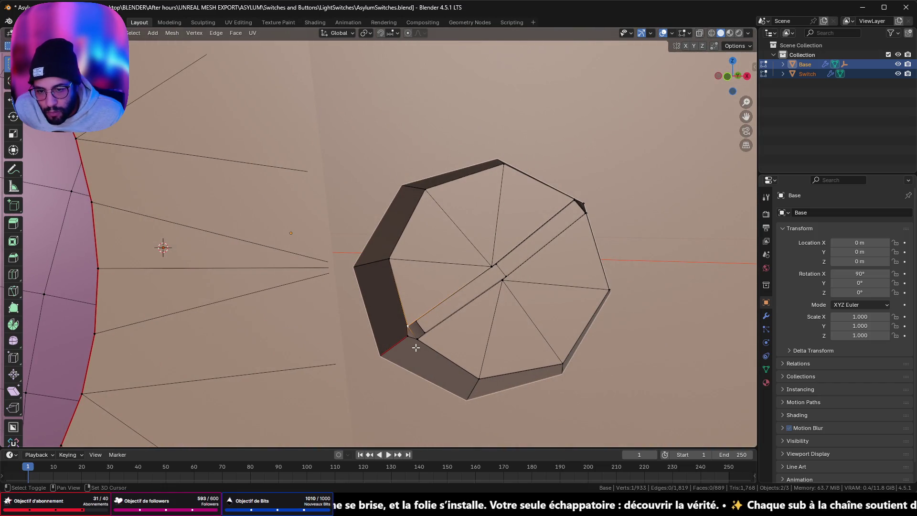
{"action": "key", "text": "m"}
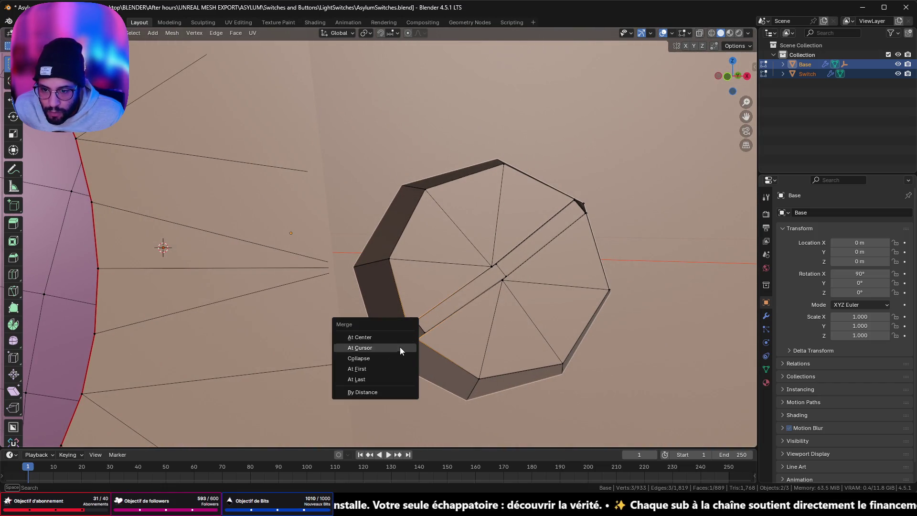
{"action": "left_click", "coordinate": [389, 380]}
{"action": "left_click_drag", "start_coordinate": [496, 284], "coordinate": [459, 291]}
{"action": "left_click", "coordinate": [462, 297], "text": "shift"}
{"action": "key", "text": "m"}
{"action": "left_click", "coordinate": [465, 298]}
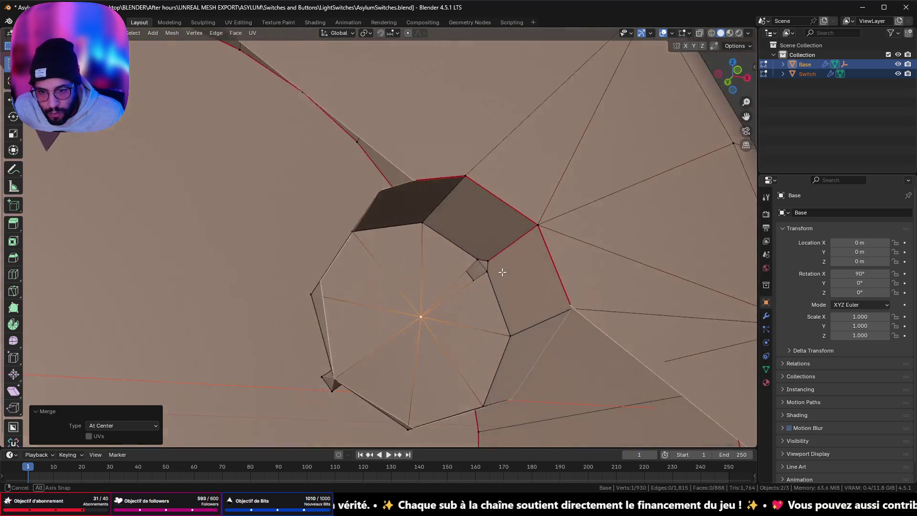
Merge the remaining stray slot vertices together.
{"action": "left_click_drag", "start_coordinate": [465, 298], "coordinate": [487, 277]}
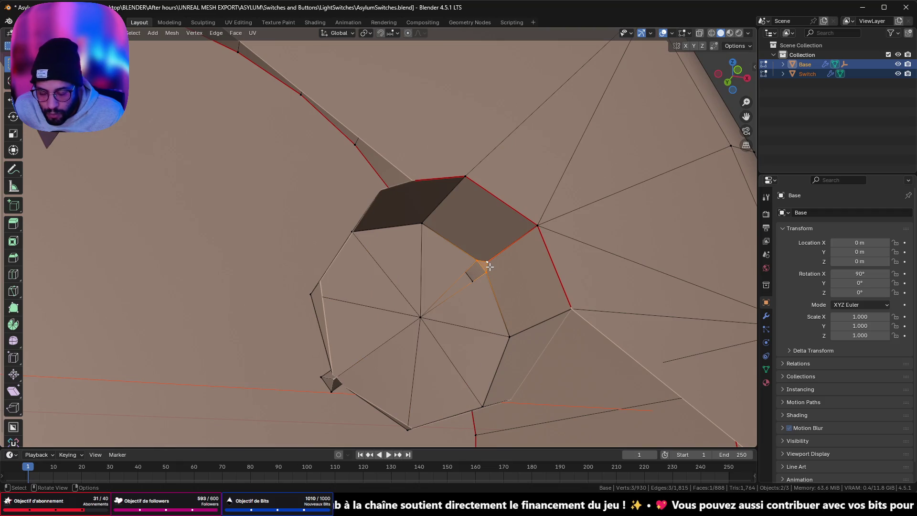
{"action": "key", "text": "m"}
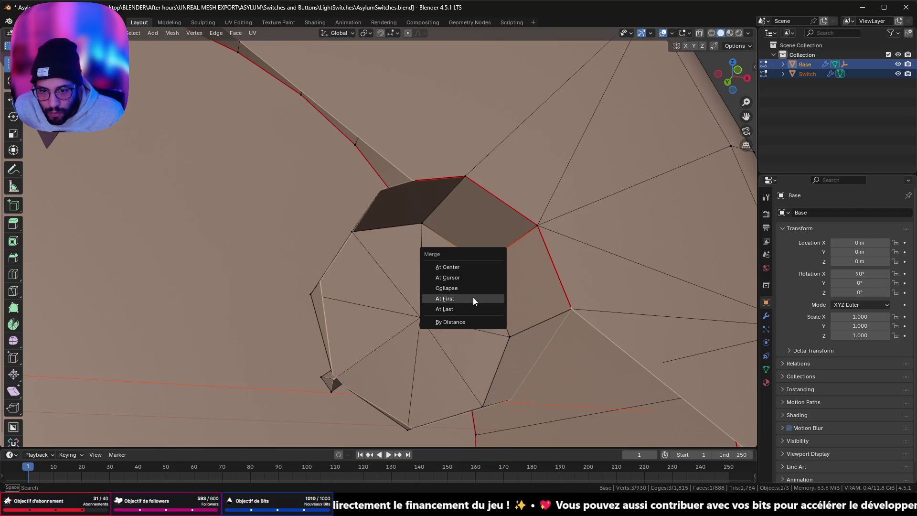
{"action": "left_click", "coordinate": [466, 309]}
{"action": "mouse_move", "coordinate": [466, 310]}
{"action": "left_mouse_down"}
{"action": "mouse_move", "coordinate": [399, 332]}
{"action": "mouse_move", "coordinate": [454, 343]}
{"action": "left_mouse_up"}
{"action": "left_click_drag", "start_coordinate": [321, 312], "coordinate": [374, 344]}
Delete the thin sliver face's vertices and select the face loop running up from the hole.
{"action": "left_click", "coordinate": [334, 284], "text": "shift"}
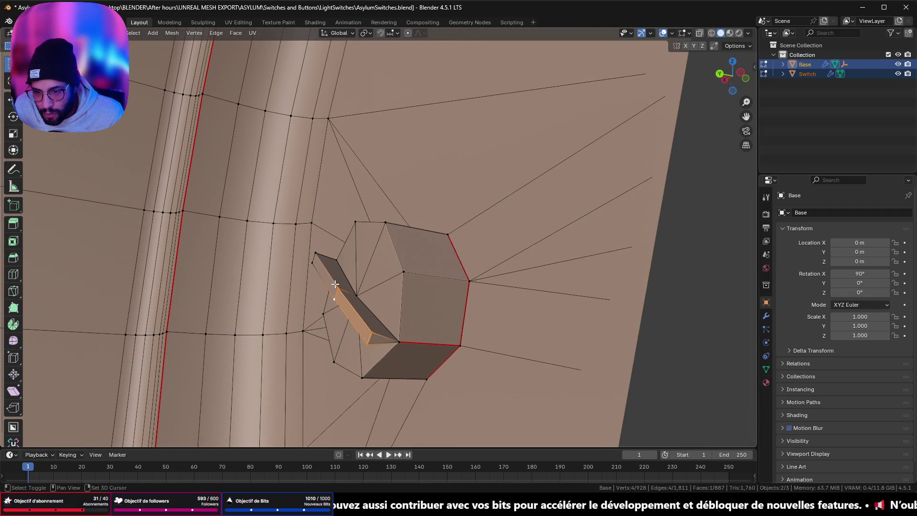
{"action": "key", "text": "x"}
{"action": "left_click", "coordinate": [318, 263]}
{"action": "mouse_move", "coordinate": [318, 262]}
{"action": "left_mouse_down"}
{"action": "mouse_move", "coordinate": [357, 286]}
{"action": "mouse_move", "coordinate": [381, 334]}
{"action": "mouse_move", "coordinate": [334, 354]}
{"action": "mouse_move", "coordinate": [307, 323]}
{"action": "mouse_move", "coordinate": [327, 297]}
{"action": "mouse_move", "coordinate": [307, 303]}
{"action": "mouse_move", "coordinate": [369, 299]}
{"action": "left_mouse_up"}
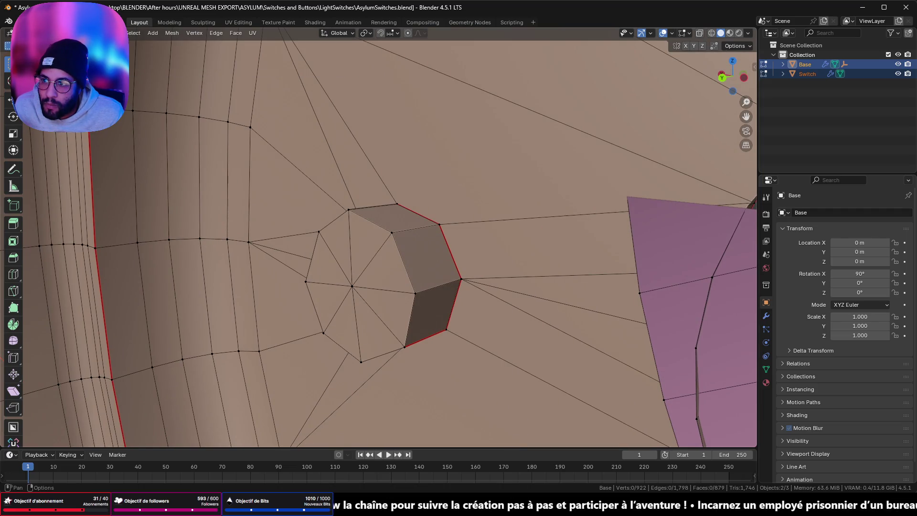
{"action": "left_click", "coordinate": [373, 259], "text": "alt"}
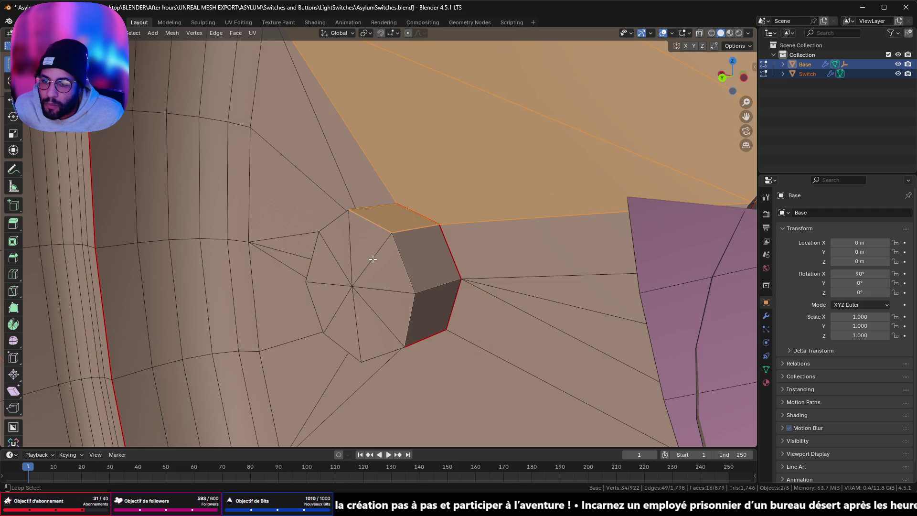
Select the hole's eight-triangle face fan and flatten it with scale Y 0.
{"action": "left_click", "coordinate": [400, 250], "text": "alt"}
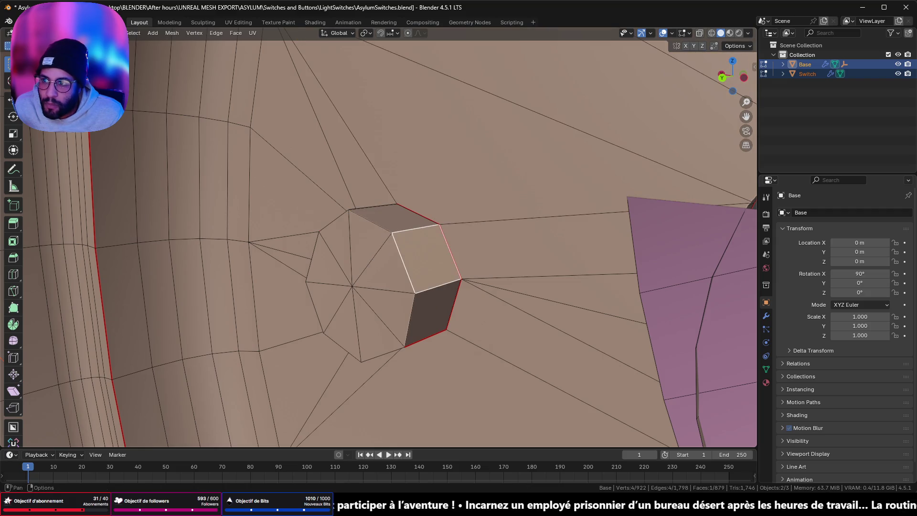
{"action": "left_click", "coordinate": [371, 286], "text": "alt"}
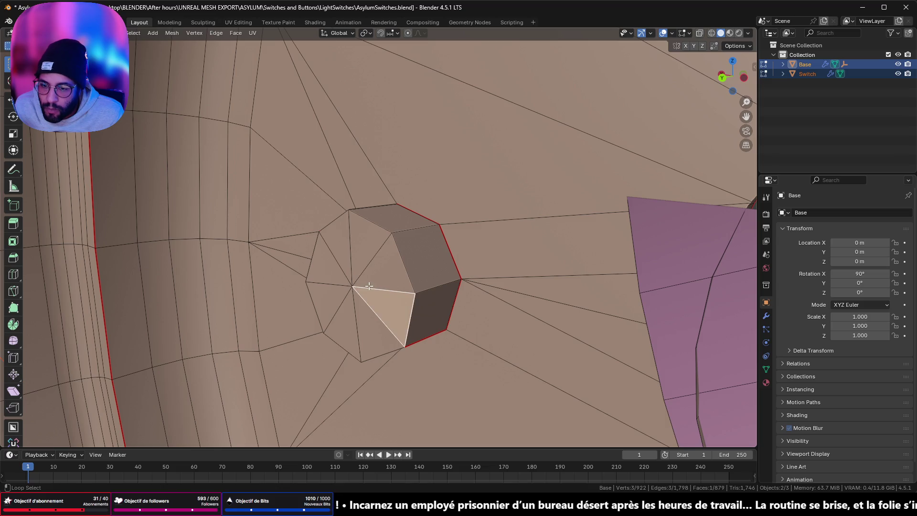
{"action": "key", "text": "l"}
{"action": "key", "text": "s"}
{"action": "key", "text": "y"}
{"action": "key", "text": "0"}
{"action": "key", "text": "Return"}
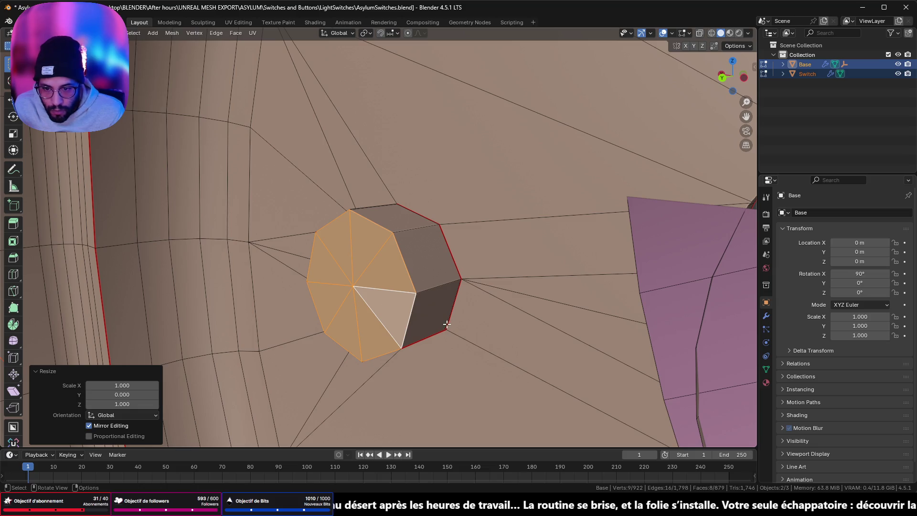
Box-select the side faces and flatten them to zero along Y as well.
{"action": "scroll", "coordinate": [704, 360], "scroll_direction": "down", "scroll_amount": 3}
{"action": "left_click_drag", "start_coordinate": [704, 360], "coordinate": [671, 254]}
{"action": "scroll", "coordinate": [607, 285], "scroll_direction": "up", "scroll_amount": 3}
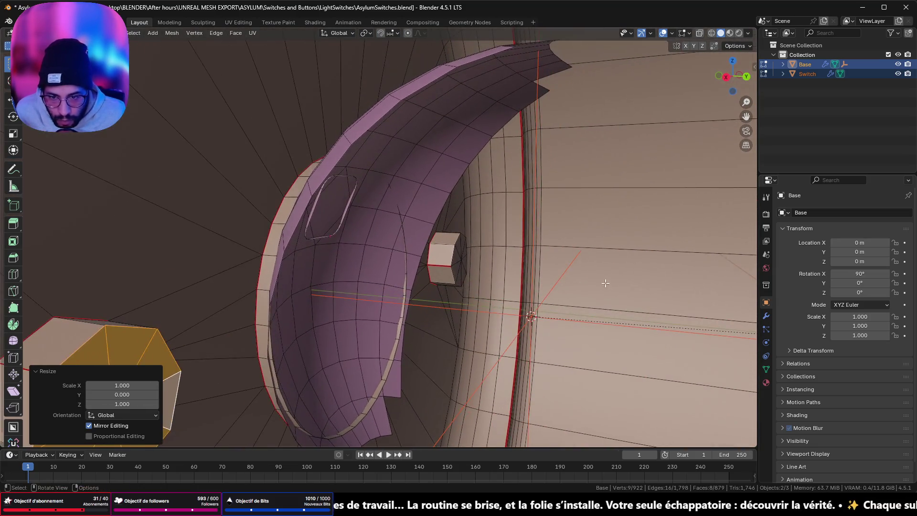
{"action": "scroll", "coordinate": [516, 281], "scroll_direction": "up", "scroll_amount": 2}
{"action": "key", "text": "b"}
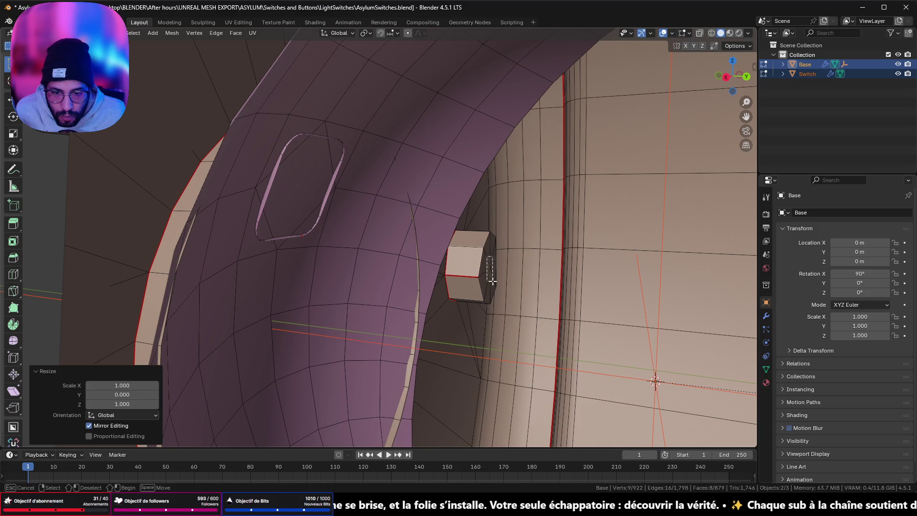
{"action": "left_click_drag", "start_coordinate": [492, 282], "coordinate": [493, 281]}
{"action": "scroll", "coordinate": [506, 275], "scroll_direction": "down", "scroll_amount": 1}
{"action": "key", "text": "s"}
{"action": "key", "text": "y"}
{"action": "key", "text": "0"}
{"action": "key", "text": "Return"}
Check the flattened octagonal hole in Object Mode from frontal and oblique views.
{"action": "scroll", "coordinate": [504, 275], "scroll_direction": "down", "scroll_amount": 5}
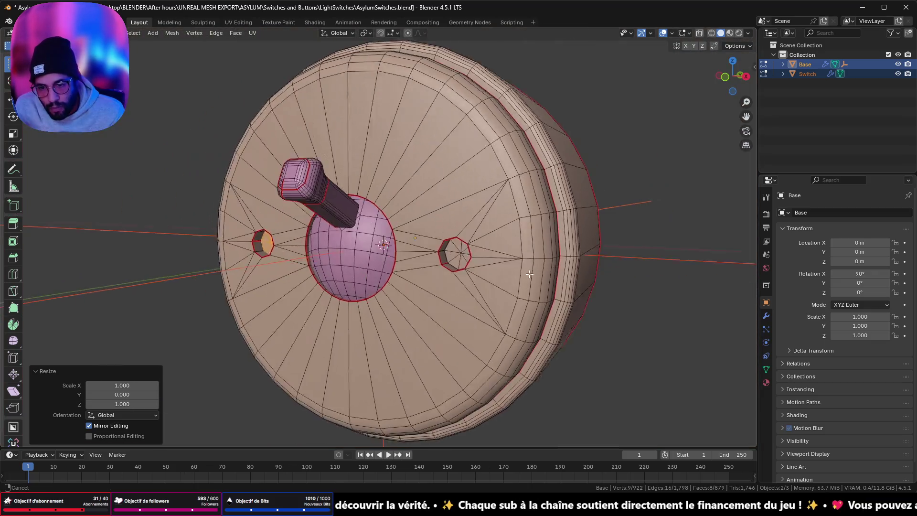
{"action": "scroll", "coordinate": [478, 281], "scroll_direction": "up", "scroll_amount": 5}
{"action": "mouse_move", "coordinate": [478, 281]}
{"action": "left_mouse_down"}
{"action": "mouse_move", "coordinate": [460, 262]}
{"action": "mouse_move", "coordinate": [460, 277]}
{"action": "mouse_move", "coordinate": [546, 267]}
{"action": "left_mouse_up"}
{"action": "scroll", "coordinate": [503, 274], "scroll_direction": "down", "scroll_amount": 2}
{"action": "scroll", "coordinate": [546, 267], "scroll_direction": "up", "scroll_amount": 5}
{"action": "scroll", "coordinate": [546, 267], "scroll_direction": "down", "scroll_amount": 3}
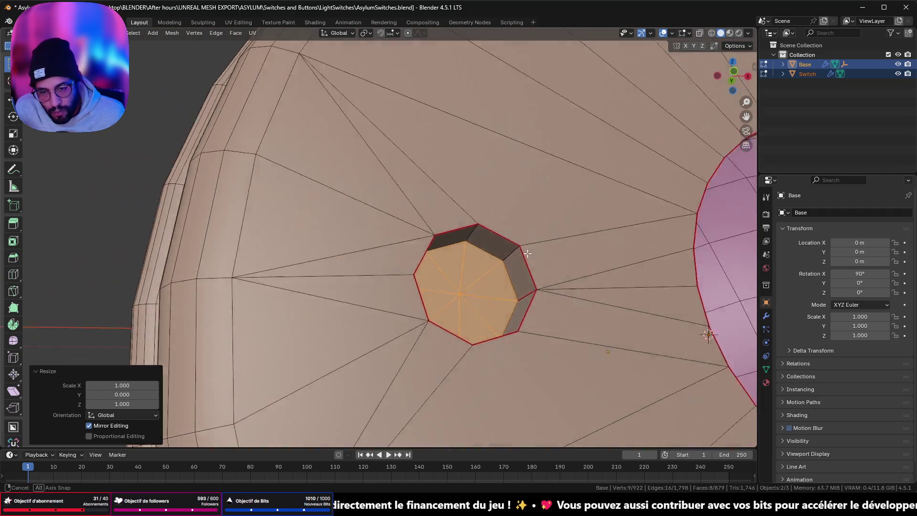
{"action": "key", "text": "Tab"}
{"action": "scroll", "coordinate": [509, 273], "scroll_direction": "up", "scroll_amount": 1}
{"action": "mouse_move", "coordinate": [530, 249]}
{"action": "left_mouse_down"}
{"action": "mouse_move", "coordinate": [534, 201]}
{"action": "mouse_move", "coordinate": [536, 245]}
{"action": "left_mouse_up"}
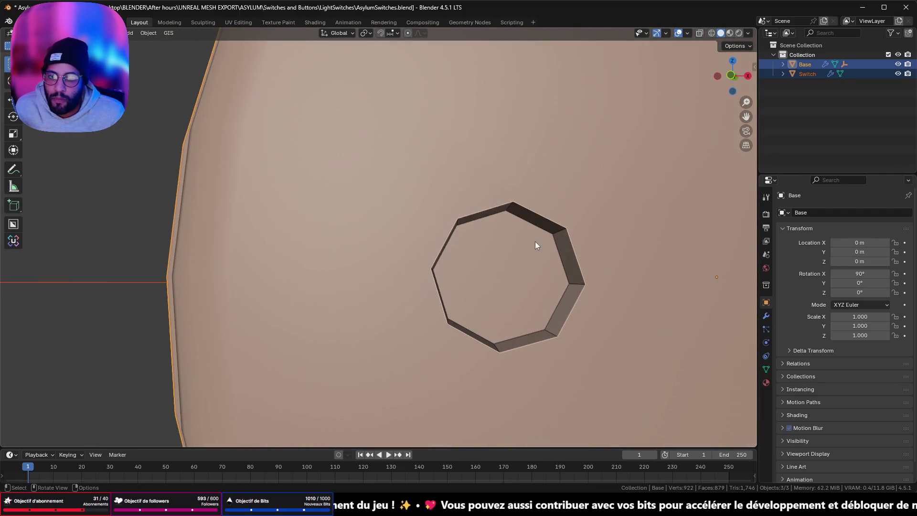
{"action": "mouse_move", "coordinate": [408, 286]}
{"action": "left_mouse_down"}
{"action": "mouse_move", "coordinate": [307, 328]}
{"action": "mouse_move", "coordinate": [206, 222]}
{"action": "left_mouse_up"}
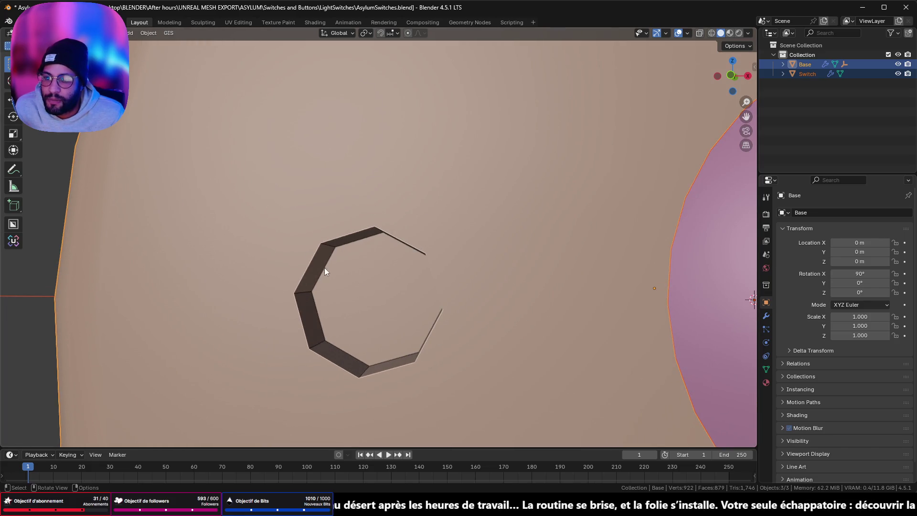
Back in Edit Mode, select an edge from the hole's centre to its rim for edge operations.
{"action": "key", "text": "Tab"}
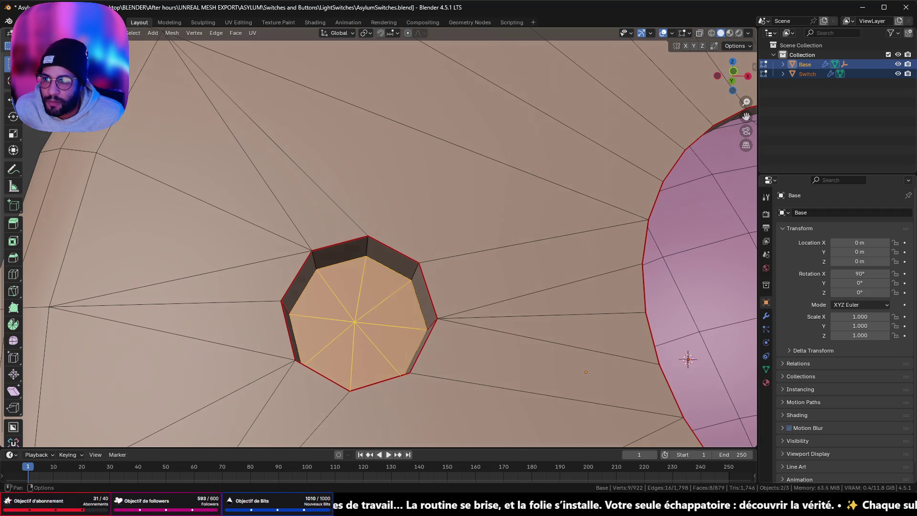
{"action": "left_click", "coordinate": [319, 271]}
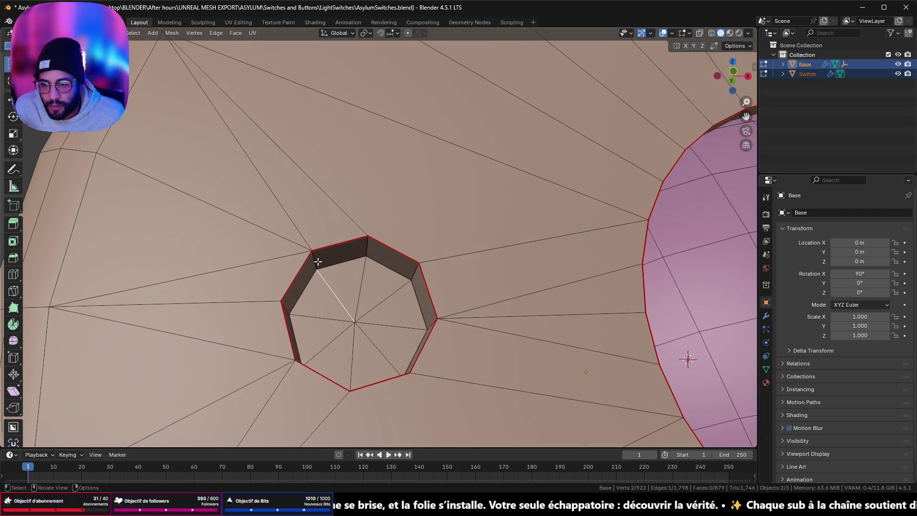
{"action": "left_click_drag", "start_coordinate": [318, 262], "coordinate": [397, 245]}
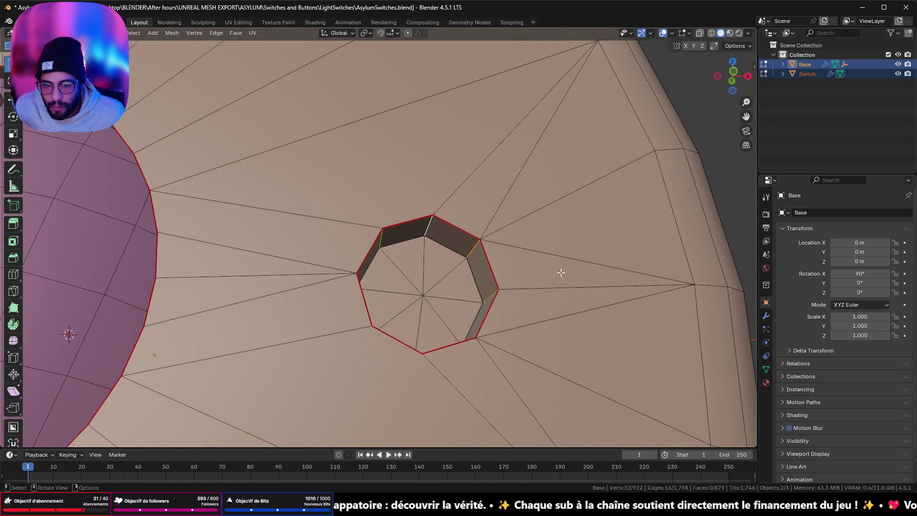
{"action": "scroll", "coordinate": [561, 273], "scroll_direction": "down", "scroll_amount": 4}
{"action": "key", "text": "ctrl+e"}
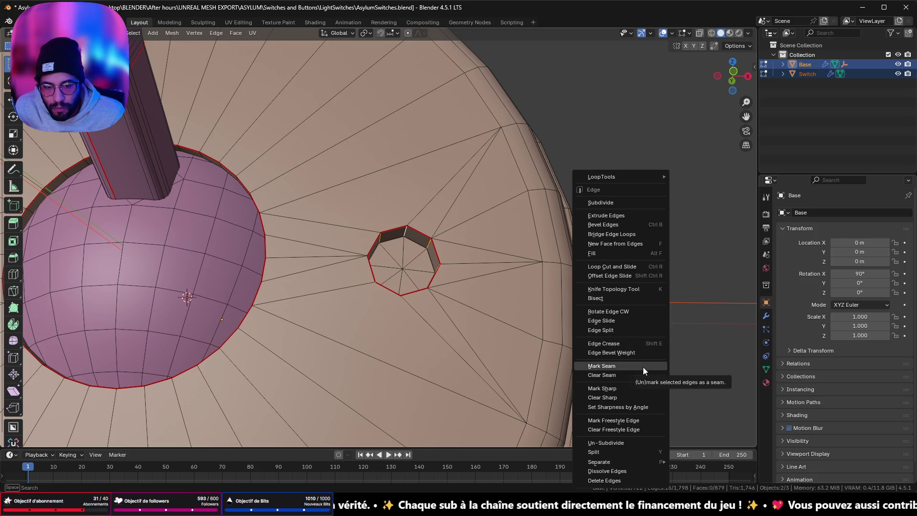
Mark the selected edges as a UV seam and repack all islands with Unwrella in UV Editing.
{"action": "left_click", "coordinate": [643, 367]}
{"action": "key", "text": "Home"}
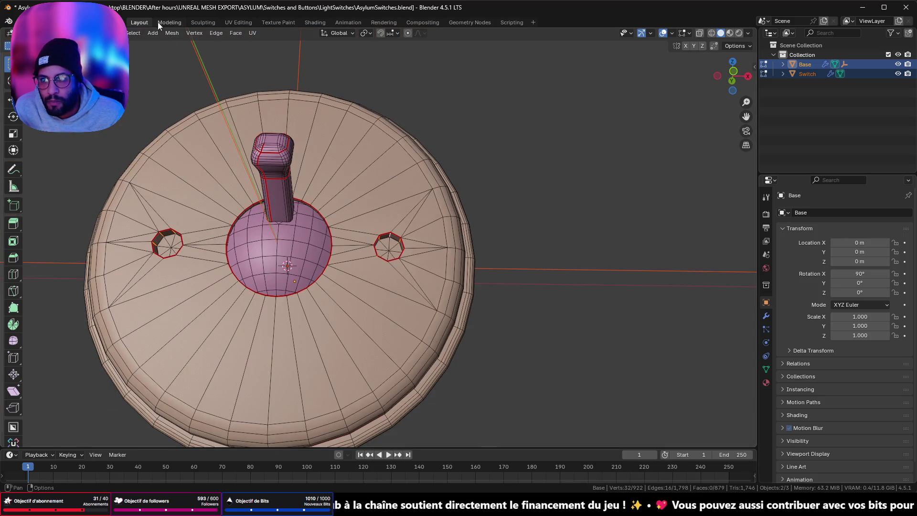
{"action": "left_click", "coordinate": [244, 24]}
{"action": "scroll", "coordinate": [149, 247], "scroll_direction": "up", "scroll_amount": 8}
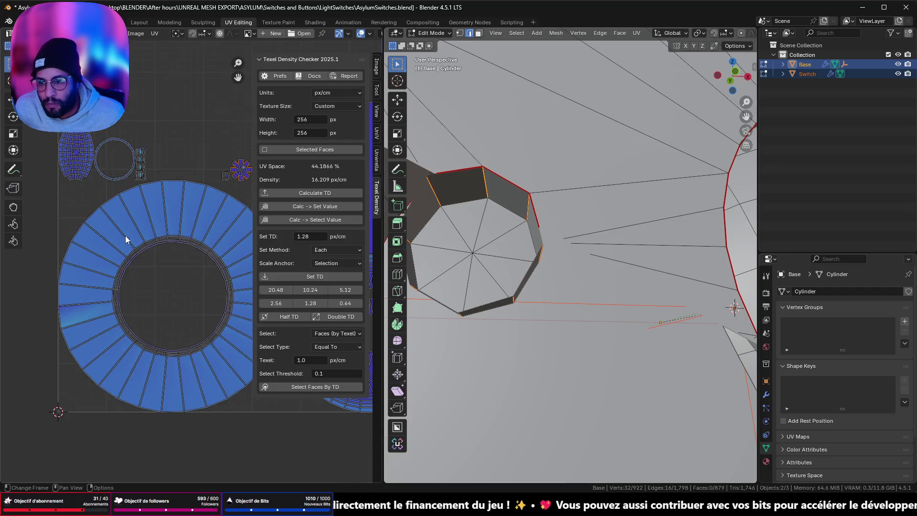
{"action": "scroll", "coordinate": [225, 263], "scroll_direction": "up", "scroll_amount": 5}
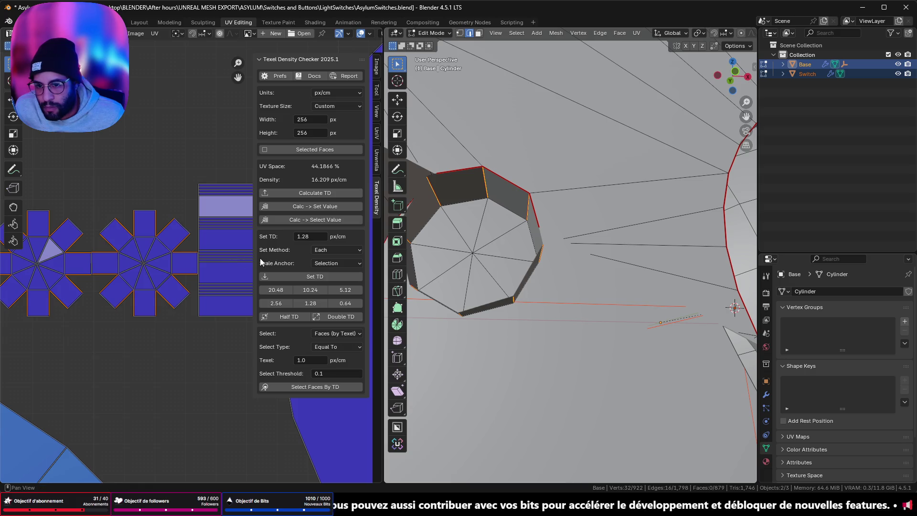
{"action": "left_click", "coordinate": [377, 163]}
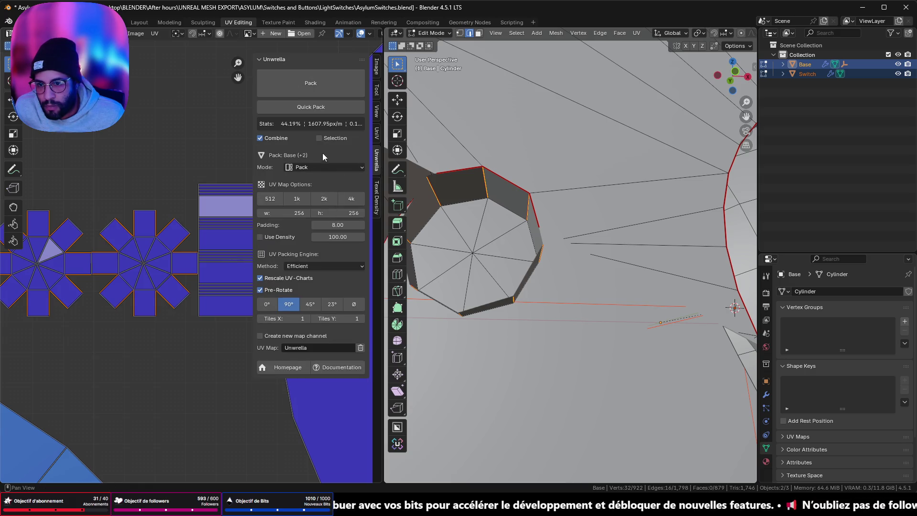
{"action": "left_click", "coordinate": [310, 82]}
Expand the Texel Density Checker options in the UV editor sidebar.
{"action": "scroll", "coordinate": [143, 229], "scroll_direction": "down", "scroll_amount": 8}
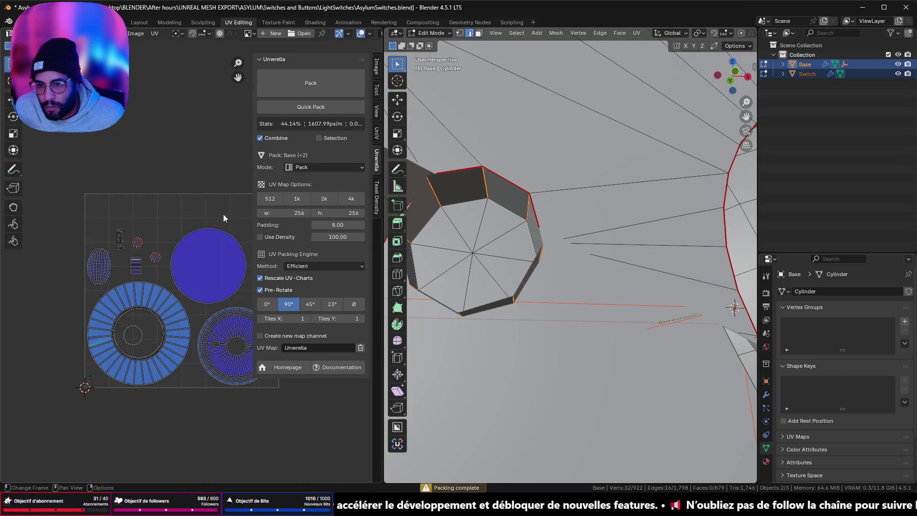
{"action": "scroll", "coordinate": [596, 255], "scroll_direction": "down", "scroll_amount": 6}
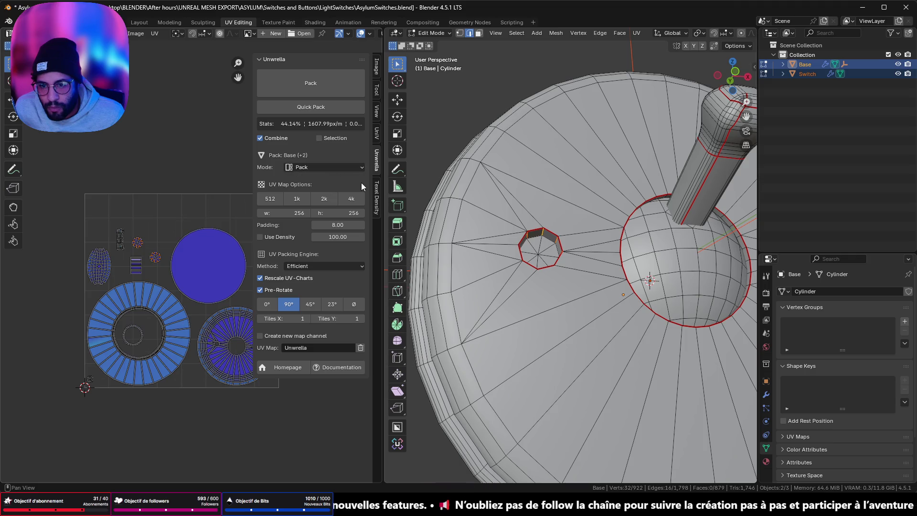
{"action": "left_click", "coordinate": [377, 201]}
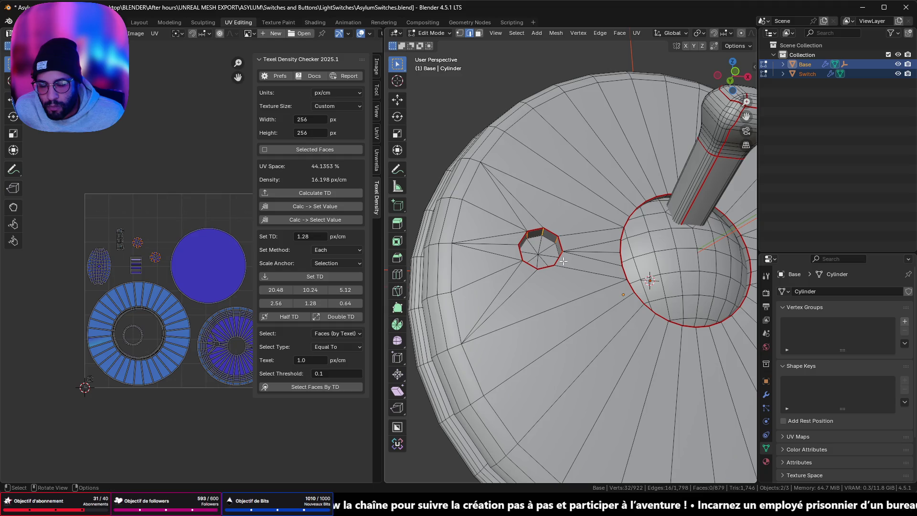
{"action": "scroll", "coordinate": [563, 262], "scroll_direction": "up", "scroll_amount": 6}
{"action": "scroll", "coordinate": [581, 275], "scroll_direction": "down", "scroll_amount": 3}
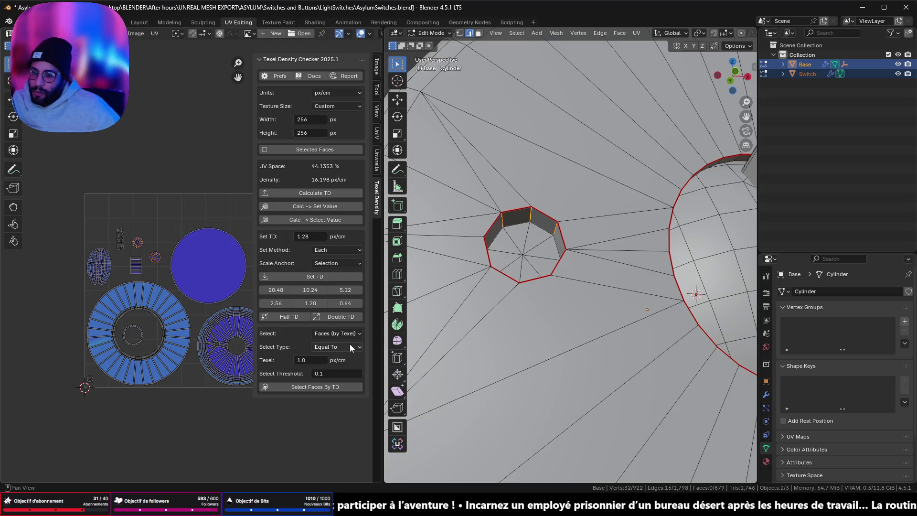
{"action": "scroll", "coordinate": [193, 243], "scroll_direction": "up", "scroll_amount": 3}
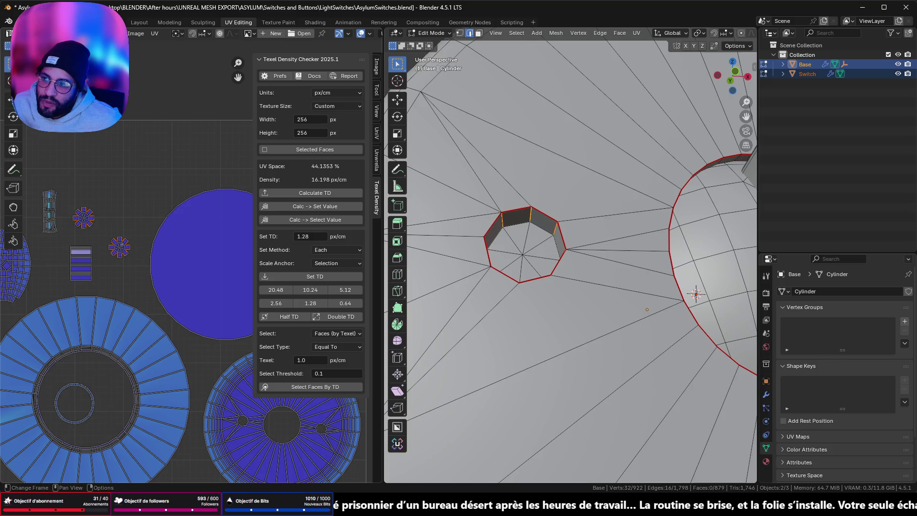
Select the two small hole UV islands in face mode and scale them up.
{"action": "key", "text": "3"}
{"action": "key", "text": "l"}
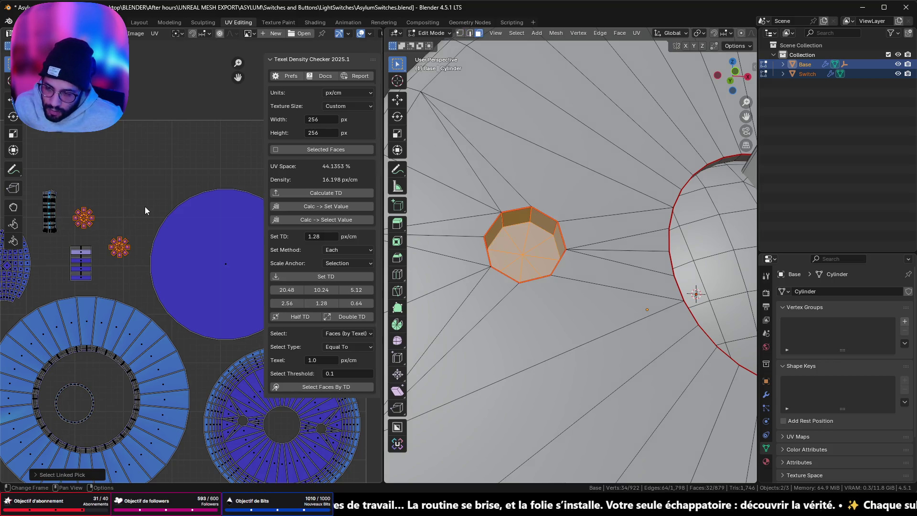
{"action": "key", "text": "n"}
{"action": "key", "text": "s"}
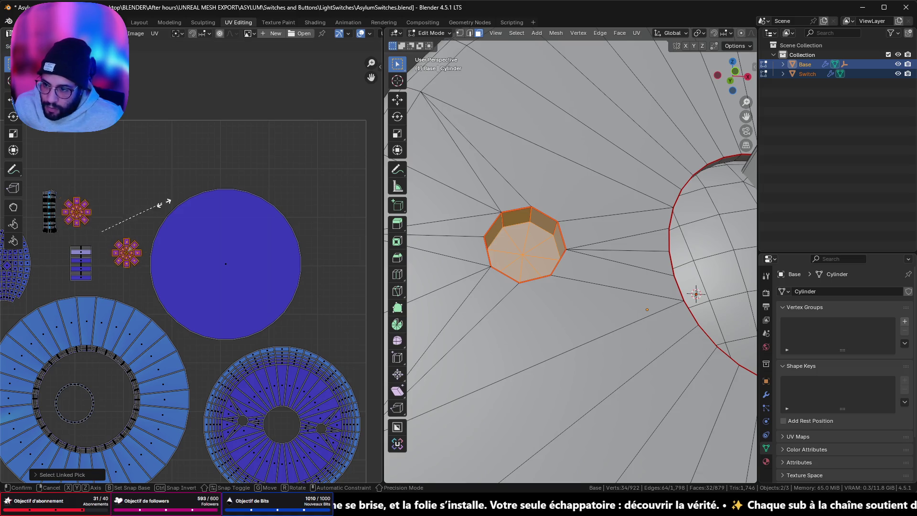
{"action": "left_click", "coordinate": [296, 197]}
Move the flower-shaped UV island further right.
{"action": "scroll", "coordinate": [334, 206], "scroll_direction": "left", "scroll_amount": 5}
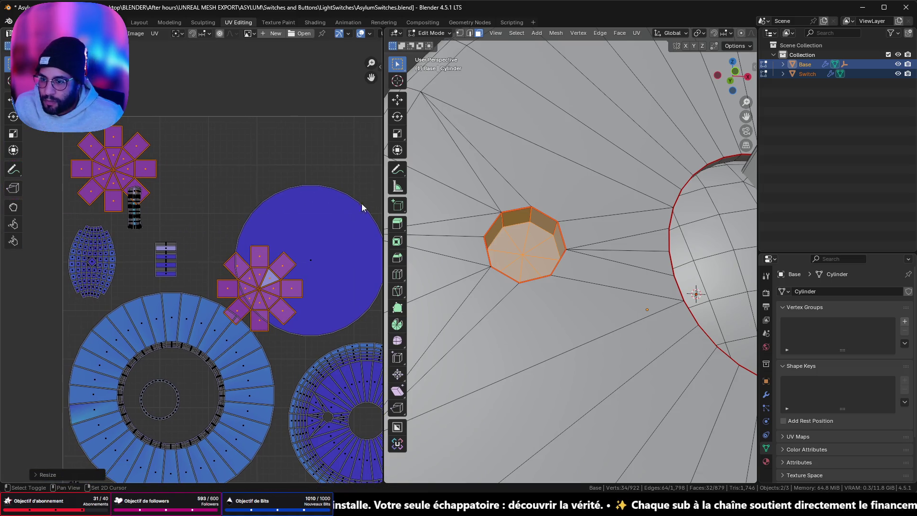
{"action": "left_click", "coordinate": [149, 167]}
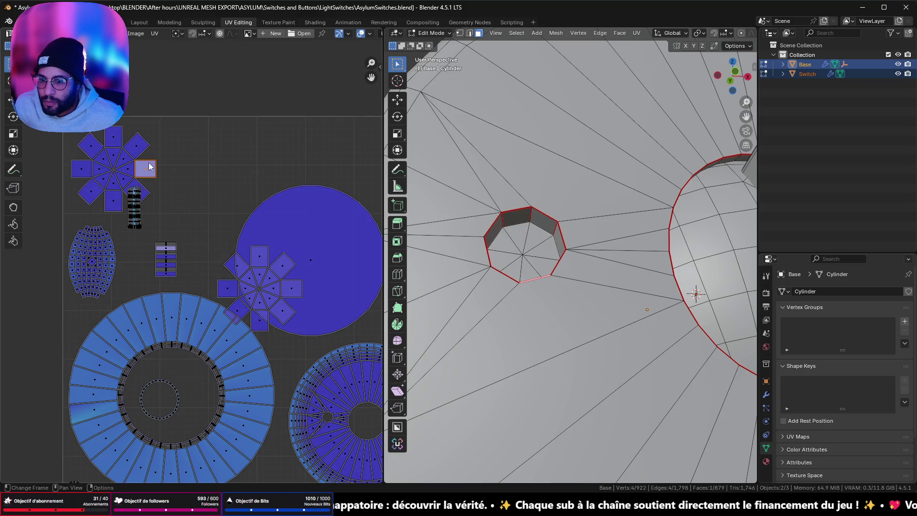
{"action": "key", "text": "l"}
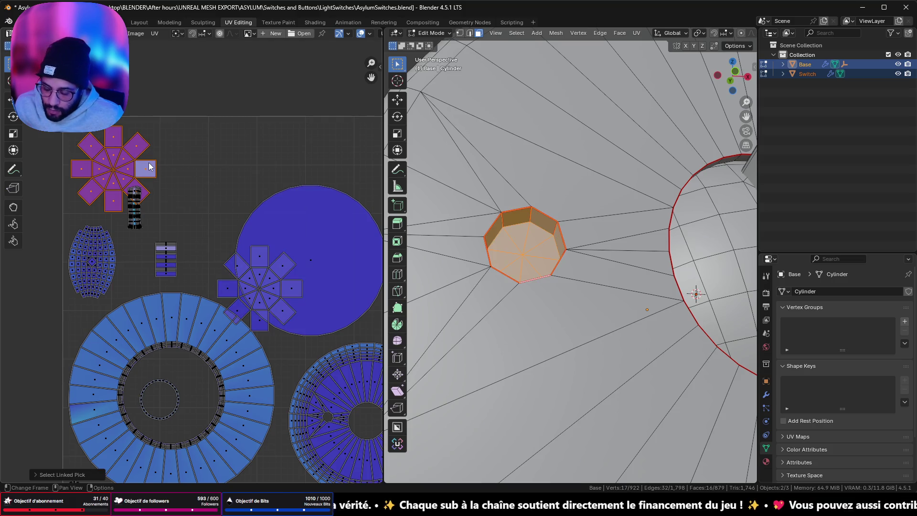
{"action": "key", "text": "g"}
{"action": "left_click", "coordinate": [230, 171]}
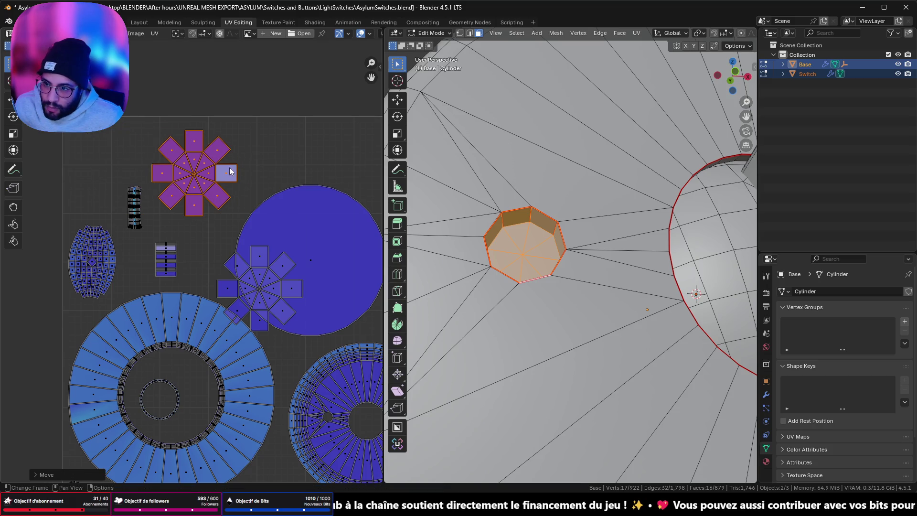
Place the second flower island at the layout's top right and pan the UV view.
{"action": "left_click", "coordinate": [264, 328]}
{"action": "key", "text": "l"}
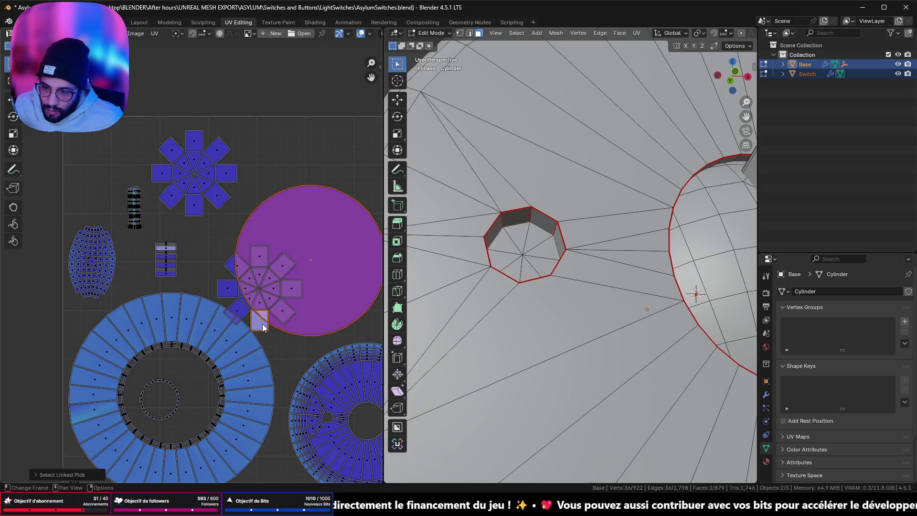
{"action": "left_click", "coordinate": [229, 303]}
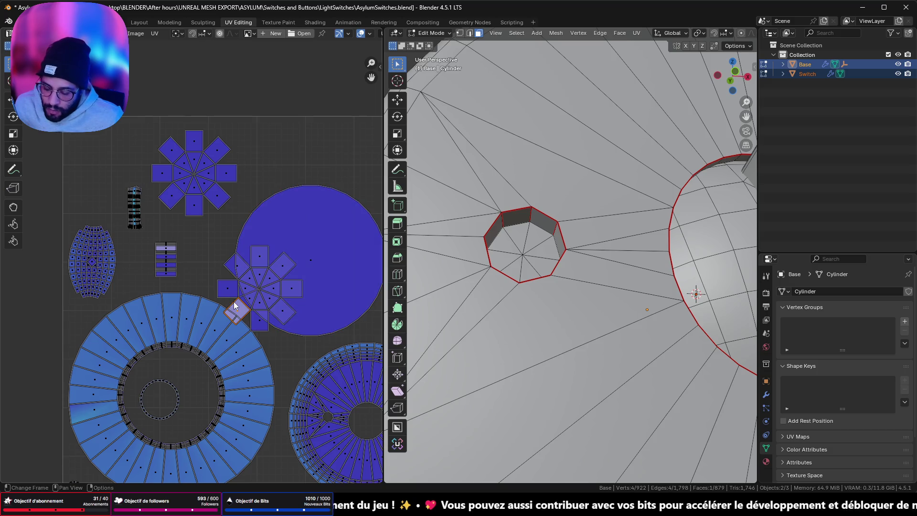
{"action": "key", "text": "l"}
{"action": "scroll", "coordinate": [237, 307], "scroll_direction": "right", "scroll_amount": 5}
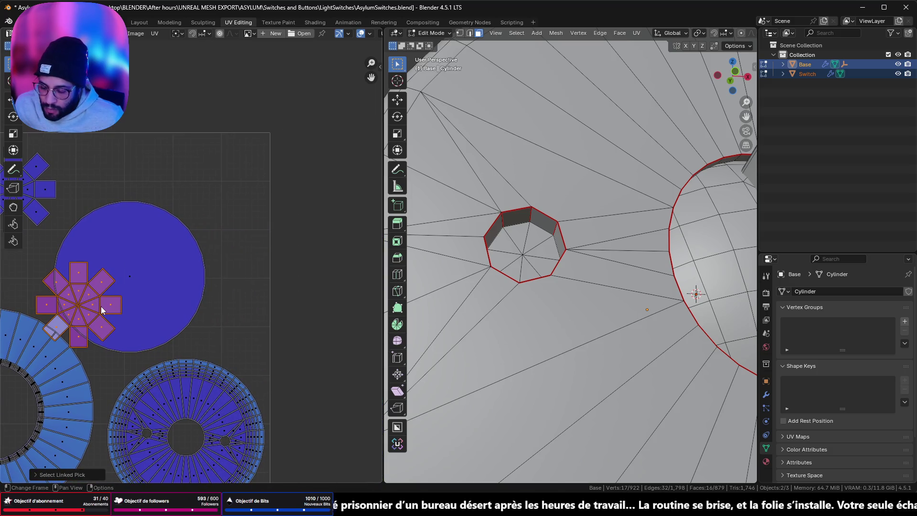
{"action": "key", "text": "g"}
{"action": "left_click", "coordinate": [239, 191]}
{"action": "scroll", "coordinate": [238, 253], "scroll_direction": "down", "scroll_amount": 4}
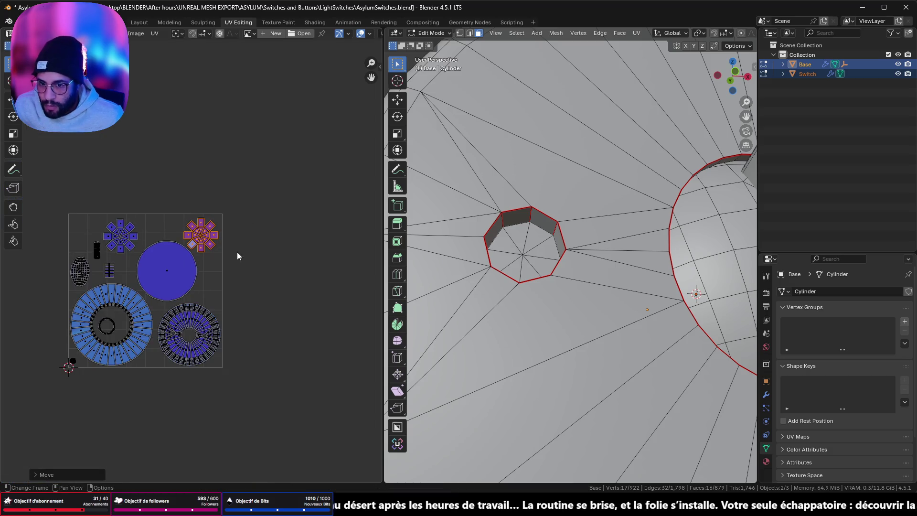
{"action": "left_click_drag", "start_coordinate": [213, 278], "coordinate": [247, 266]}
Recalculate the Base's texel density (49.7594% UV space at 22.155 px/cm) and return to Object Mode.
{"action": "key", "text": "n"}
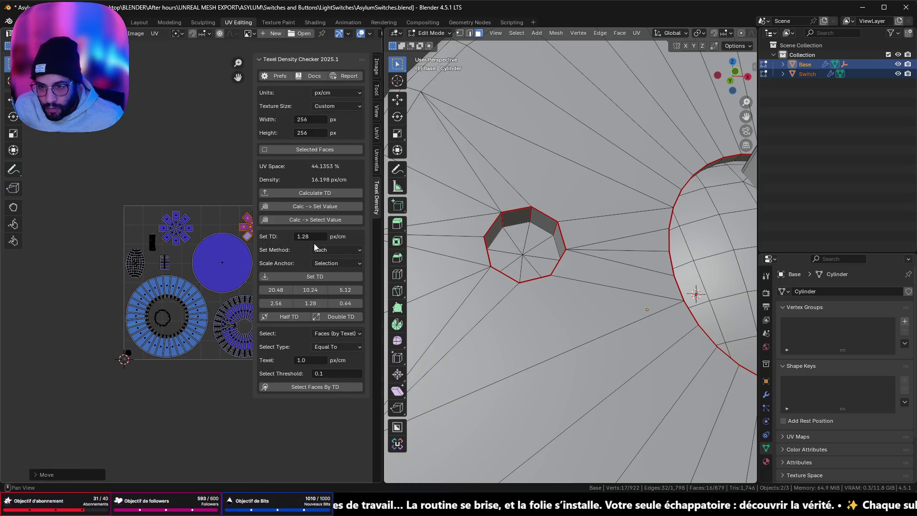
{"action": "left_click", "coordinate": [319, 194]}
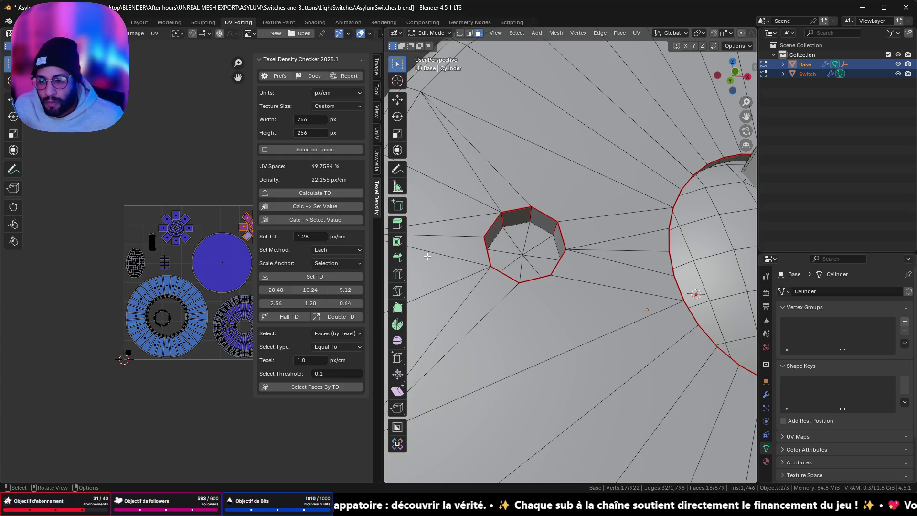
{"action": "key", "text": "Tab"}
{"action": "key", "text": "Tab"}
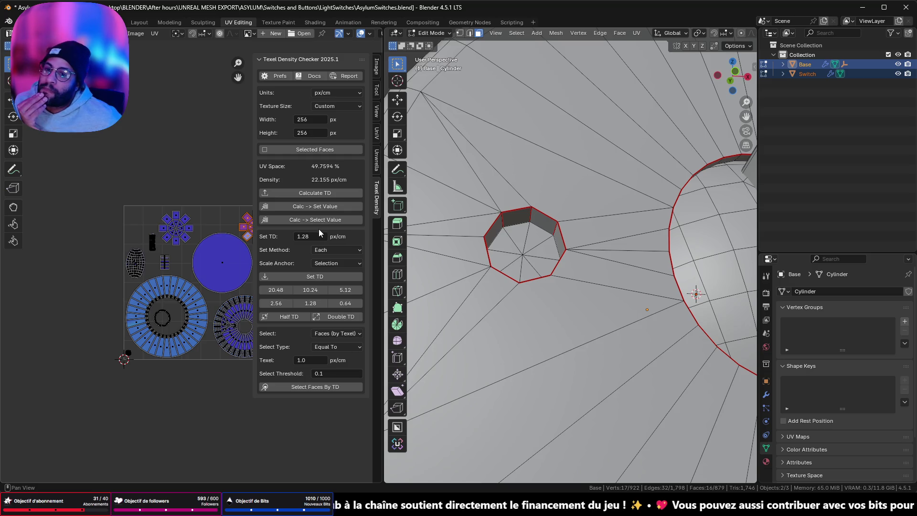
{"action": "left_click", "coordinate": [333, 111]}
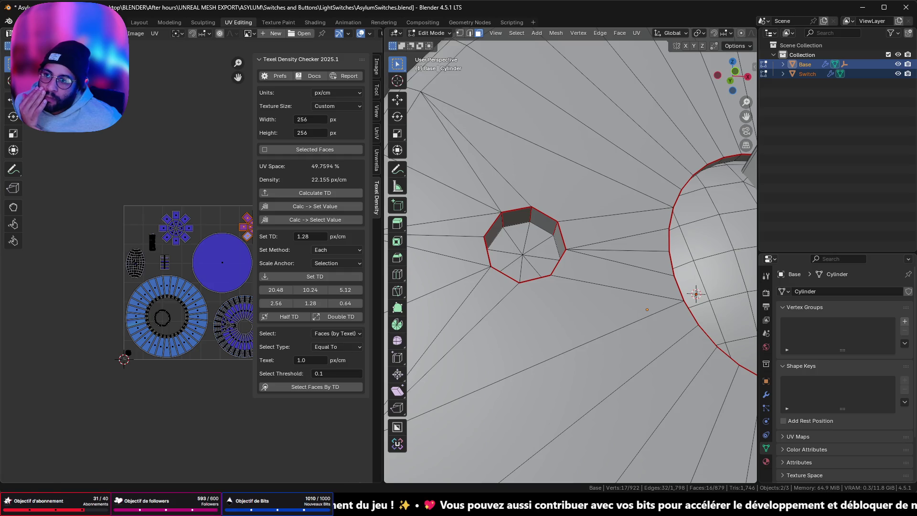
{"action": "right_click", "coordinate": [62, 143]}
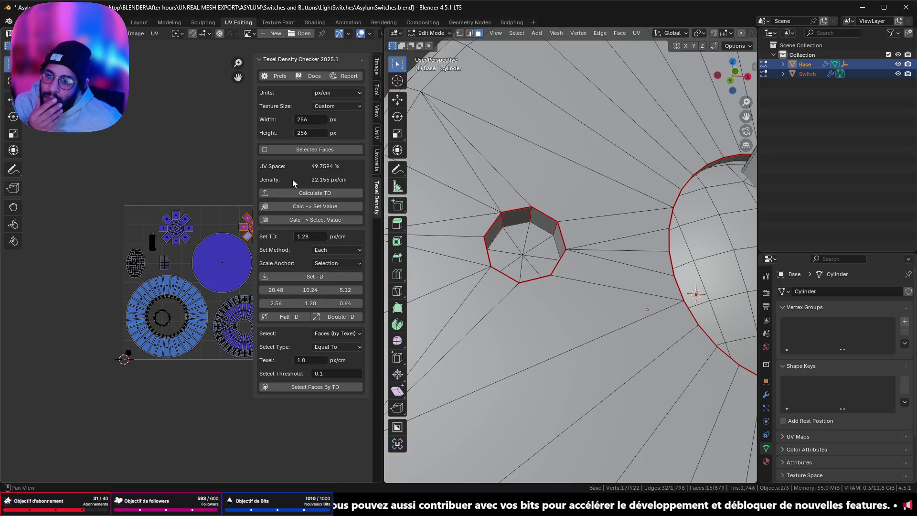
{"action": "key", "text": "Tab"}
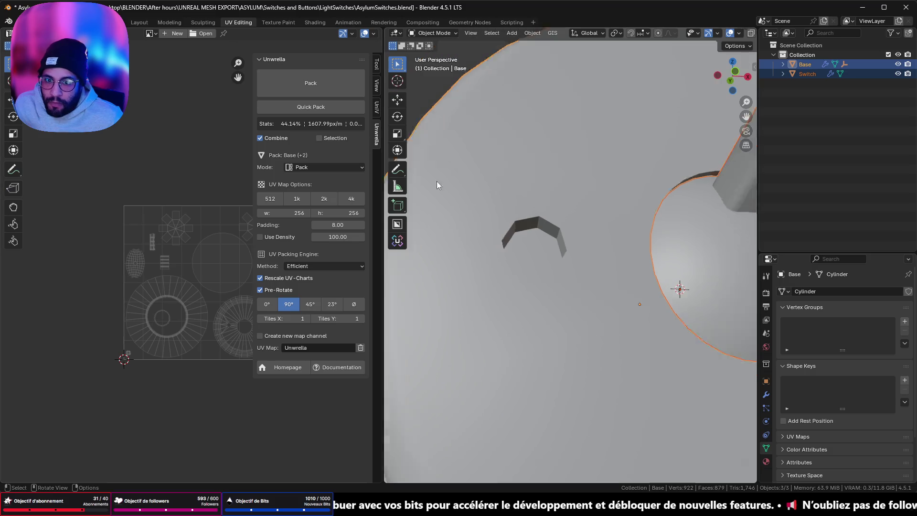
Export the selected switch objects as AsylumSwitches.fbx to LightSwitches, then switch to Substance Painter.
{"action": "key", "text": "KP_Decimal"}
{"action": "left_click_drag", "start_coordinate": [468, 210], "coordinate": [480, 163]}
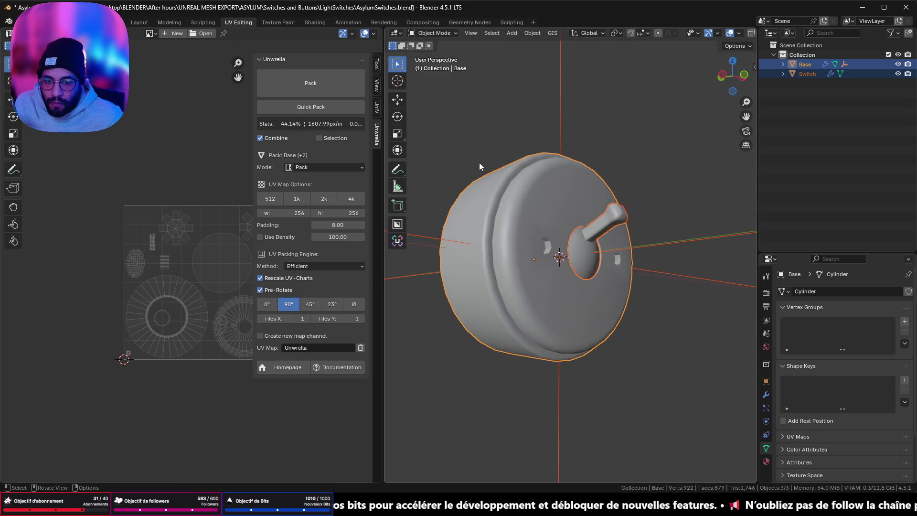
{"action": "key", "text": "ctrl+e"}
{"action": "left_click", "coordinate": [615, 388]}
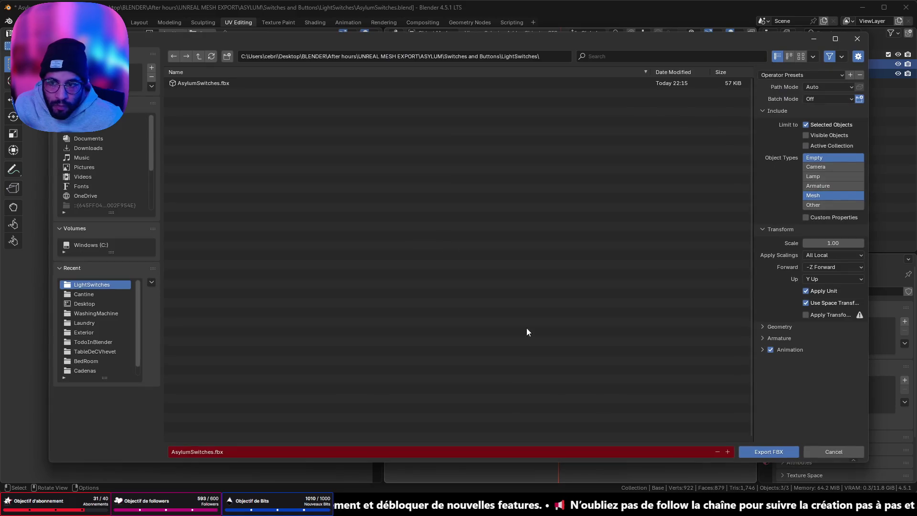
{"action": "left_click", "coordinate": [766, 451]}
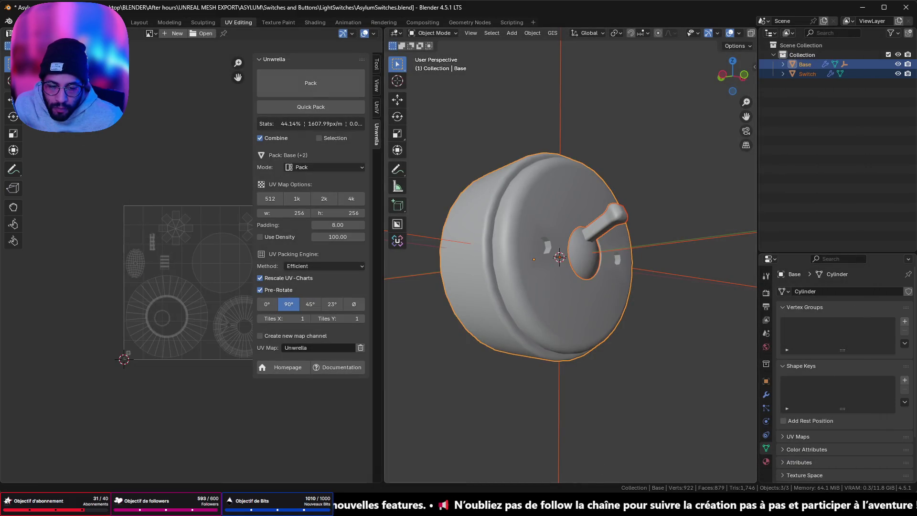
{"action": "key", "text": "alt+Tab"}
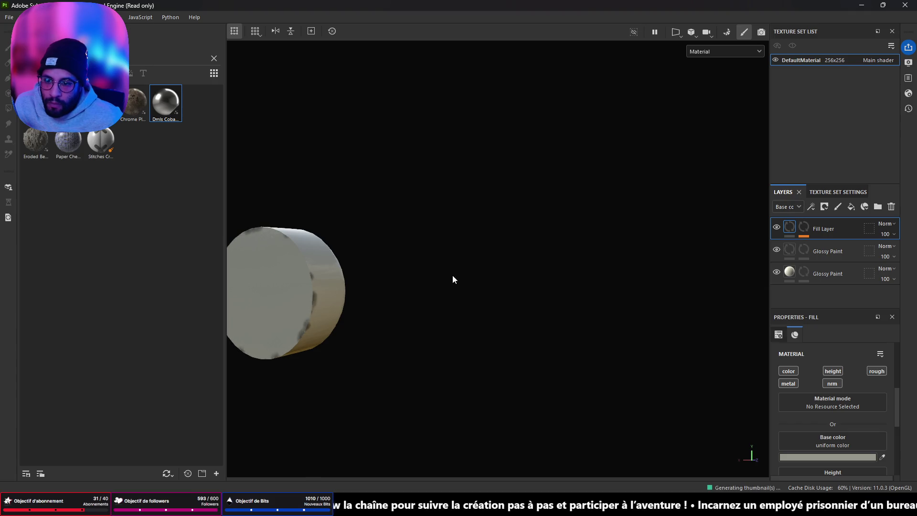
Bake normal, AO, curvature, position, thickness and ID maps from the front-framed switch mesh.
{"action": "left_click_drag", "start_coordinate": [434, 270], "coordinate": [199, 273]}
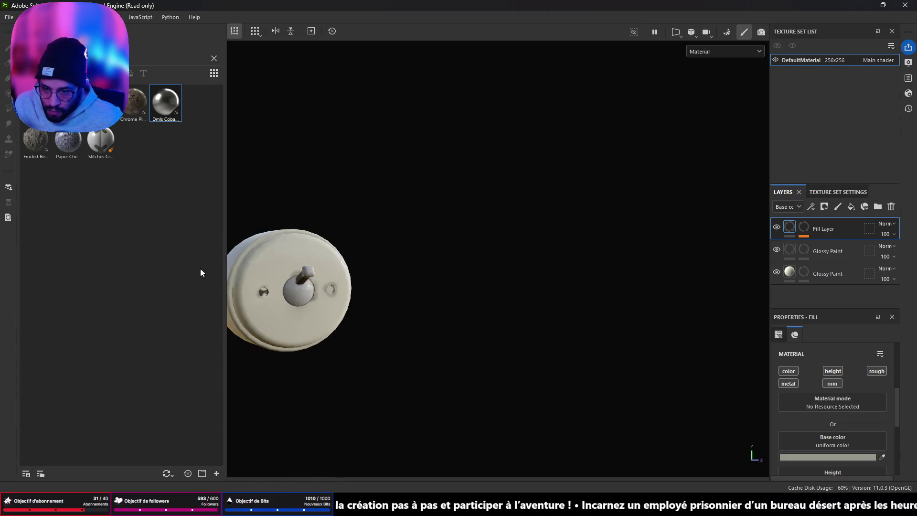
{"action": "scroll", "coordinate": [304, 297], "scroll_direction": "up", "scroll_amount": 5}
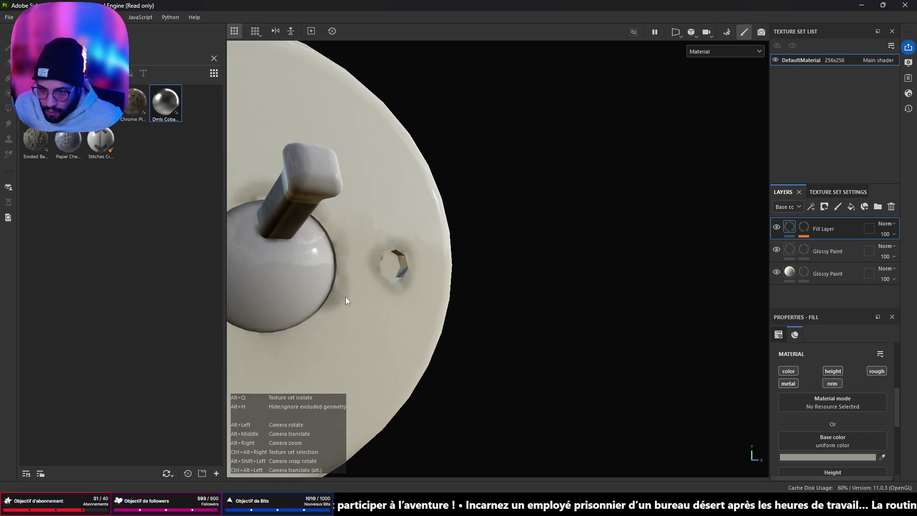
{"action": "key", "text": "f"}
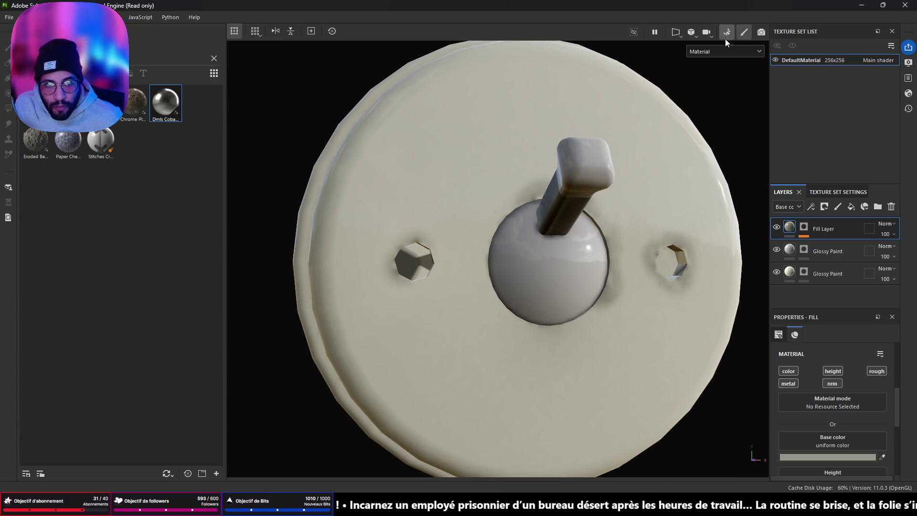
{"action": "left_click", "coordinate": [724, 35]}
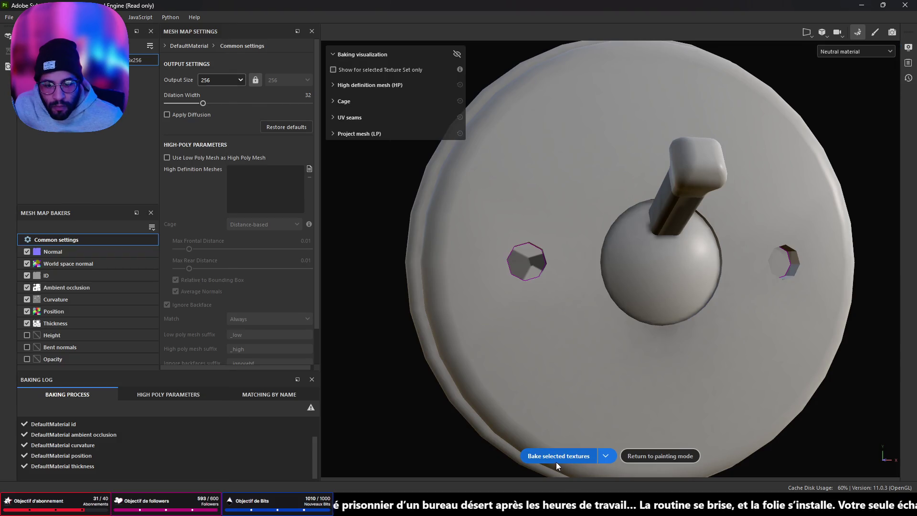
{"action": "left_click", "coordinate": [556, 457]}
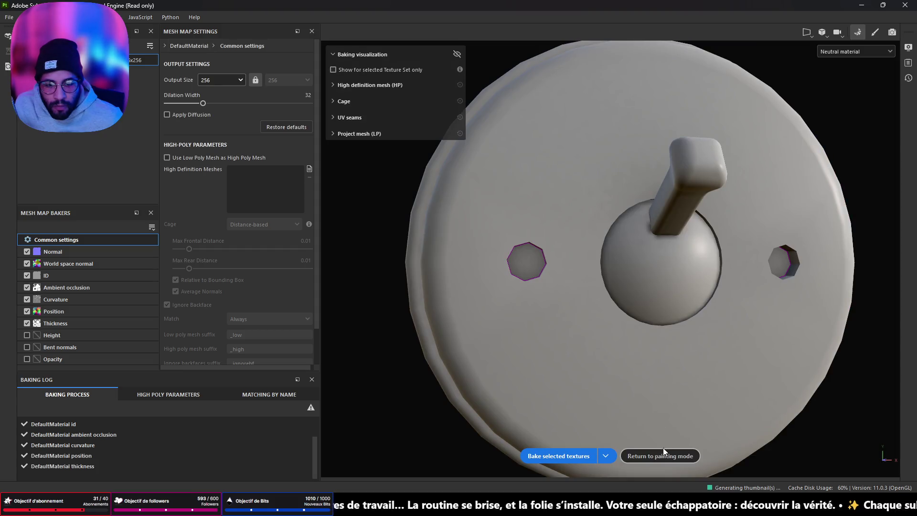
{"action": "left_click", "coordinate": [662, 451]}
Select all the old fill and paint layers and delete them.
{"action": "mouse_move", "coordinate": [553, 266]}
{"action": "left_mouse_down"}
{"action": "mouse_move", "coordinate": [501, 264]}
{"action": "mouse_move", "coordinate": [589, 260]}
{"action": "mouse_move", "coordinate": [552, 262]}
{"action": "left_mouse_up"}
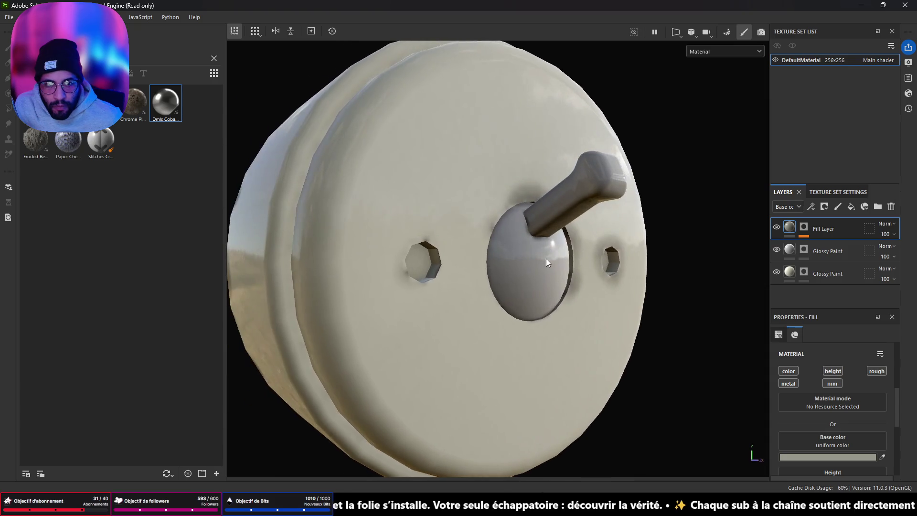
{"action": "left_click", "coordinate": [832, 273]}
{"action": "key", "text": "Delete"}
{"action": "key", "text": "Delete"}
{"action": "key", "text": "Delete"}
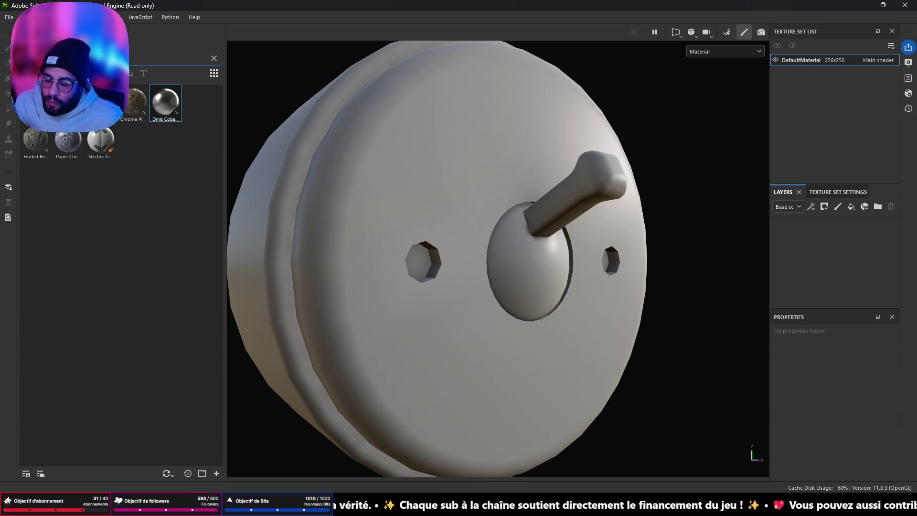
Apply Glossy Paint to the switch and set its projection to Tri-planar.
{"action": "type", "text": "plank"}
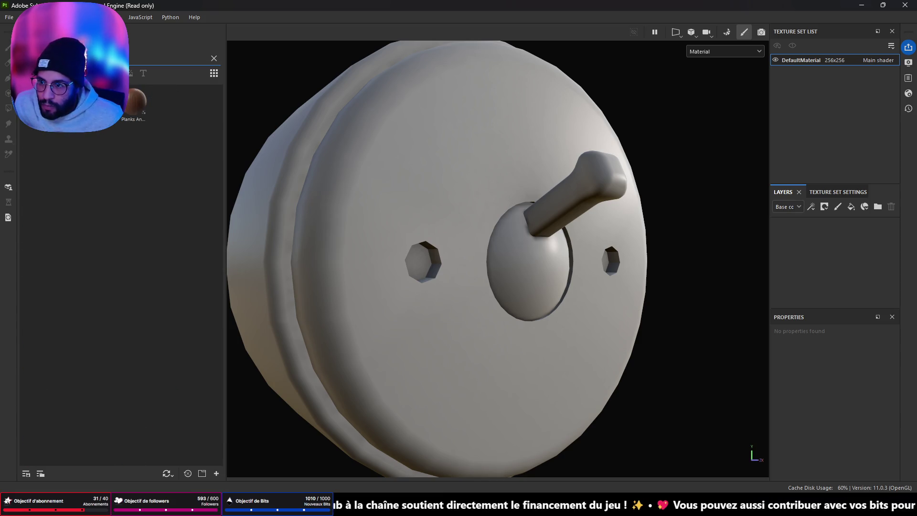
{"action": "left_click_drag", "start_coordinate": [135, 101], "coordinate": [423, 205]}
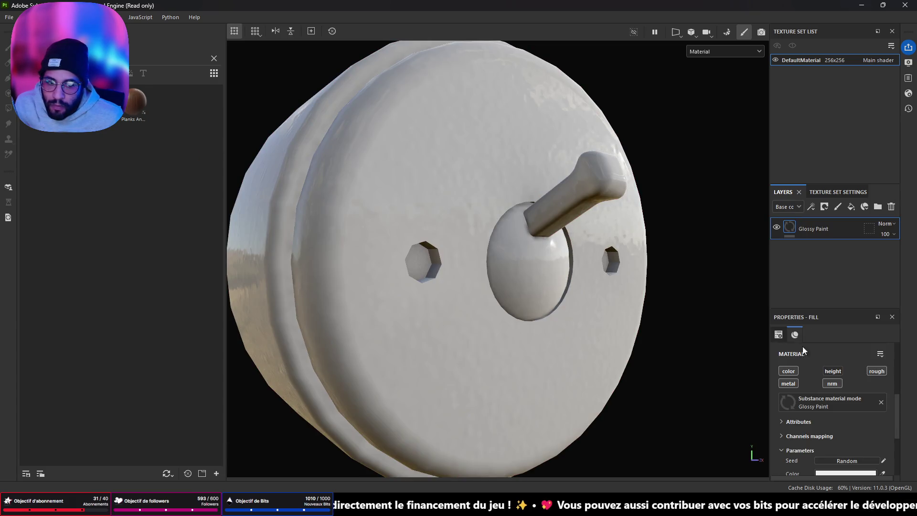
{"action": "scroll", "coordinate": [546, 288], "scroll_direction": "down", "scroll_amount": 3}
{"action": "mouse_move", "coordinate": [531, 276]}
{"action": "left_mouse_down", "text": "alt"}
{"action": "mouse_move", "coordinate": [446, 213]}
{"action": "mouse_move", "coordinate": [525, 268]}
{"action": "mouse_move", "coordinate": [592, 248]}
{"action": "mouse_move", "coordinate": [629, 334]}
{"action": "left_mouse_up", "text": "alt"}
{"action": "scroll", "coordinate": [630, 333], "scroll_direction": "up", "scroll_amount": 3}
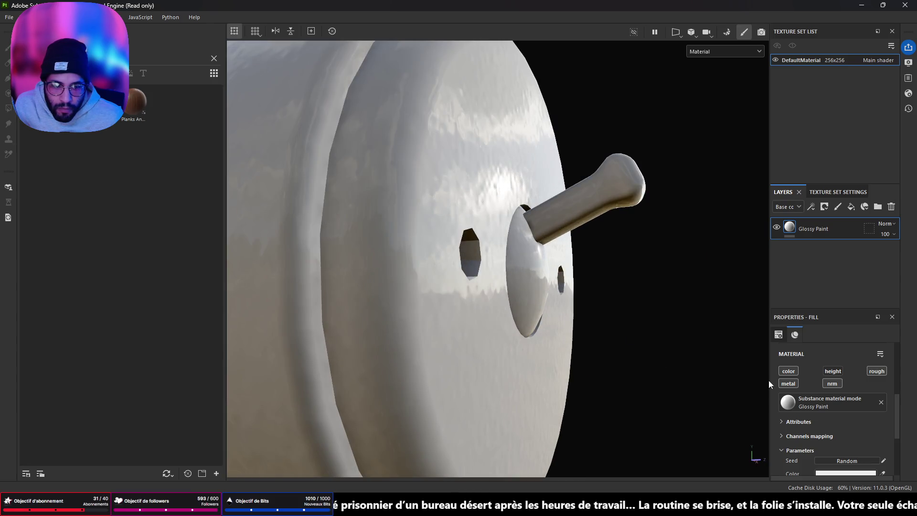
{"action": "scroll", "coordinate": [822, 360], "scroll_direction": "up", "scroll_amount": 3}
{"action": "left_click", "coordinate": [843, 369]}
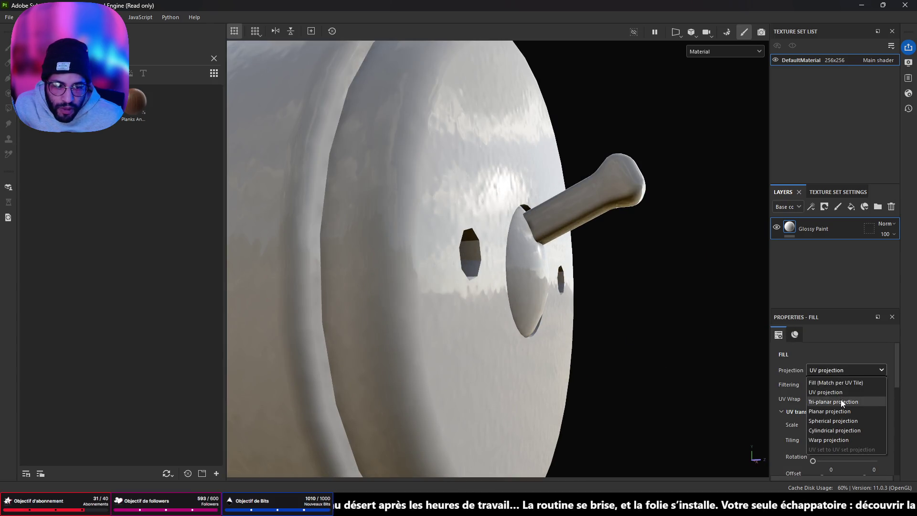
{"action": "left_click", "coordinate": [826, 392]}
{"action": "left_click", "coordinate": [823, 373]}
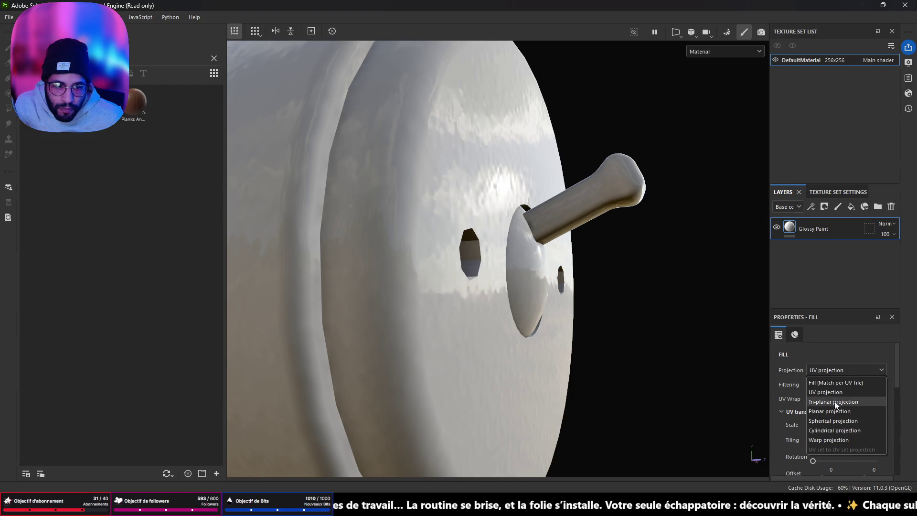
{"action": "left_click", "coordinate": [835, 403]}
Tint the paint pale cream EBE4CC and drop a second Glossy Paint layer on top.
{"action": "left_click_drag", "start_coordinate": [588, 286], "coordinate": [607, 304], "text": "alt"}
{"action": "scroll", "coordinate": [826, 443], "scroll_direction": "down", "scroll_amount": 5}
{"action": "left_click", "coordinate": [838, 424]}
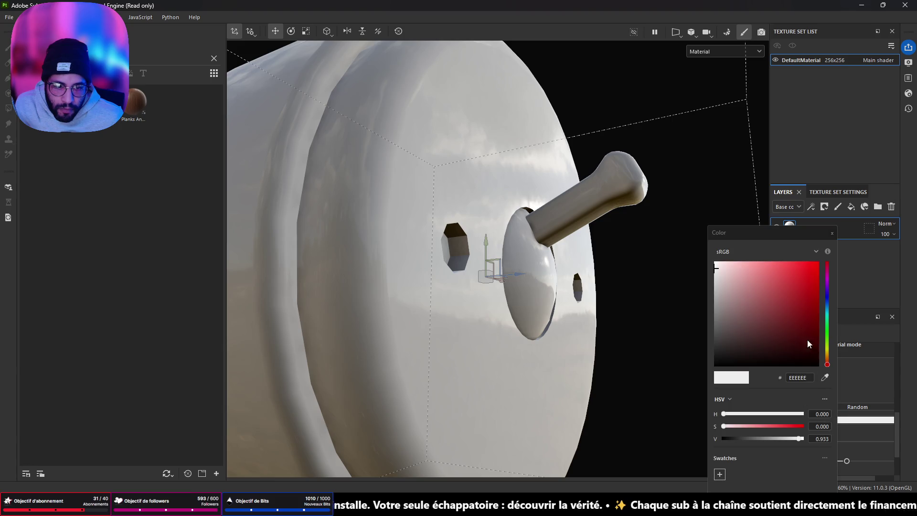
{"action": "left_click_drag", "start_coordinate": [830, 365], "coordinate": [829, 352]}
{"action": "left_click", "coordinate": [692, 277]}
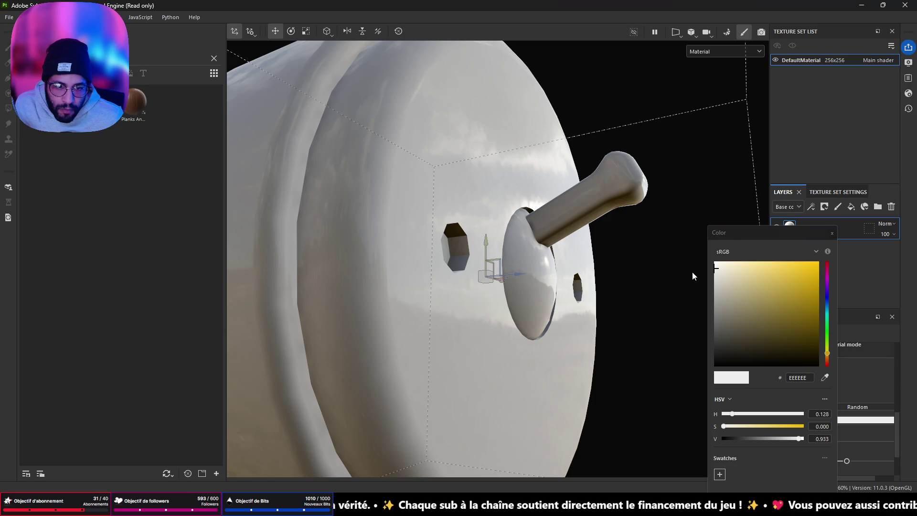
{"action": "left_click", "coordinate": [728, 269]}
{"action": "mouse_move", "coordinate": [554, 258]}
{"action": "left_mouse_down"}
{"action": "mouse_move", "coordinate": [577, 250]}
{"action": "mouse_move", "coordinate": [366, 310]}
{"action": "mouse_move", "coordinate": [324, 309]}
{"action": "mouse_move", "coordinate": [396, 306]}
{"action": "left_mouse_up"}
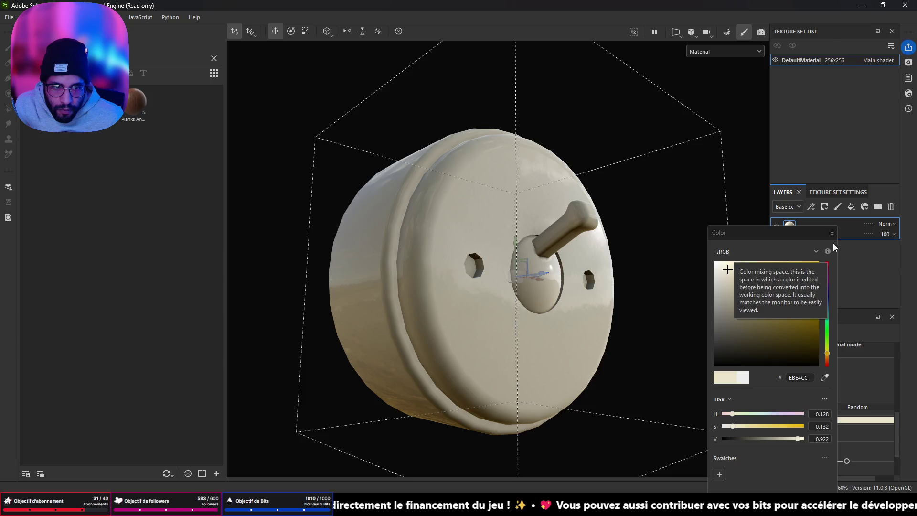
{"action": "left_click", "coordinate": [792, 236]}
{"action": "scroll", "coordinate": [471, 247], "scroll_direction": "up", "scroll_amount": 3}
{"action": "mouse_move", "coordinate": [471, 248]}
{"action": "left_mouse_down"}
{"action": "mouse_move", "coordinate": [372, 236]}
{"action": "mouse_move", "coordinate": [296, 256]}
{"action": "mouse_move", "coordinate": [300, 303]}
{"action": "mouse_move", "coordinate": [449, 377]}
{"action": "mouse_move", "coordinate": [548, 247]}
{"action": "mouse_move", "coordinate": [444, 239]}
{"action": "mouse_move", "coordinate": [311, 248]}
{"action": "mouse_move", "coordinate": [594, 244]}
{"action": "mouse_move", "coordinate": [536, 225]}
{"action": "mouse_move", "coordinate": [399, 225]}
{"action": "mouse_move", "coordinate": [506, 258]}
{"action": "mouse_move", "coordinate": [463, 244]}
{"action": "mouse_move", "coordinate": [508, 299]}
{"action": "mouse_move", "coordinate": [530, 281]}
{"action": "mouse_move", "coordinate": [482, 257]}
{"action": "left_mouse_up"}
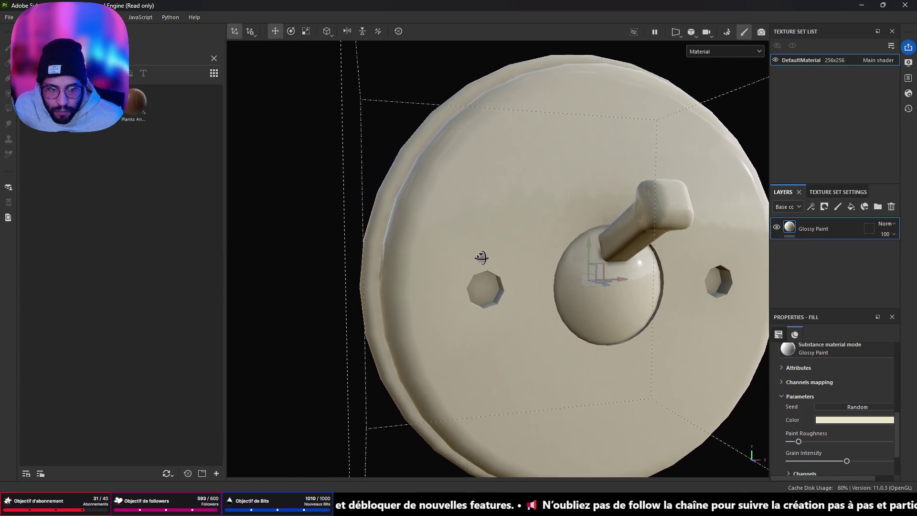
{"action": "mouse_move", "coordinate": [135, 101]}
{"action": "left_mouse_down"}
{"action": "mouse_move", "coordinate": [146, 142]}
{"action": "mouse_move", "coordinate": [618, 295]}
{"action": "left_mouse_up"}
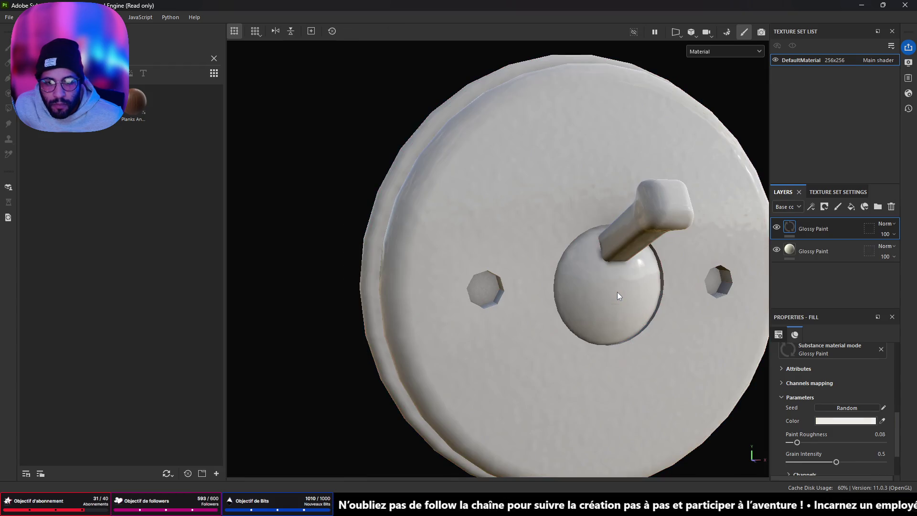
Add a mask to the top Glossy Paint layer that fills whole mesh parts.
{"action": "right_click", "coordinate": [828, 235]}
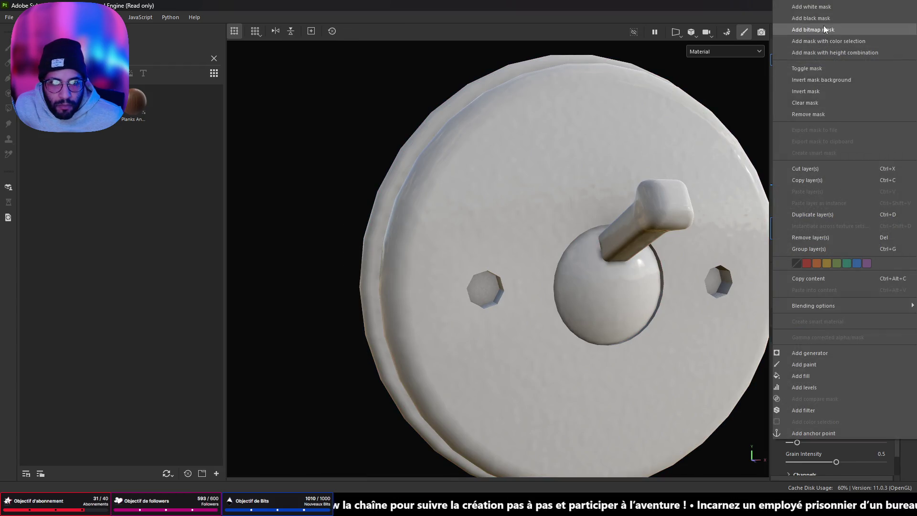
{"action": "left_click", "coordinate": [826, 26]}
{"action": "left_click", "coordinate": [834, 334]}
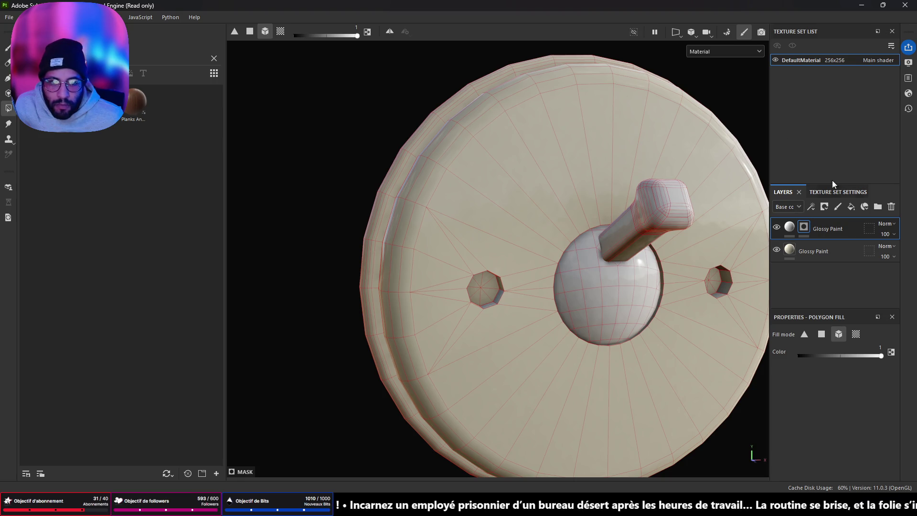
{"action": "left_click", "coordinate": [790, 227]}
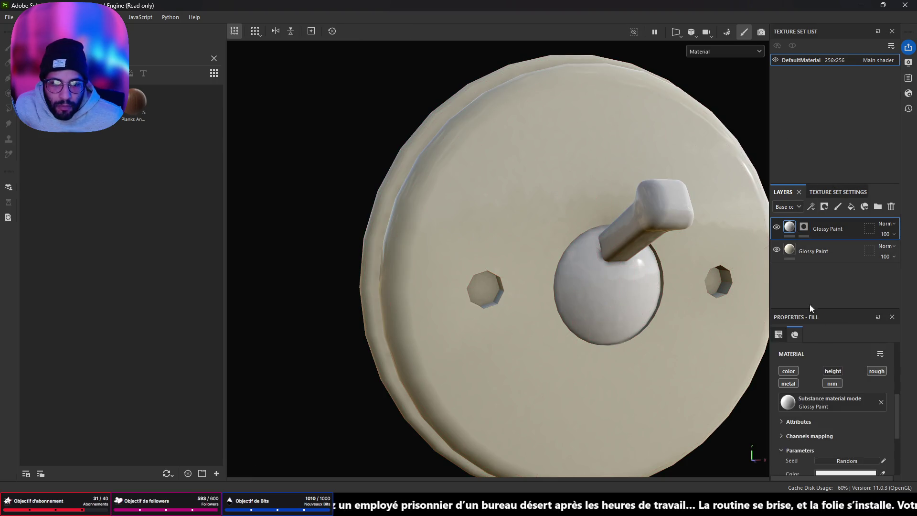
Adjust the brightness of the top paint layer's colour.
{"action": "left_click", "coordinate": [851, 472]}
{"action": "left_click_drag", "start_coordinate": [798, 439], "coordinate": [786, 438]}
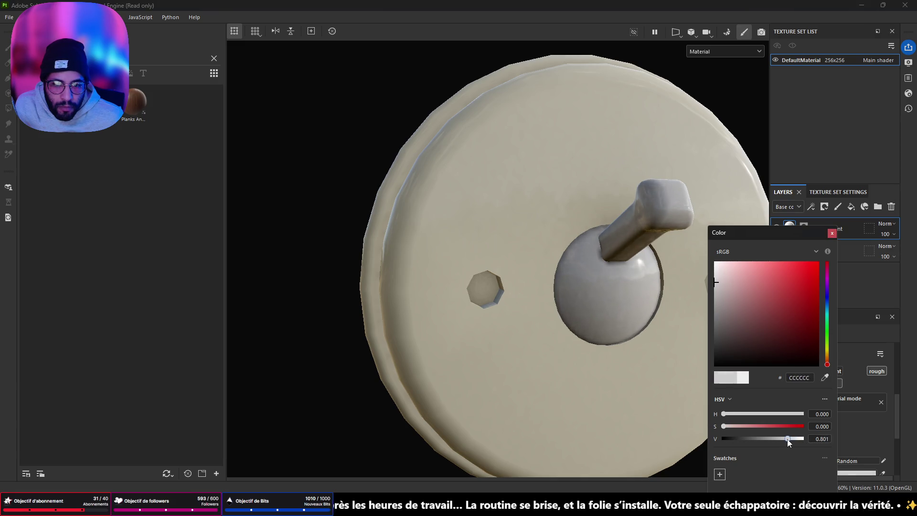
{"action": "left_click", "coordinate": [830, 233]}
{"action": "mouse_move", "coordinate": [420, 256]}
{"action": "left_mouse_down"}
{"action": "mouse_move", "coordinate": [567, 233]}
{"action": "mouse_move", "coordinate": [470, 219]}
{"action": "mouse_move", "coordinate": [325, 240]}
{"action": "left_mouse_up"}
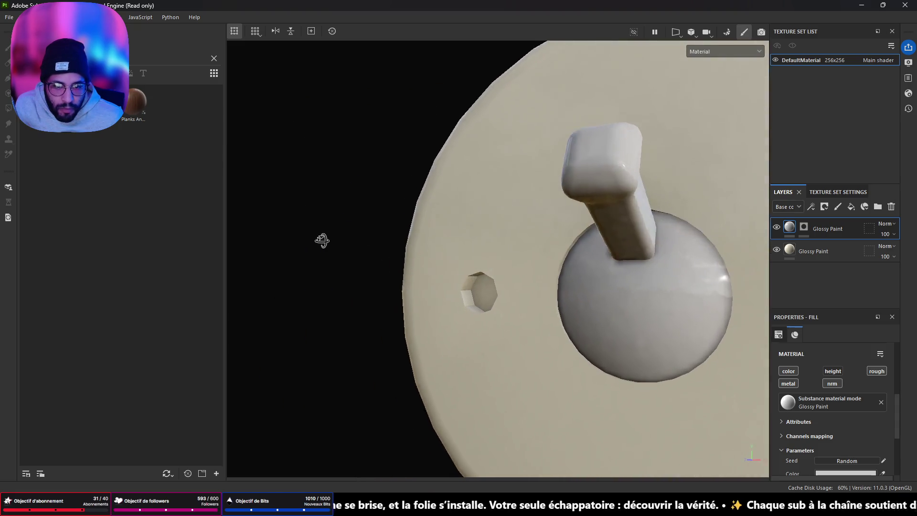
{"action": "scroll", "coordinate": [417, 245], "scroll_direction": "down", "scroll_amount": 5}
{"action": "left_click_drag", "start_coordinate": [417, 245], "coordinate": [501, 248]}
Set the top paint layer to Tri-planar projection and raise its paint roughness slightly.
{"action": "left_click", "coordinate": [779, 334]}
{"action": "left_click", "coordinate": [833, 371]}
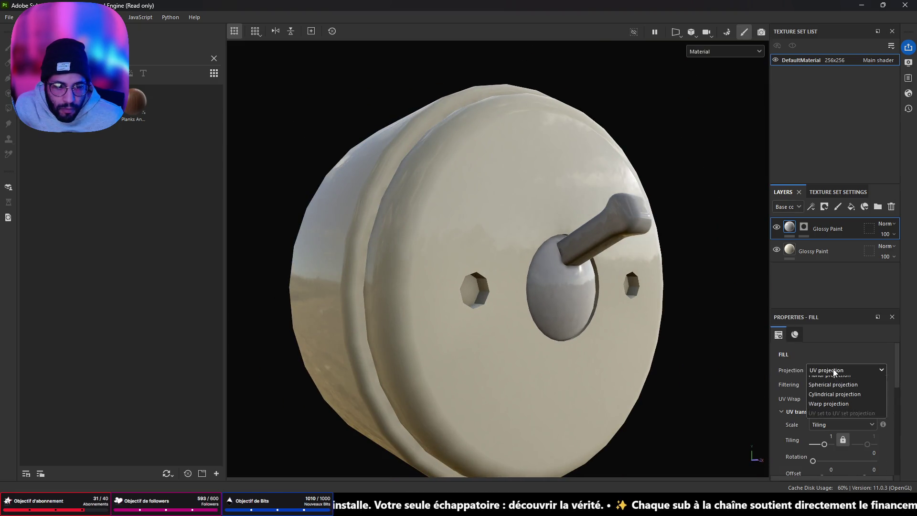
{"action": "scroll", "coordinate": [830, 406], "scroll_direction": "up", "scroll_amount": 2}
{"action": "left_click", "coordinate": [830, 402]}
{"action": "mouse_move", "coordinate": [720, 317]}
{"action": "left_mouse_down"}
{"action": "mouse_move", "coordinate": [710, 311]}
{"action": "mouse_move", "coordinate": [759, 353]}
{"action": "left_mouse_up"}
{"action": "scroll", "coordinate": [816, 405], "scroll_direction": "down", "scroll_amount": 5}
{"action": "scroll", "coordinate": [807, 444], "scroll_direction": "down", "scroll_amount": 3}
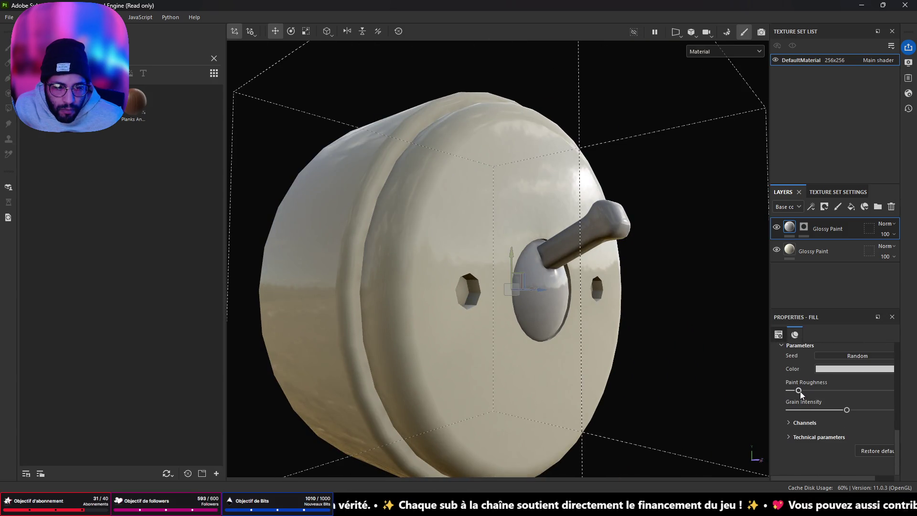
{"action": "mouse_move", "coordinate": [680, 254]}
{"action": "left_mouse_down"}
{"action": "mouse_move", "coordinate": [483, 243]}
{"action": "mouse_move", "coordinate": [432, 300]}
{"action": "mouse_move", "coordinate": [641, 252]}
{"action": "mouse_move", "coordinate": [741, 246]}
{"action": "mouse_move", "coordinate": [628, 273]}
{"action": "left_mouse_up"}
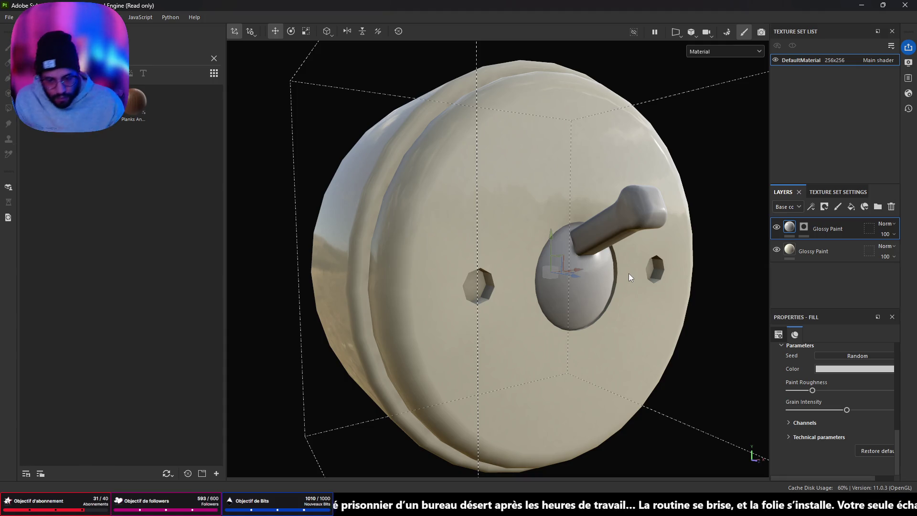
Skip the music player to the next track, 'Distant Memory', and minimize it.
{"action": "key", "text": "alt+Tab"}
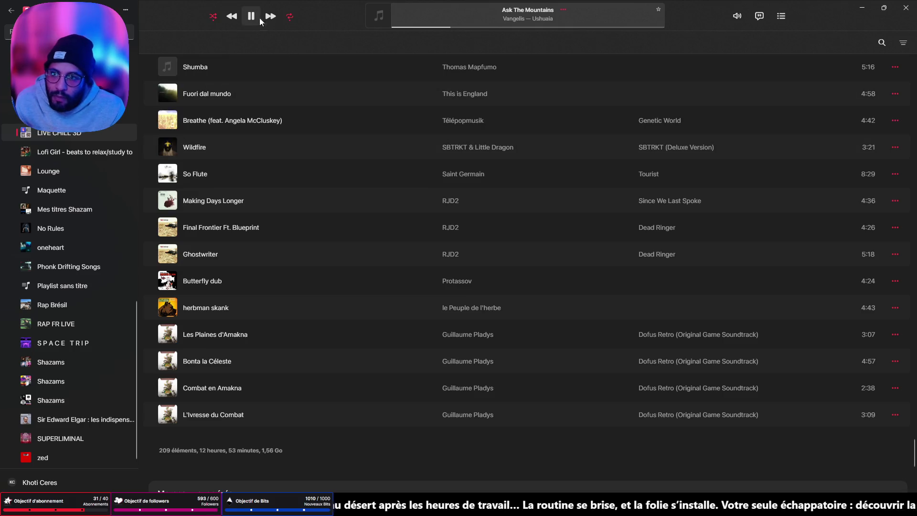
{"action": "left_click", "coordinate": [270, 16]}
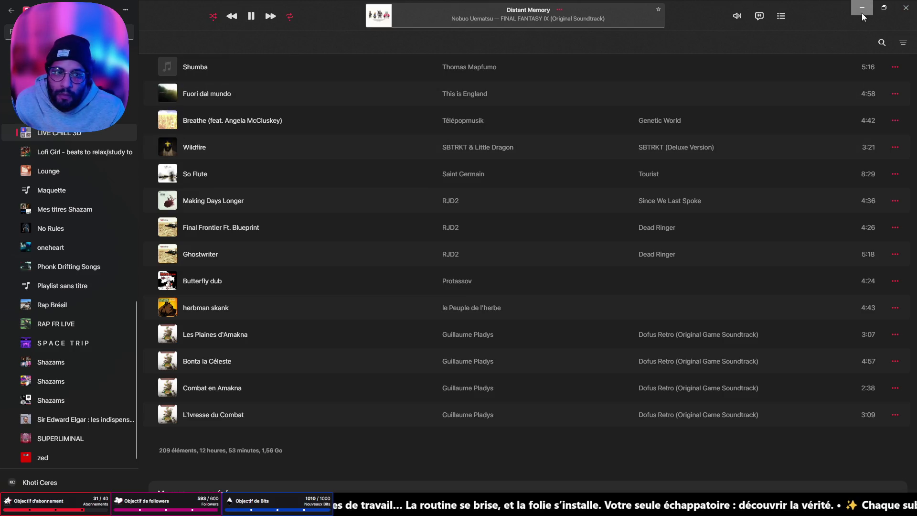
{"action": "left_click", "coordinate": [861, 8]}
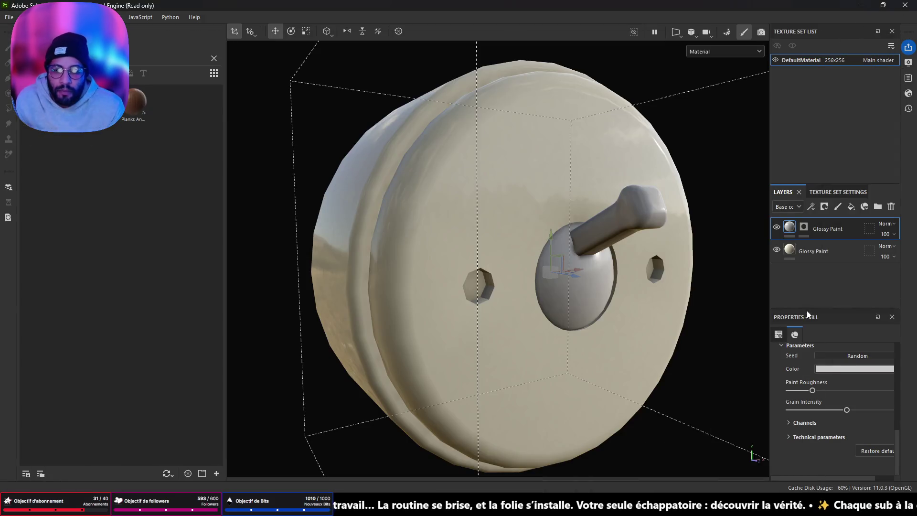
Clear the shelf filter and search the procedural textures for 'woodscrew'.
{"action": "left_click", "coordinate": [213, 59]}
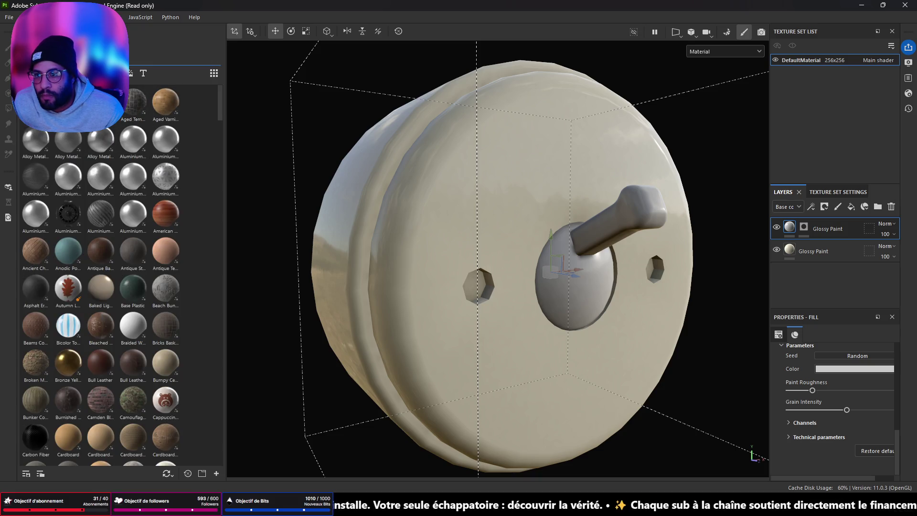
{"action": "left_click", "coordinate": [101, 73]}
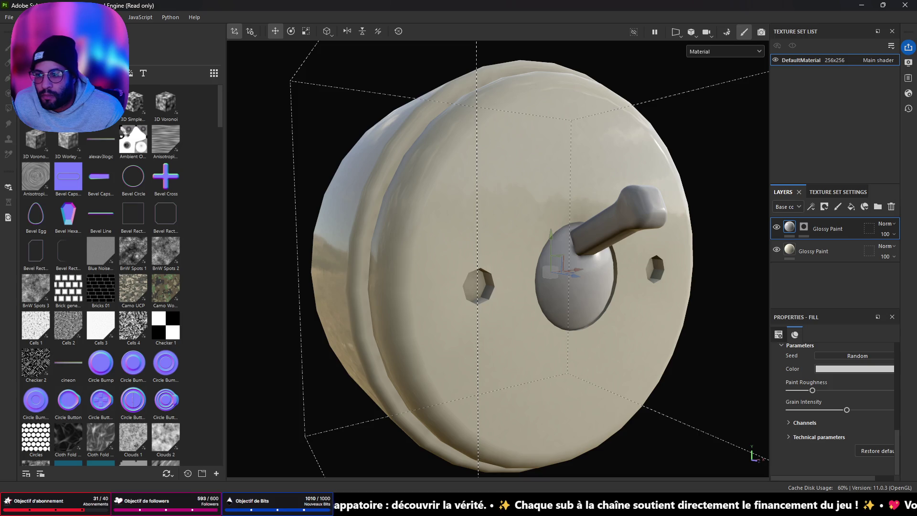
{"action": "type", "text": "wood"}
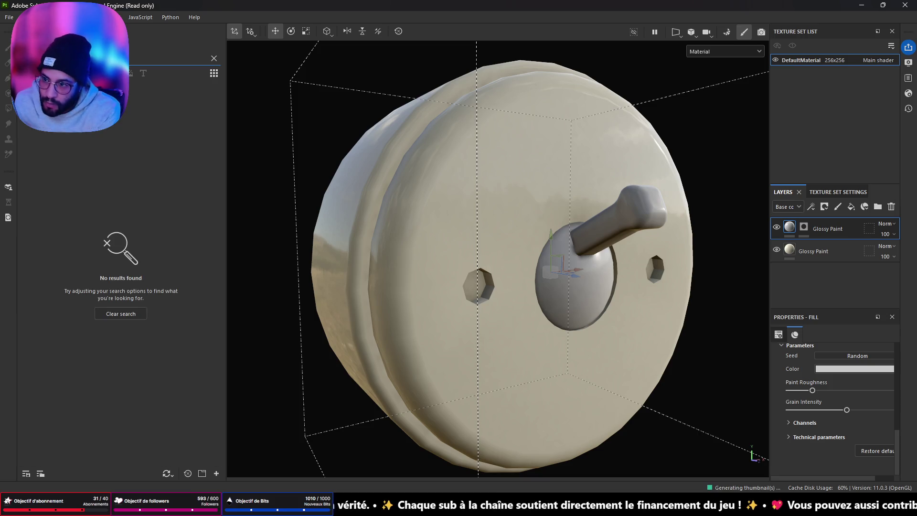
{"action": "type", "text": "screw"}
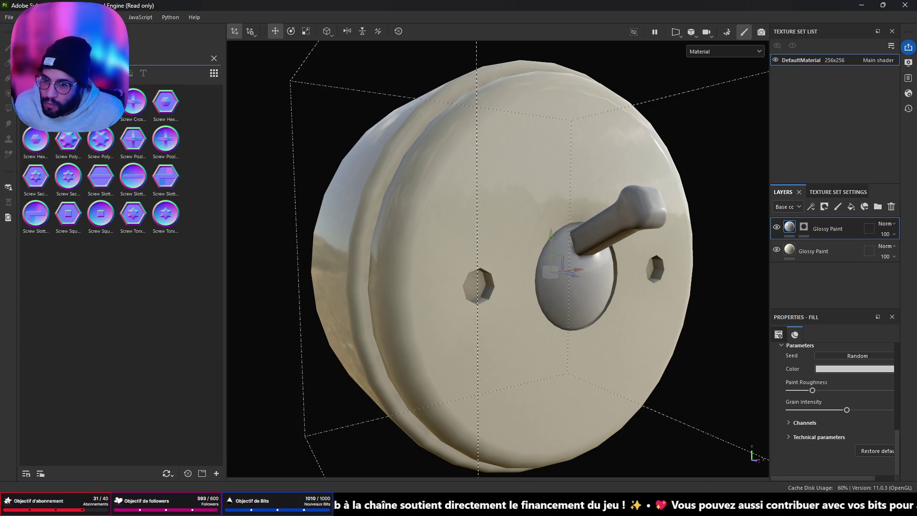
{"action": "left_click_drag", "start_coordinate": [608, 301], "coordinate": [492, 297]}
{"action": "scroll", "coordinate": [477, 302], "scroll_direction": "up", "scroll_amount": 5}
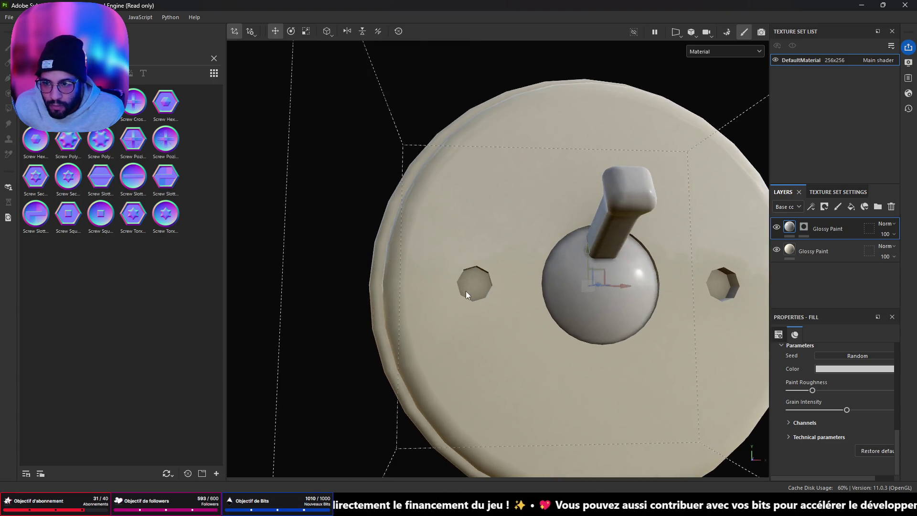
{"action": "scroll", "coordinate": [497, 286], "scroll_direction": "up", "scroll_amount": 5}
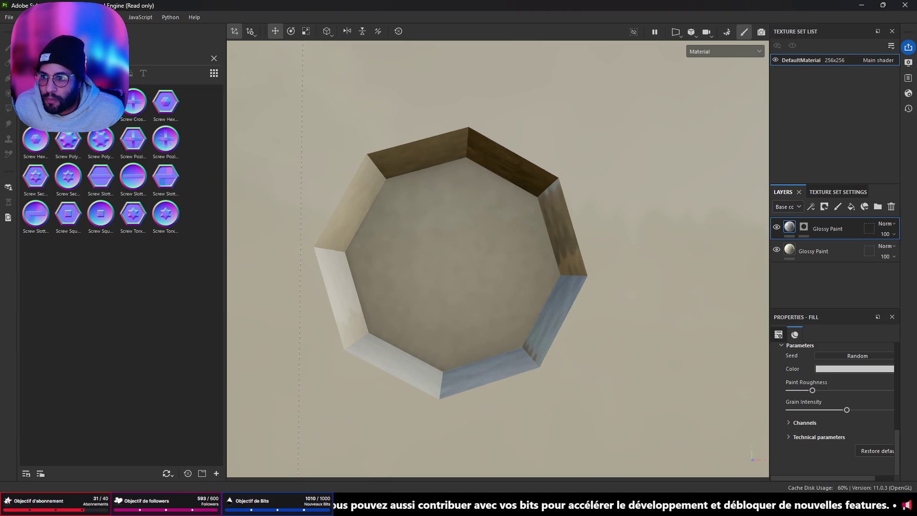
Trial a shrunken Screw Slotted Round normal stamp in the left hole, then delete it and clear the search.
{"action": "mouse_move", "coordinate": [85, 157]}
{"action": "mouse_move", "coordinate": [127, 109]}
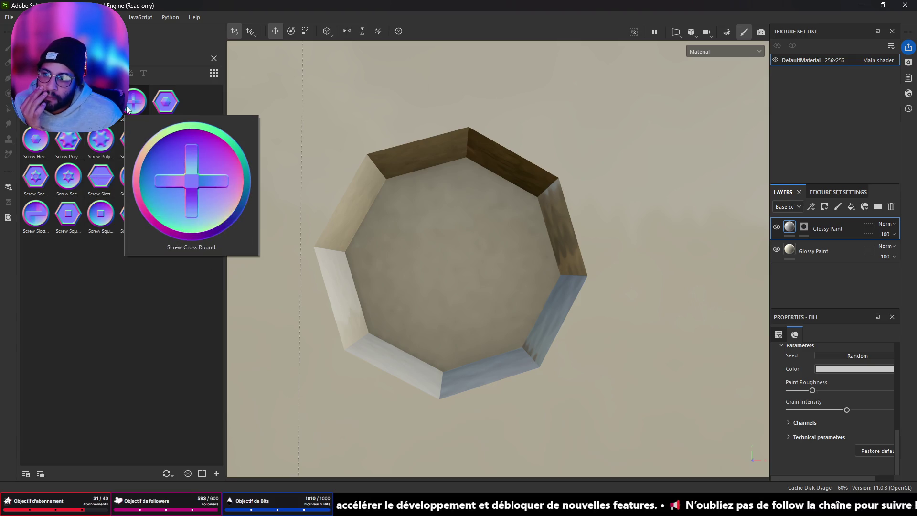
{"action": "left_click_drag", "start_coordinate": [129, 173], "coordinate": [450, 260]}
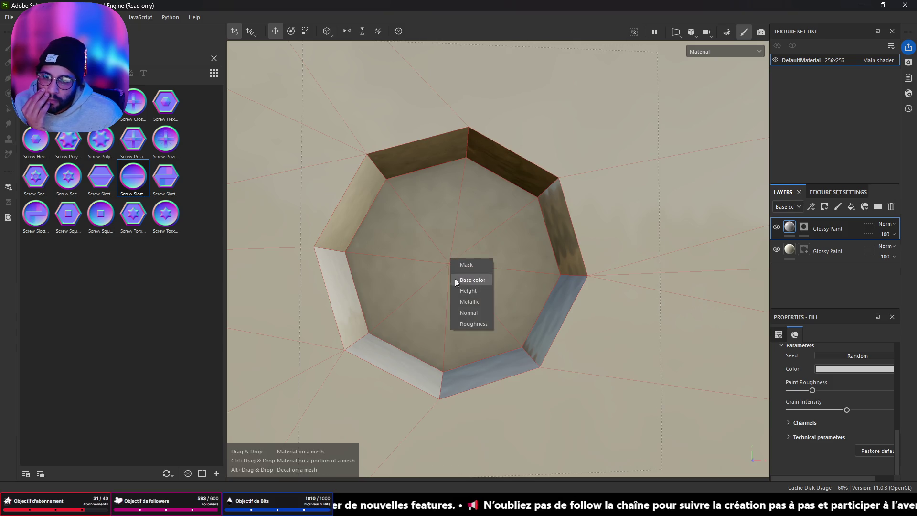
{"action": "left_click", "coordinate": [471, 313]}
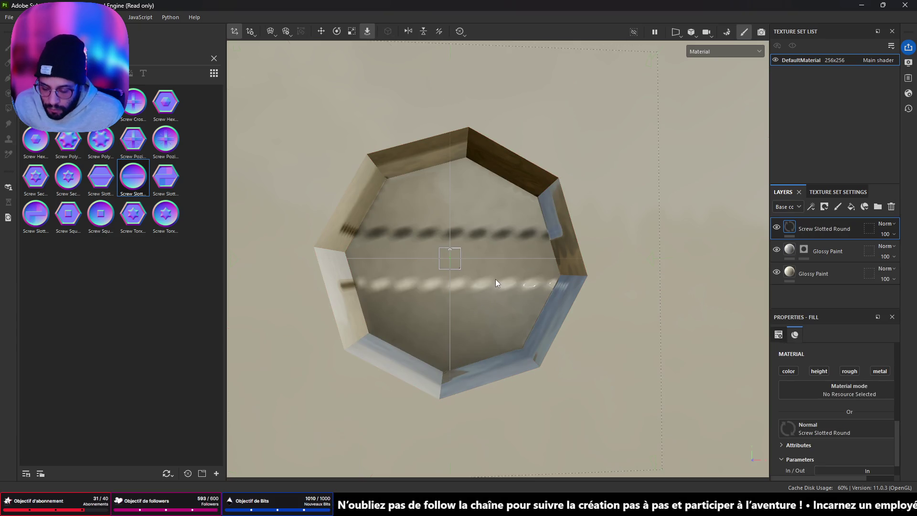
{"action": "left_click_drag", "start_coordinate": [451, 260], "coordinate": [320, 371]}
{"action": "scroll", "coordinate": [480, 344], "scroll_direction": "down", "scroll_amount": 5}
{"action": "mouse_move", "coordinate": [479, 344]}
{"action": "left_mouse_down", "text": "alt"}
{"action": "mouse_move", "coordinate": [534, 352]}
{"action": "mouse_move", "coordinate": [482, 324]}
{"action": "mouse_move", "coordinate": [473, 293]}
{"action": "left_mouse_up", "text": "alt"}
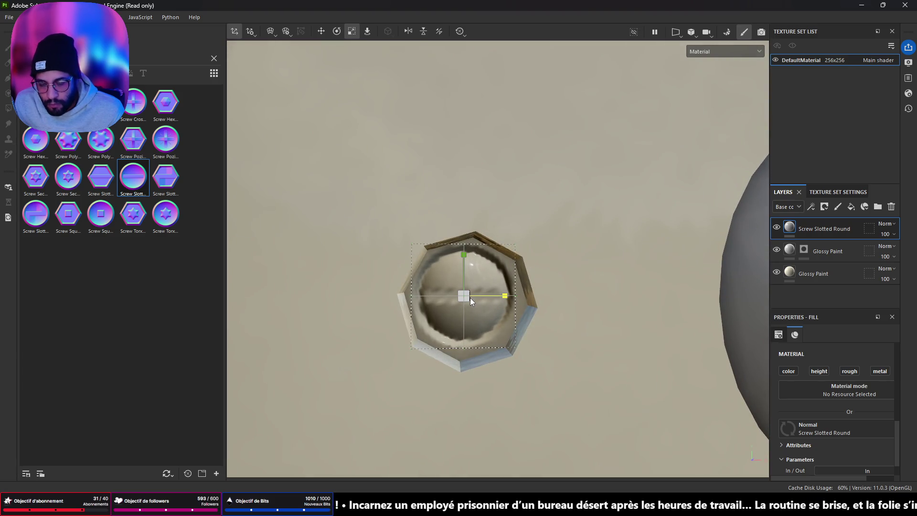
{"action": "key", "text": "Delete"}
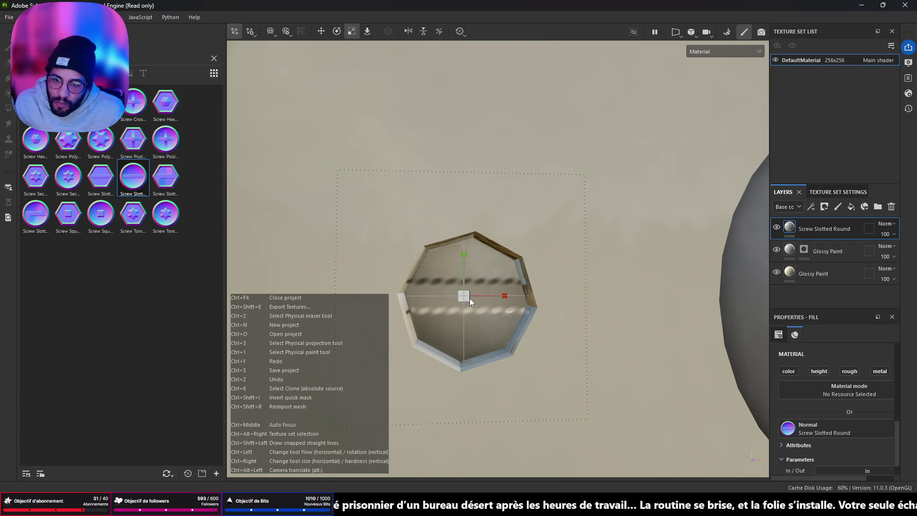
{"action": "left_click", "coordinate": [214, 58]}
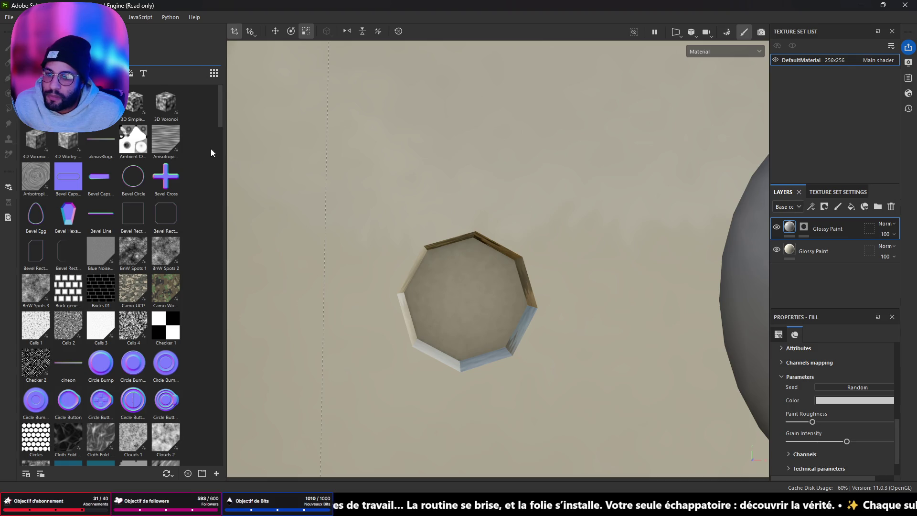
Drop the Alloy Metal Cross Brushed material onto the switch as a new top layer.
{"action": "mouse_move", "coordinate": [317, 252]}
{"action": "left_mouse_down"}
{"action": "mouse_move", "coordinate": [499, 307]}
{"action": "mouse_move", "coordinate": [481, 228]}
{"action": "mouse_move", "coordinate": [339, 236]}
{"action": "mouse_move", "coordinate": [401, 263]}
{"action": "left_mouse_up"}
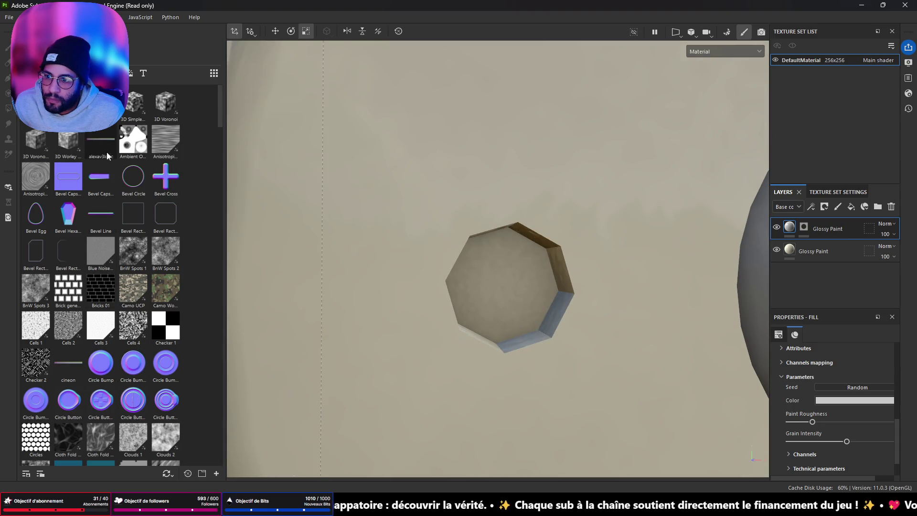
{"action": "scroll", "coordinate": [659, 358], "scroll_direction": "down", "scroll_amount": 5}
{"action": "mouse_move", "coordinate": [659, 358]}
{"action": "left_mouse_down"}
{"action": "mouse_move", "coordinate": [689, 327]}
{"action": "mouse_move", "coordinate": [572, 280]}
{"action": "mouse_move", "coordinate": [498, 268]}
{"action": "mouse_move", "coordinate": [516, 305]}
{"action": "left_mouse_up"}
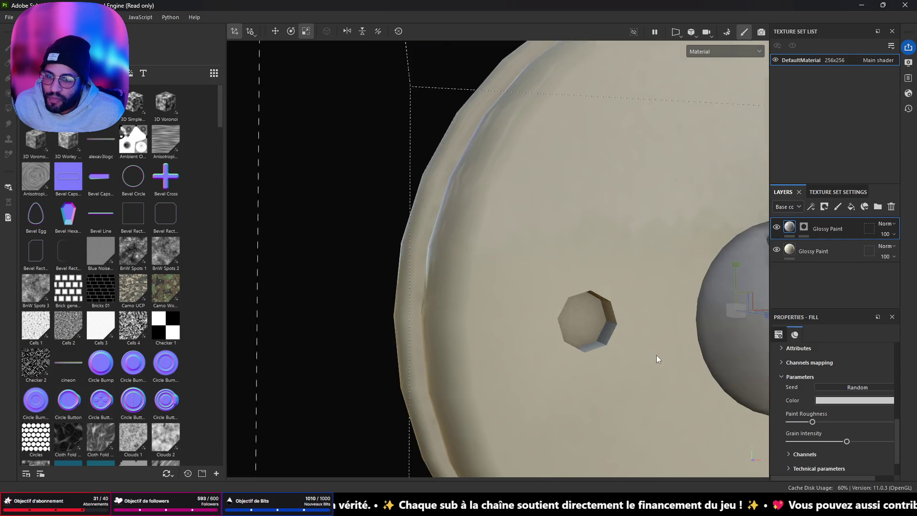
{"action": "scroll", "coordinate": [522, 328], "scroll_direction": "up", "scroll_amount": 5}
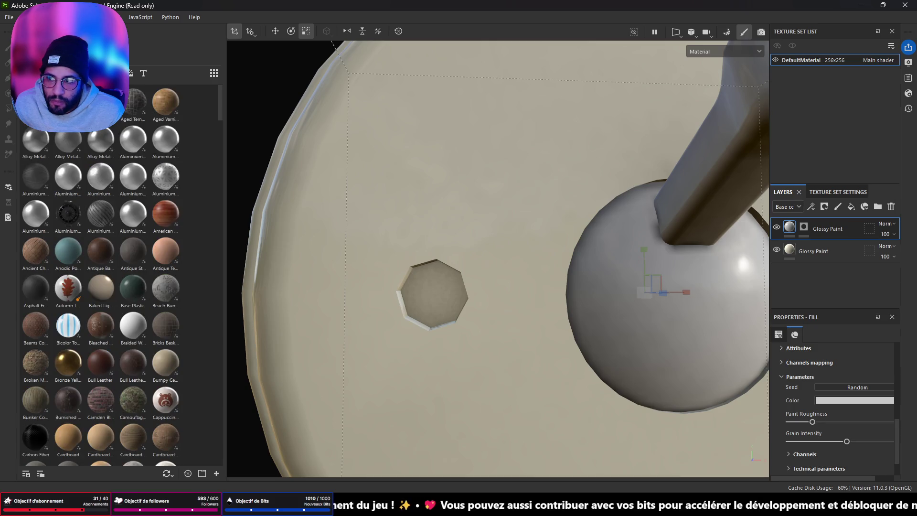
{"action": "mouse_move", "coordinate": [35, 135]}
{"action": "left_mouse_down"}
{"action": "mouse_move", "coordinate": [222, 230]}
{"action": "mouse_move", "coordinate": [428, 294]}
{"action": "left_mouse_up"}
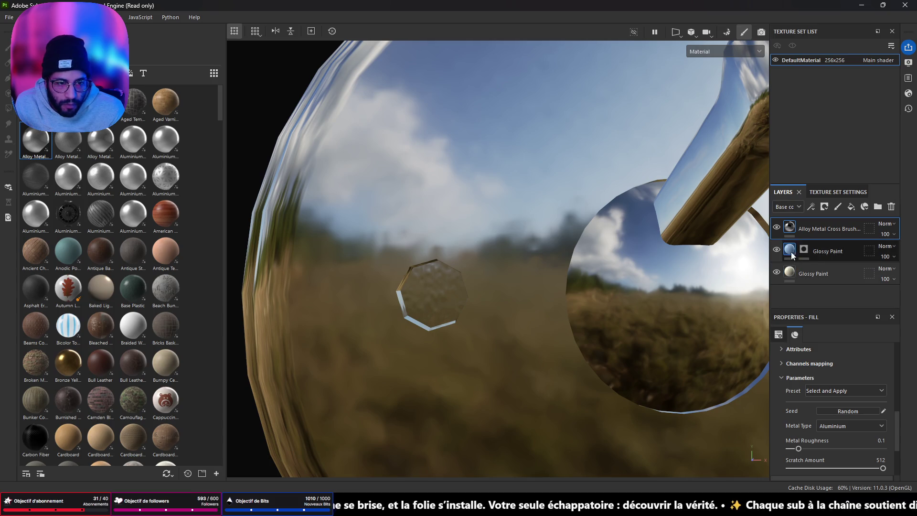
{"action": "right_click", "coordinate": [812, 232]}
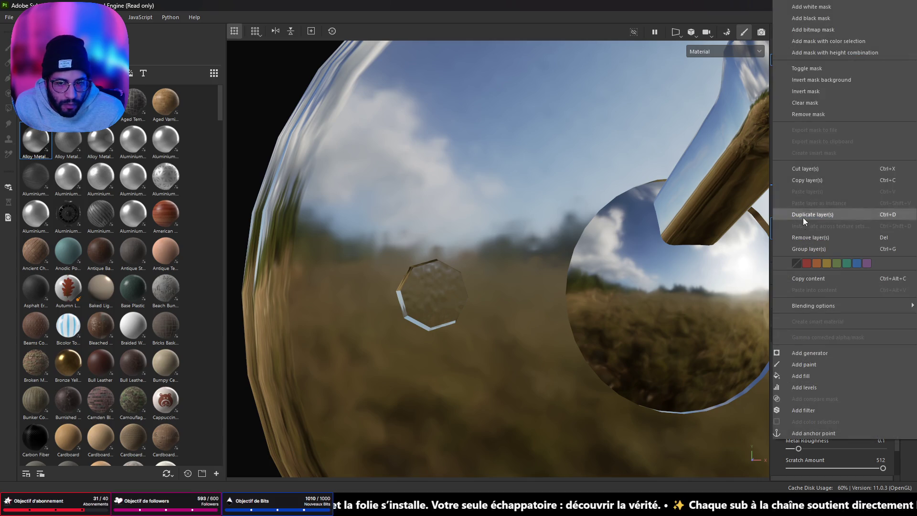
Add a black mask and polygon-fill the inner faces of both mounting holes.
{"action": "left_click", "coordinate": [835, 23]}
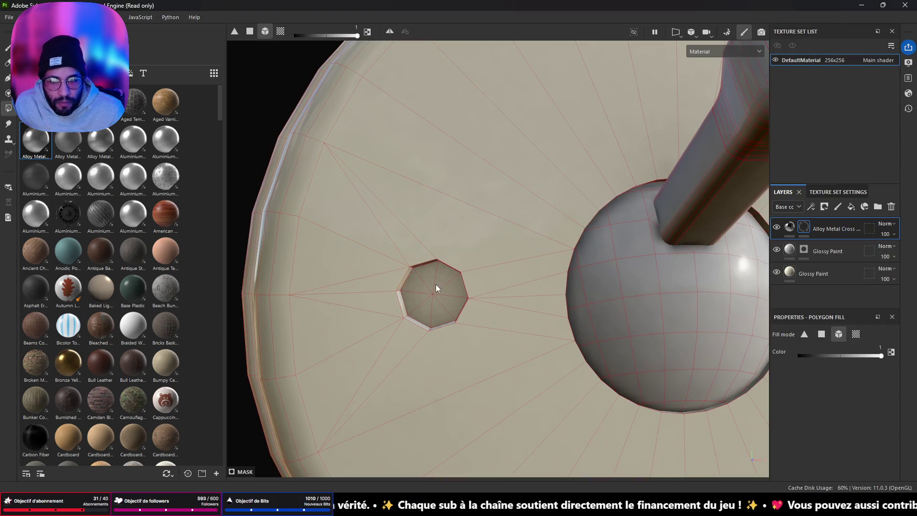
{"action": "left_click", "coordinate": [430, 289]}
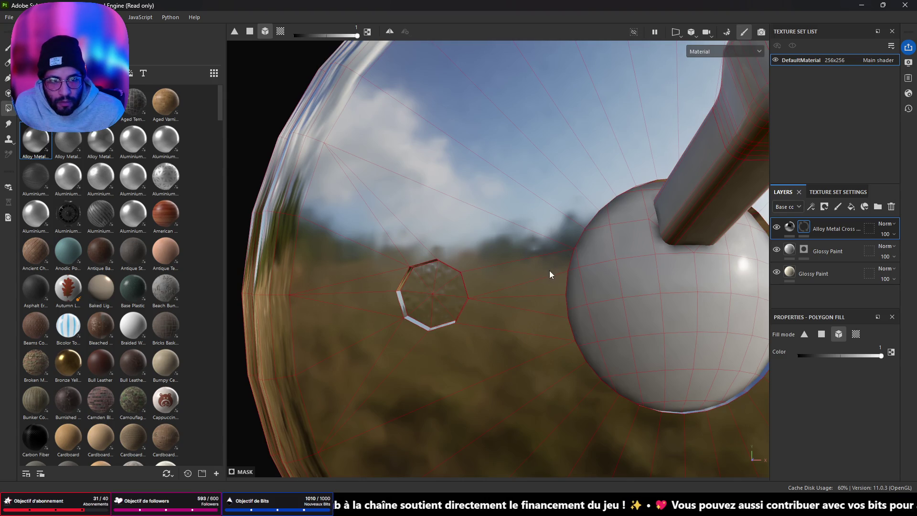
{"action": "key", "text": "ctrl+z"}
{"action": "left_click", "coordinate": [821, 334]}
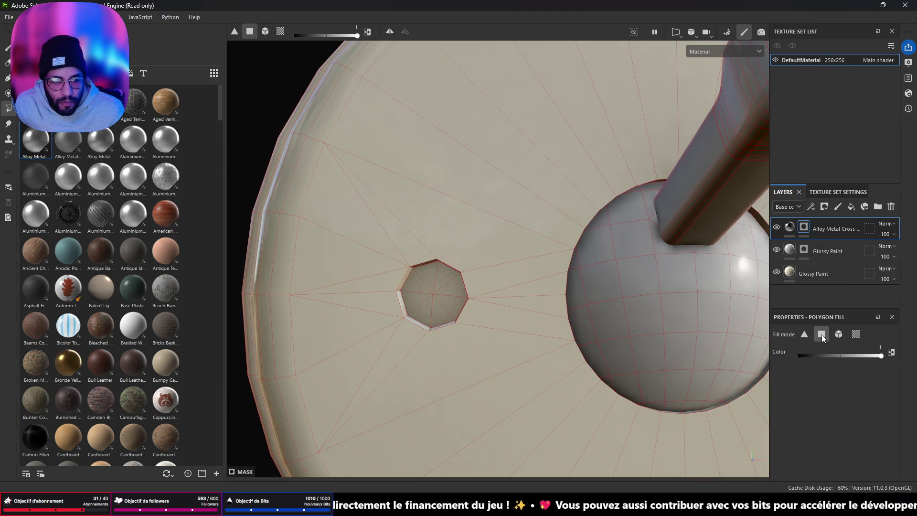
{"action": "left_click", "coordinate": [426, 287]}
{"action": "mouse_move", "coordinate": [449, 306]}
{"action": "left_mouse_down"}
{"action": "mouse_move", "coordinate": [478, 304]}
{"action": "mouse_move", "coordinate": [426, 301]}
{"action": "mouse_move", "coordinate": [503, 334]}
{"action": "mouse_move", "coordinate": [517, 319]}
{"action": "mouse_move", "coordinate": [468, 335]}
{"action": "mouse_move", "coordinate": [712, 268]}
{"action": "left_mouse_up"}
{"action": "left_click", "coordinate": [492, 275]}
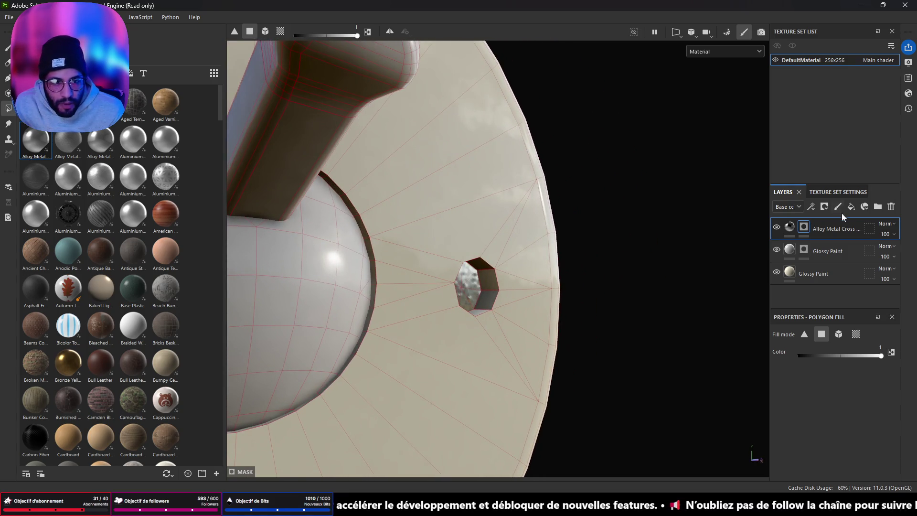
Select the metal layer's fill settings and open its projection modes.
{"action": "right_click", "coordinate": [835, 227]}
{"action": "left_click", "coordinate": [832, 461]}
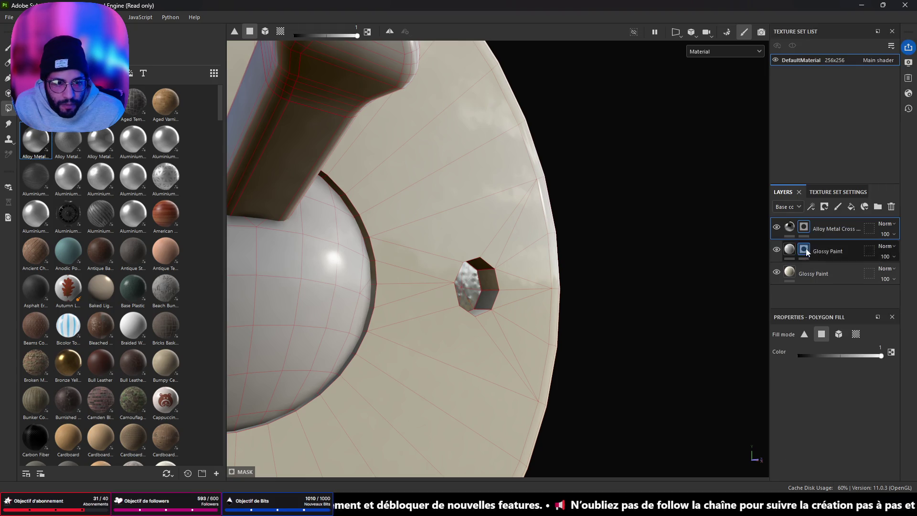
{"action": "left_click", "coordinate": [790, 227]}
{"action": "left_click", "coordinate": [843, 369]}
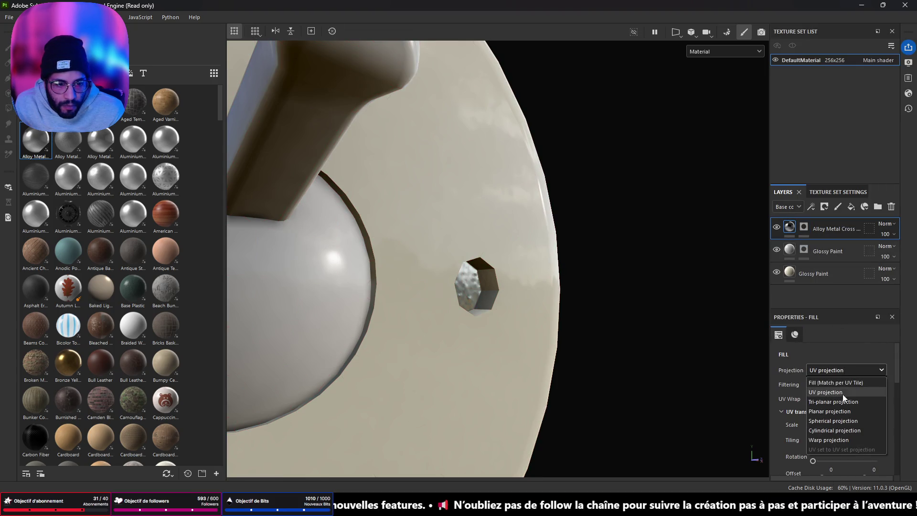
Set the metal to Tri-planar, lower its Scratch Amount and remove scratch height relief.
{"action": "left_click", "coordinate": [843, 392]}
{"action": "left_click_drag", "start_coordinate": [611, 292], "coordinate": [573, 277]}
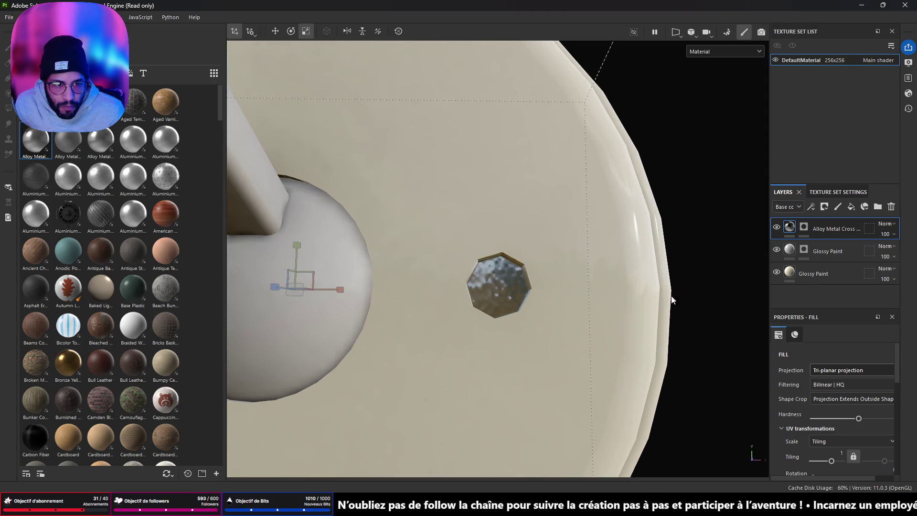
{"action": "left_click", "coordinate": [791, 231]}
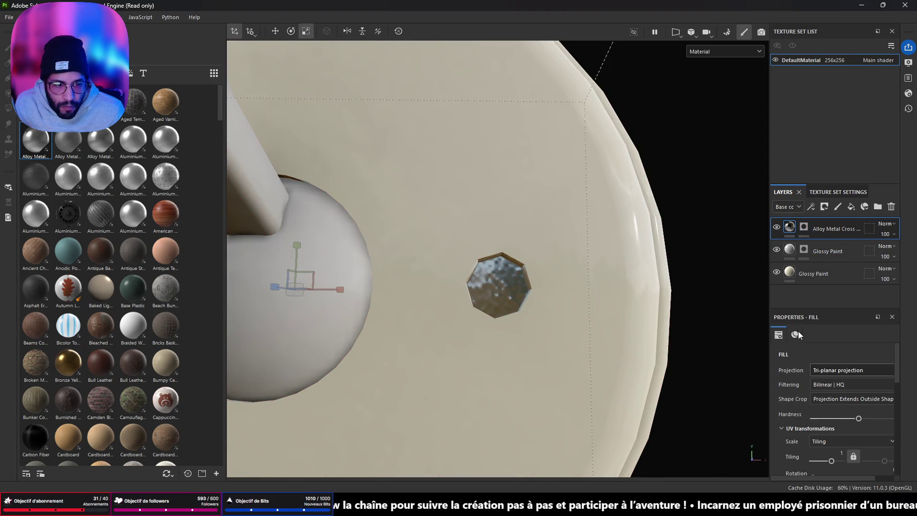
{"action": "scroll", "coordinate": [840, 424], "scroll_direction": "down", "scroll_amount": 5}
{"action": "scroll", "coordinate": [839, 428], "scroll_direction": "down", "scroll_amount": 1}
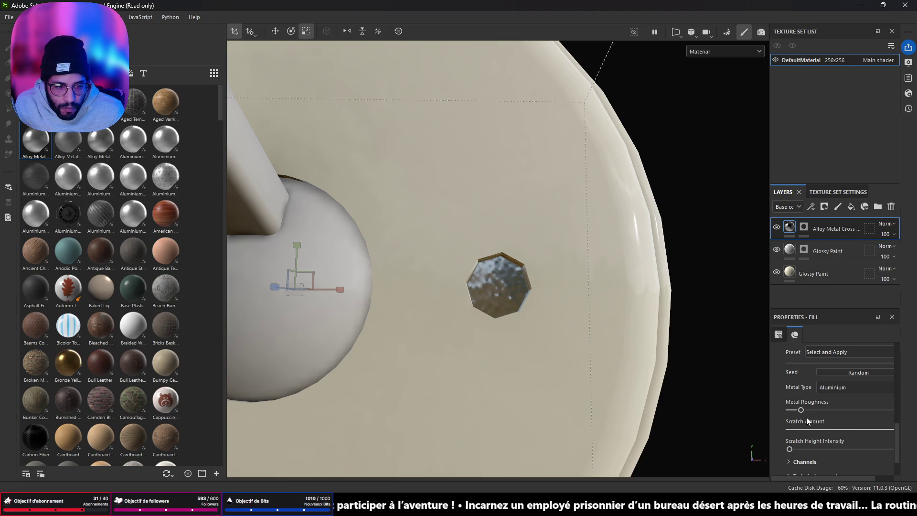
{"action": "mouse_move", "coordinate": [827, 430]}
{"action": "left_mouse_down"}
{"action": "mouse_move", "coordinate": [793, 429]}
{"action": "mouse_move", "coordinate": [840, 429]}
{"action": "left_mouse_up"}
{"action": "scroll", "coordinate": [840, 432], "scroll_direction": "down", "scroll_amount": 1}
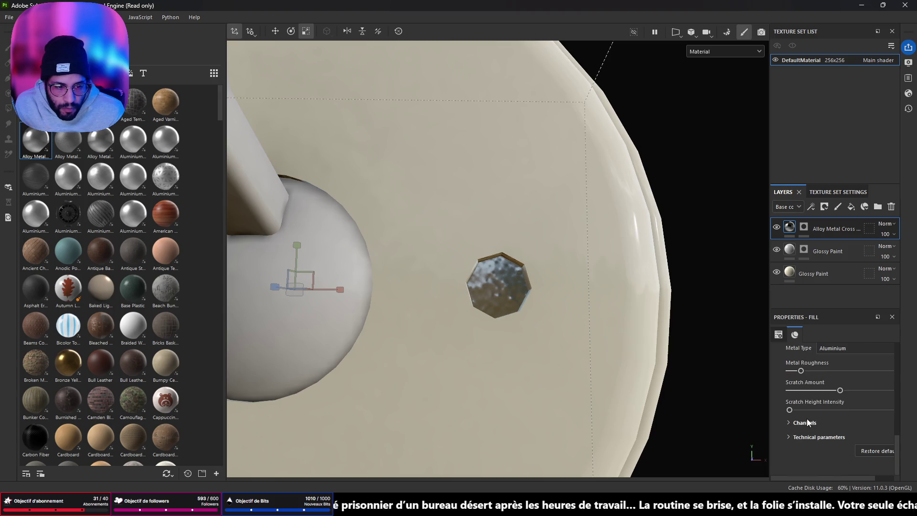
{"action": "left_click_drag", "start_coordinate": [792, 409], "coordinate": [865, 419]}
{"action": "left_click_drag", "start_coordinate": [808, 419], "coordinate": [645, 388]}
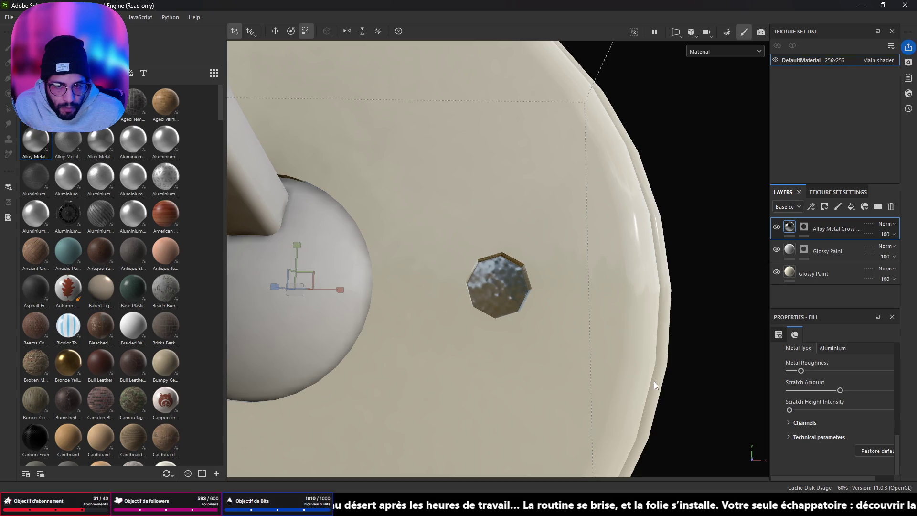
{"action": "scroll", "coordinate": [842, 414], "scroll_direction": "up", "scroll_amount": 5}
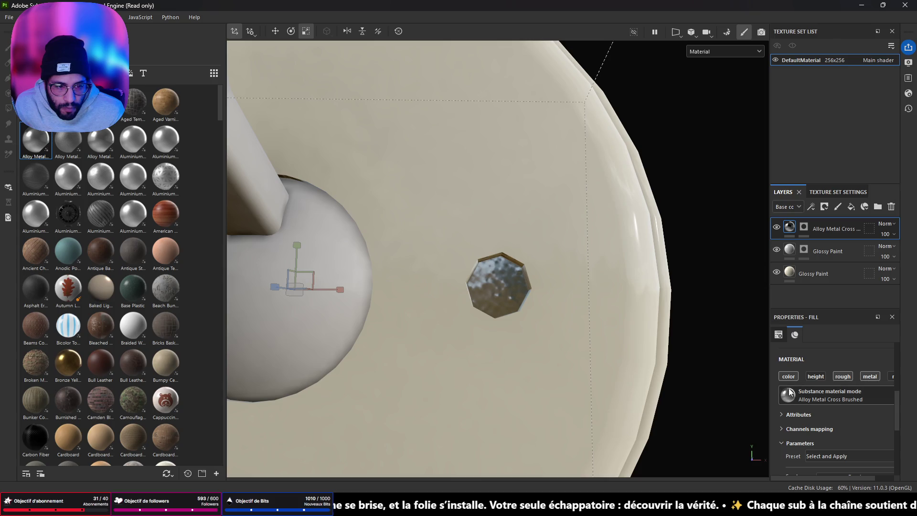
Keep the metal channel on and disable roughness for a mirror-like hole finish.
{"action": "left_click_drag", "start_coordinate": [769, 392], "coordinate": [717, 391]}
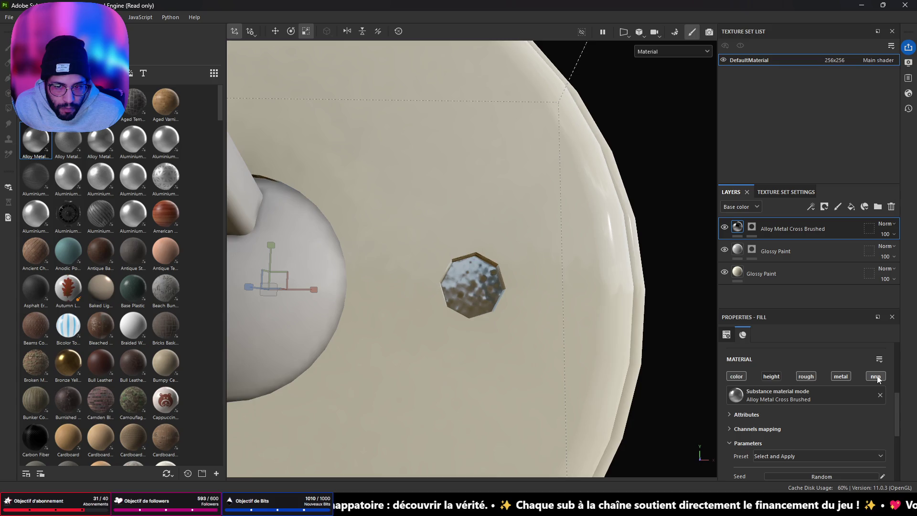
{"action": "left_click", "coordinate": [837, 377]}
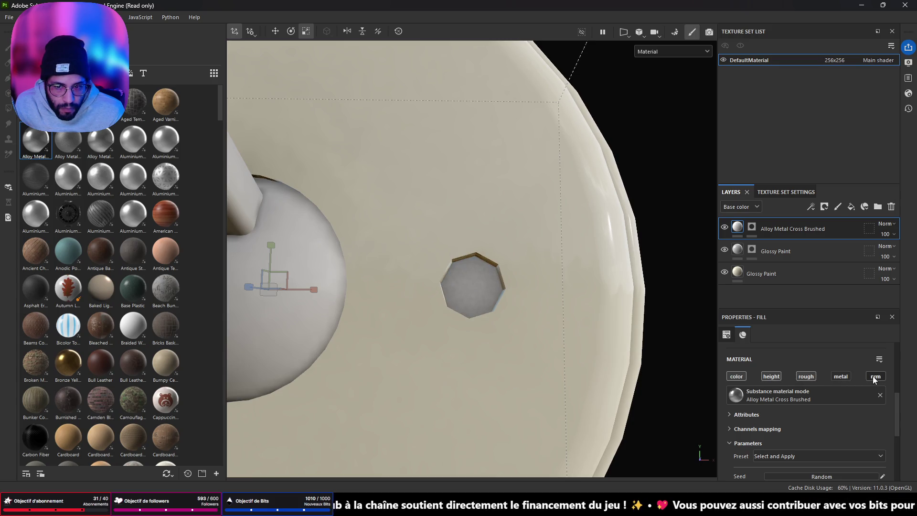
{"action": "left_click", "coordinate": [838, 377]}
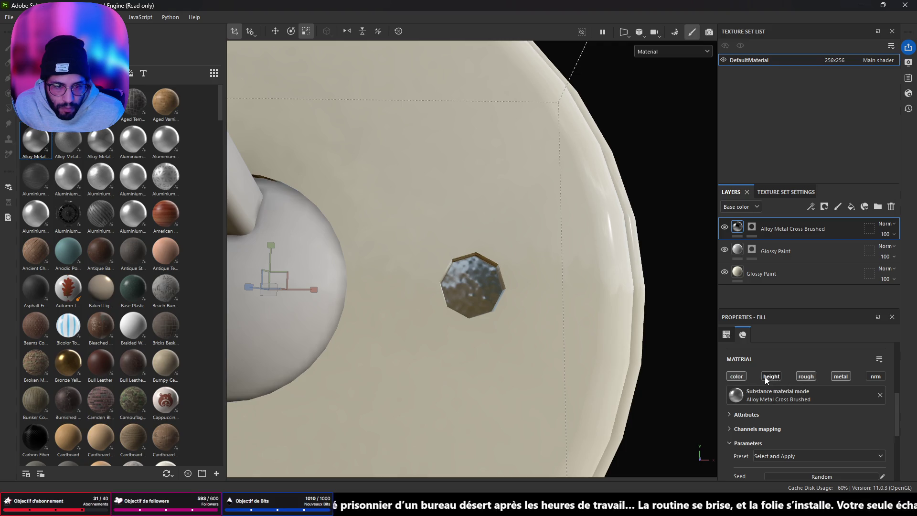
{"action": "left_click", "coordinate": [806, 377]}
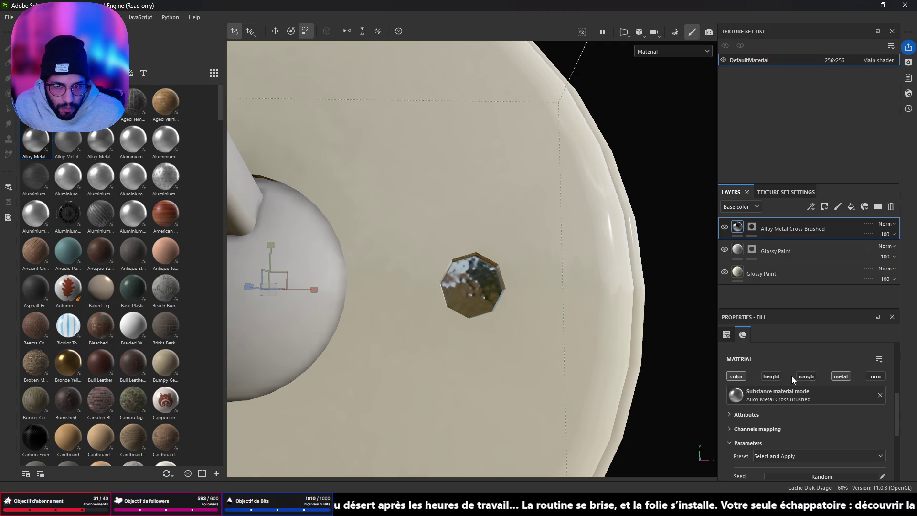
{"action": "mouse_move", "coordinate": [703, 373]}
{"action": "left_mouse_down"}
{"action": "mouse_move", "coordinate": [614, 338]}
{"action": "mouse_move", "coordinate": [481, 327]}
{"action": "mouse_move", "coordinate": [759, 344]}
{"action": "mouse_move", "coordinate": [521, 313]}
{"action": "mouse_move", "coordinate": [542, 283]}
{"action": "mouse_move", "coordinate": [492, 302]}
{"action": "mouse_move", "coordinate": [574, 300]}
{"action": "mouse_move", "coordinate": [420, 303]}
{"action": "mouse_move", "coordinate": [496, 311]}
{"action": "mouse_move", "coordinate": [482, 317]}
{"action": "mouse_move", "coordinate": [260, 171]}
{"action": "left_mouse_up"}
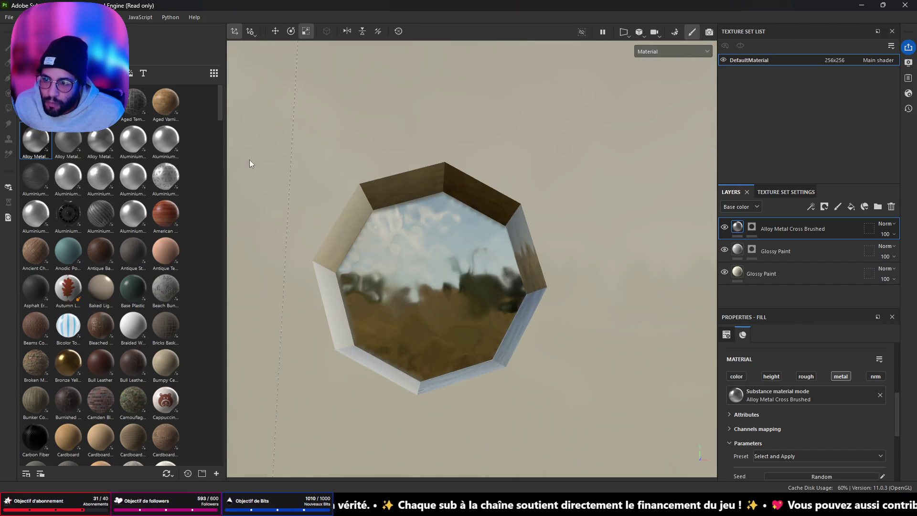
{"action": "left_click", "coordinate": [114, 73]}
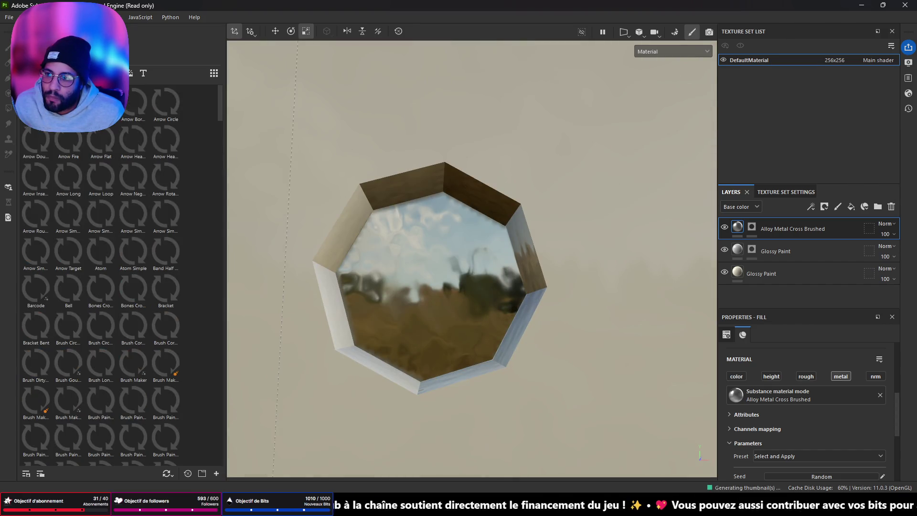
Drop Screw Slotted Round onto the left hole as a normal fill, scaled to a small circle.
{"action": "scroll", "coordinate": [148, 368], "scroll_direction": "down", "scroll_amount": 15}
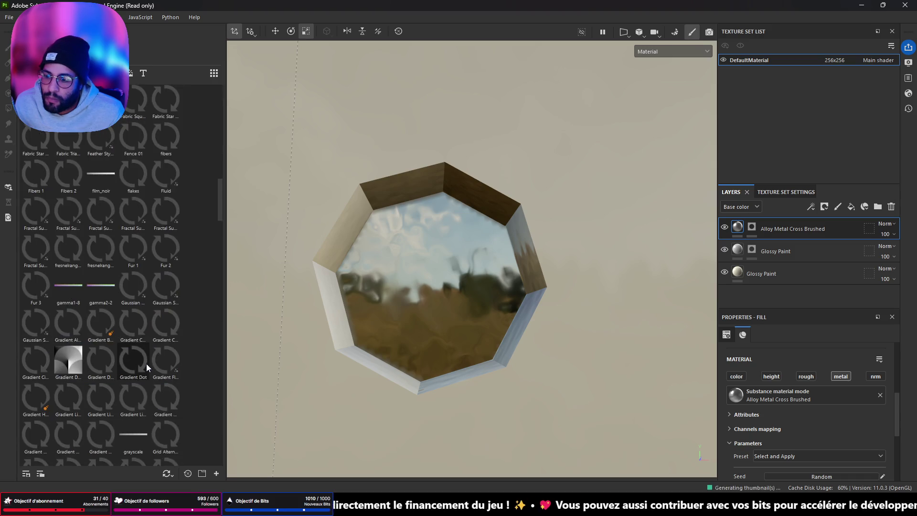
{"action": "mouse_move", "coordinate": [113, 270]}
{"action": "scroll", "coordinate": [112, 282], "scroll_direction": "down", "scroll_amount": 10}
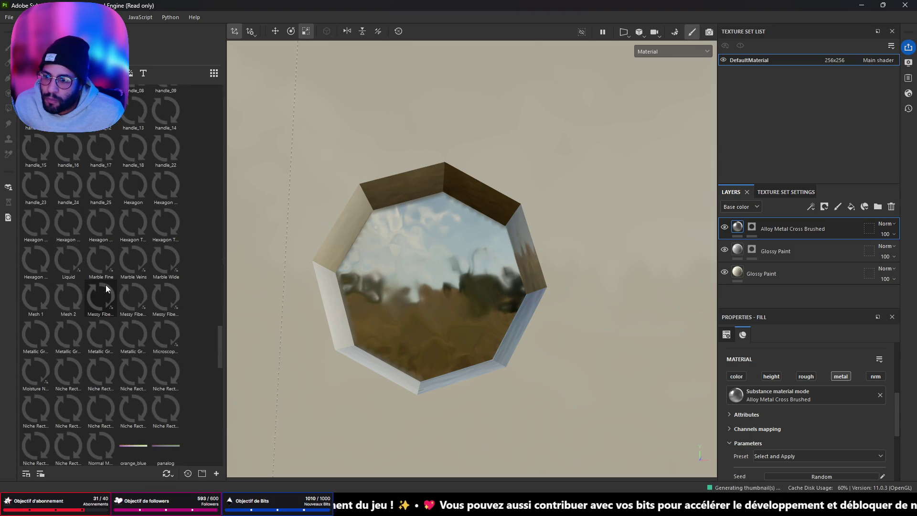
{"action": "mouse_move", "coordinate": [110, 293]}
{"action": "scroll", "coordinate": [101, 293], "scroll_direction": "down", "scroll_amount": 10}
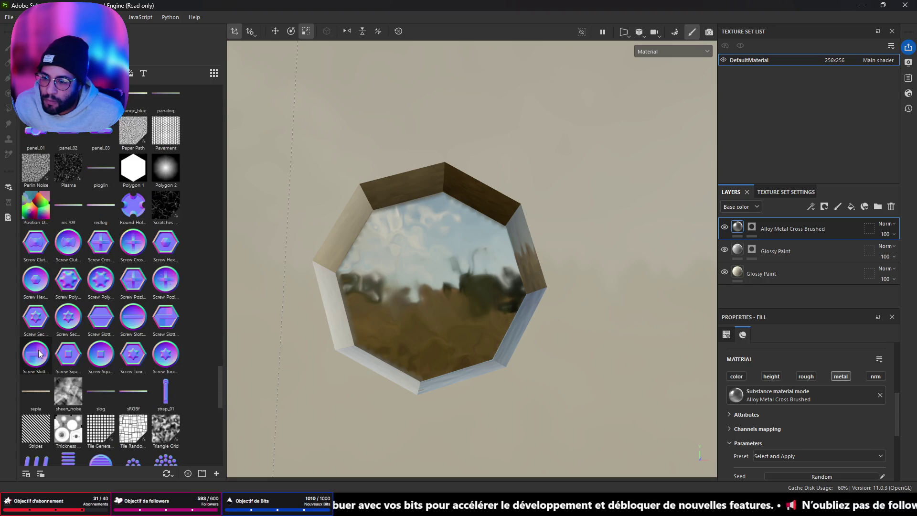
{"action": "mouse_move", "coordinate": [133, 320]}
{"action": "left_mouse_down"}
{"action": "mouse_move", "coordinate": [327, 309]}
{"action": "mouse_move", "coordinate": [426, 281]}
{"action": "left_mouse_up"}
{"action": "left_click", "coordinate": [437, 338]}
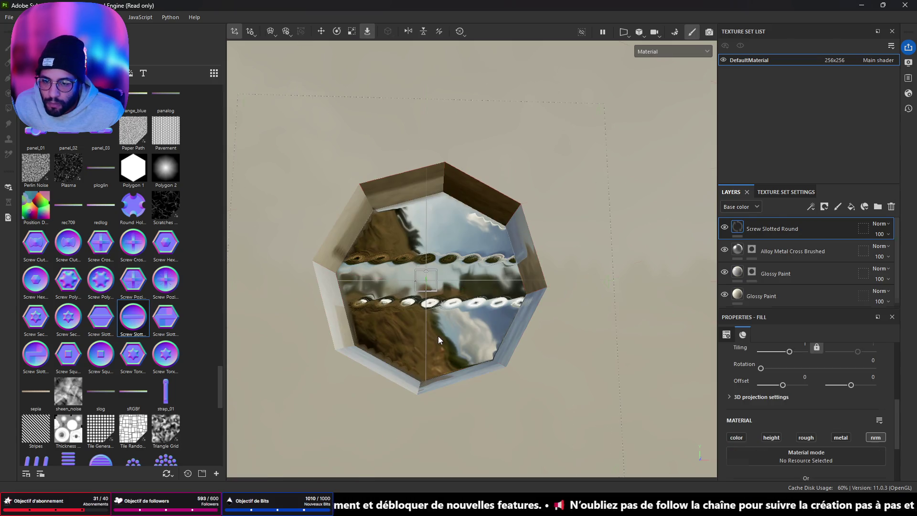
{"action": "mouse_move", "coordinate": [425, 280]}
{"action": "left_mouse_down"}
{"action": "mouse_move", "coordinate": [293, 348]}
{"action": "mouse_move", "coordinate": [306, 343]}
{"action": "left_mouse_up"}
Position the screw projection and compare the In/Out normal, leaving it on In.
{"action": "key", "text": "w"}
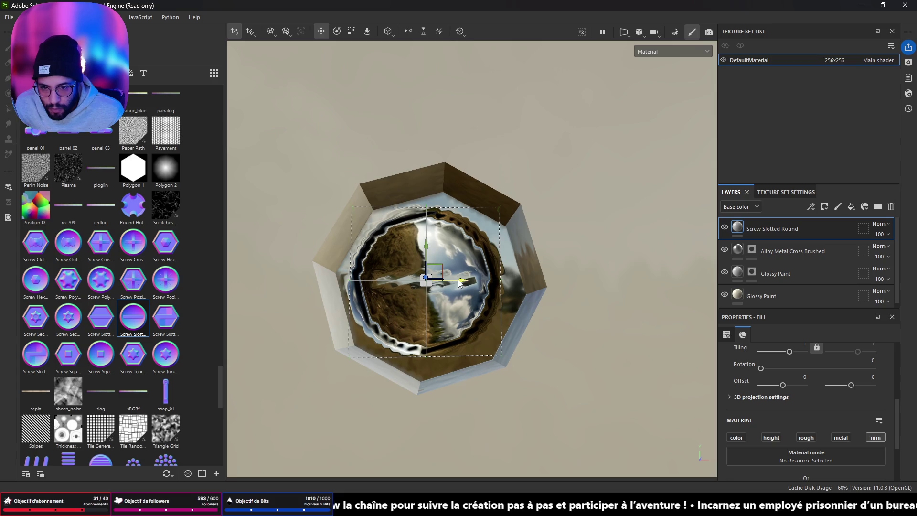
{"action": "scroll", "coordinate": [510, 293], "scroll_direction": "down", "scroll_amount": 2}
{"action": "mouse_move", "coordinate": [509, 294]}
{"action": "left_mouse_down"}
{"action": "mouse_move", "coordinate": [482, 292]}
{"action": "mouse_move", "coordinate": [492, 292]}
{"action": "left_mouse_up"}
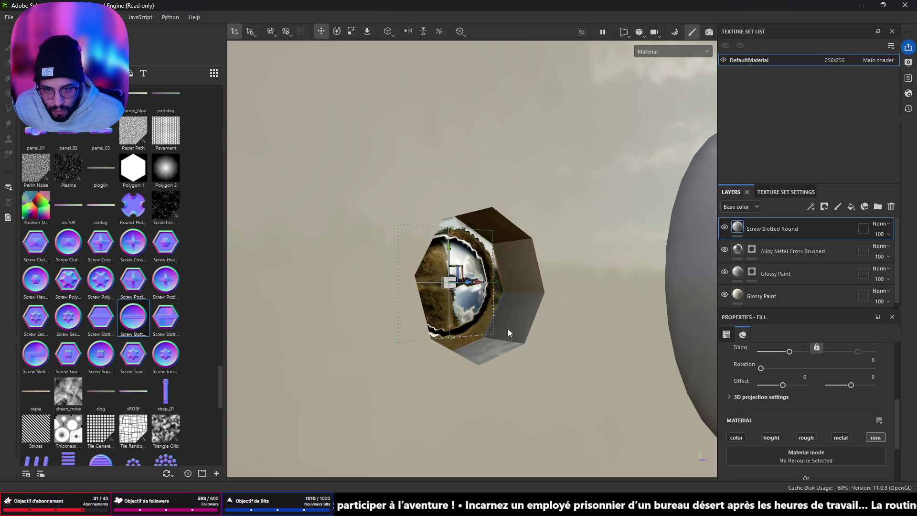
{"action": "scroll", "coordinate": [832, 391], "scroll_direction": "down", "scroll_amount": 3}
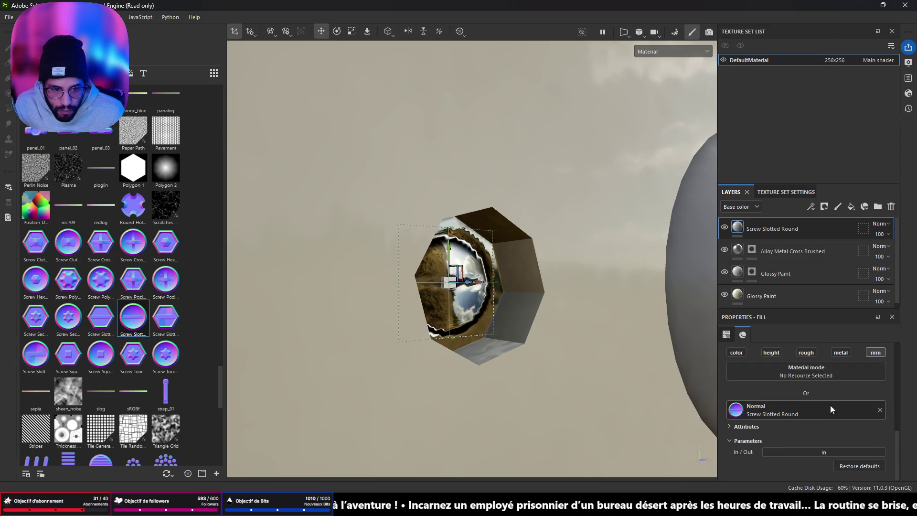
{"action": "left_click", "coordinate": [810, 451]}
{"action": "left_click", "coordinate": [811, 451]}
{"action": "mouse_move", "coordinate": [641, 315]}
{"action": "left_mouse_down"}
{"action": "mouse_move", "coordinate": [619, 288]}
{"action": "mouse_move", "coordinate": [680, 286]}
{"action": "mouse_move", "coordinate": [592, 279]}
{"action": "mouse_move", "coordinate": [358, 295]}
{"action": "left_mouse_up"}
{"action": "key", "text": "f"}
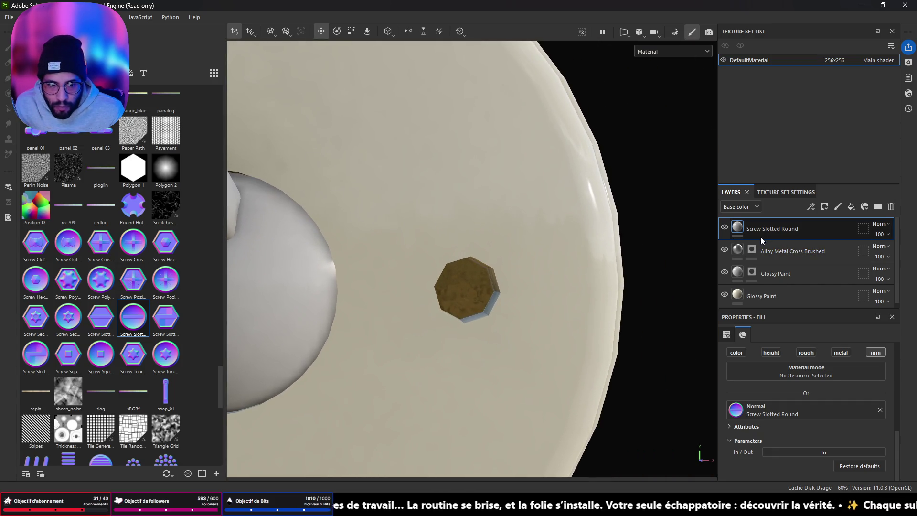
Duplicate the Screw Slotted Round layer and centre the copy in the right mounting hole.
{"action": "scroll", "coordinate": [486, 258], "scroll_direction": "down", "scroll_amount": 5}
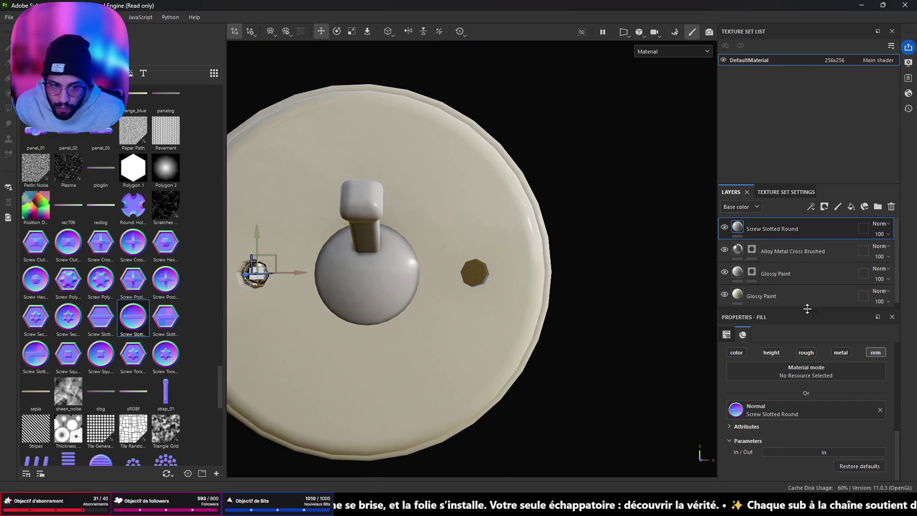
{"action": "key", "text": "ctrl+d"}
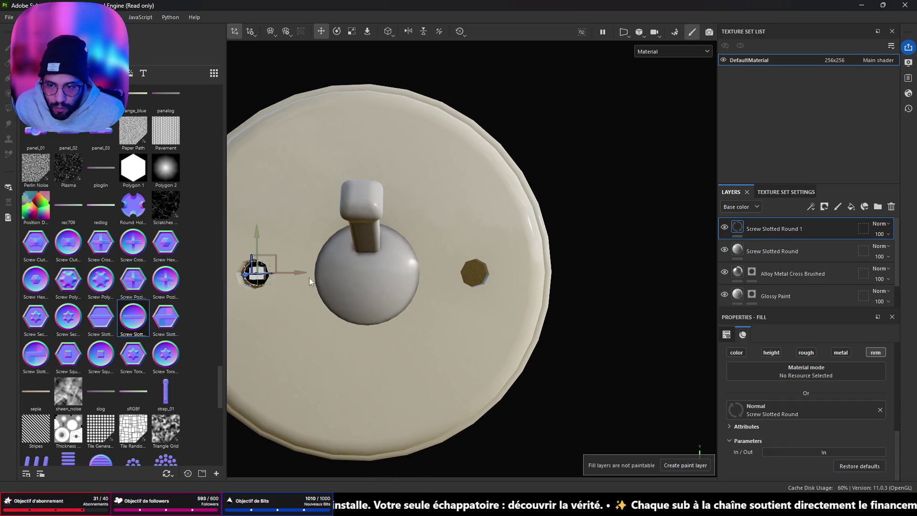
{"action": "left_click_drag", "start_coordinate": [297, 273], "coordinate": [507, 283]}
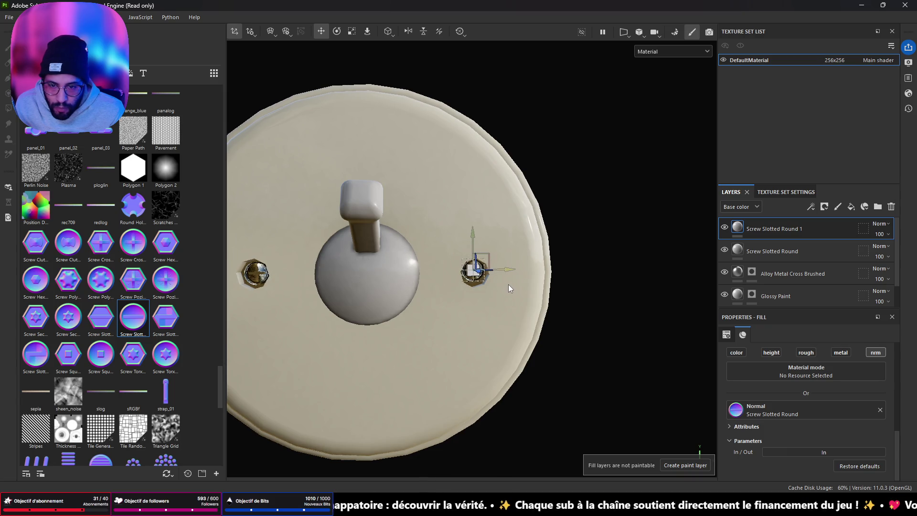
{"action": "scroll", "coordinate": [509, 289], "scroll_direction": "up", "scroll_amount": 5}
{"action": "left_click_drag", "start_coordinate": [409, 190], "coordinate": [408, 197]}
{"action": "left_click_drag", "start_coordinate": [444, 231], "coordinate": [442, 231]}
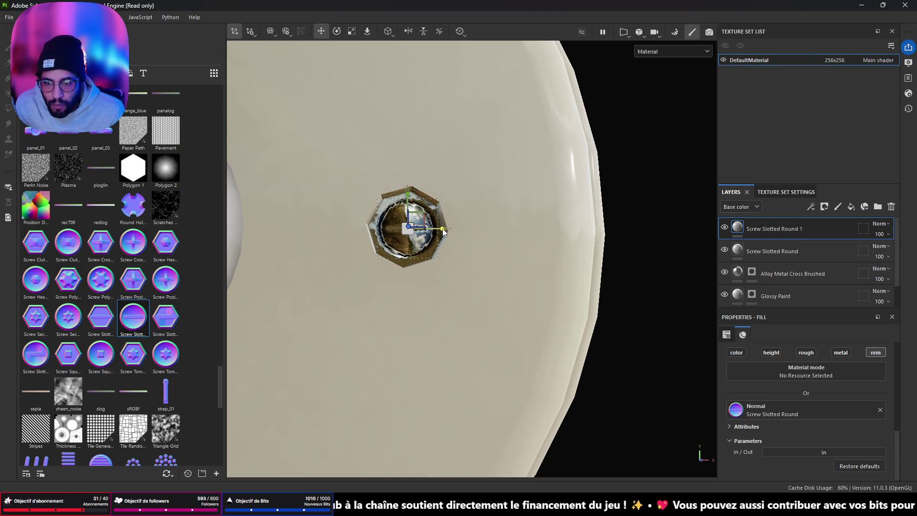
Rotate the copied screw head about 45° and hide the side panels for a full view.
{"action": "key", "text": "e"}
{"action": "left_click_drag", "start_coordinate": [435, 194], "coordinate": [456, 229]}
{"action": "scroll", "coordinate": [606, 289], "scroll_direction": "down", "scroll_amount": 5}
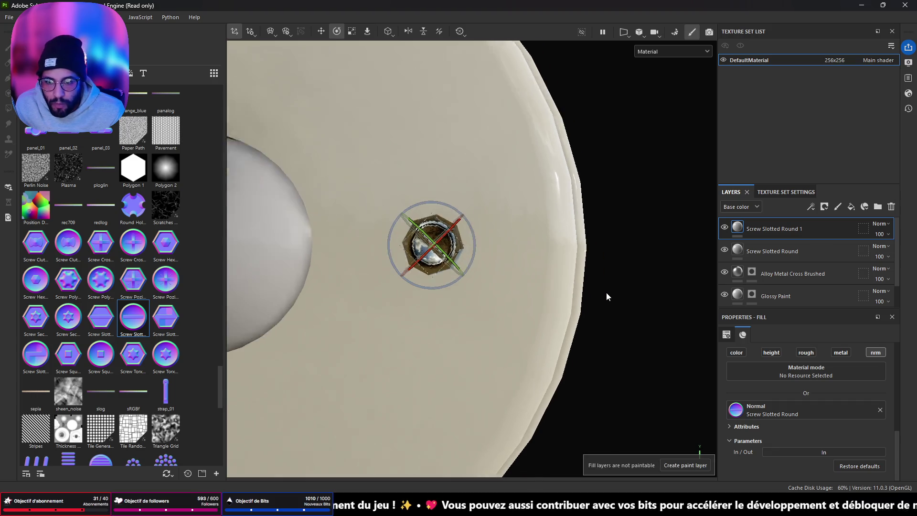
{"action": "key", "text": "Tab"}
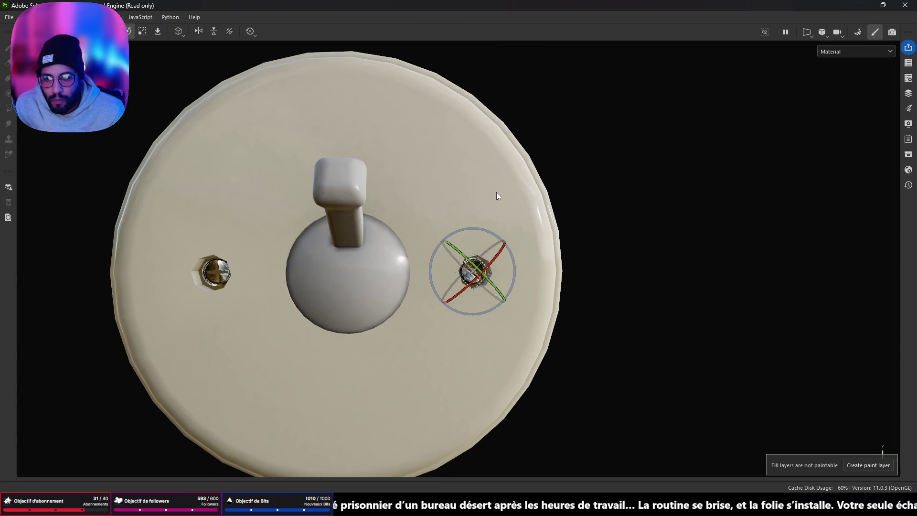
{"action": "mouse_move", "coordinate": [296, 281]}
{"action": "left_mouse_down"}
{"action": "mouse_move", "coordinate": [556, 290]}
{"action": "mouse_move", "coordinate": [400, 279]}
{"action": "left_mouse_up"}
{"action": "scroll", "coordinate": [400, 276], "scroll_direction": "down", "scroll_amount": 3}
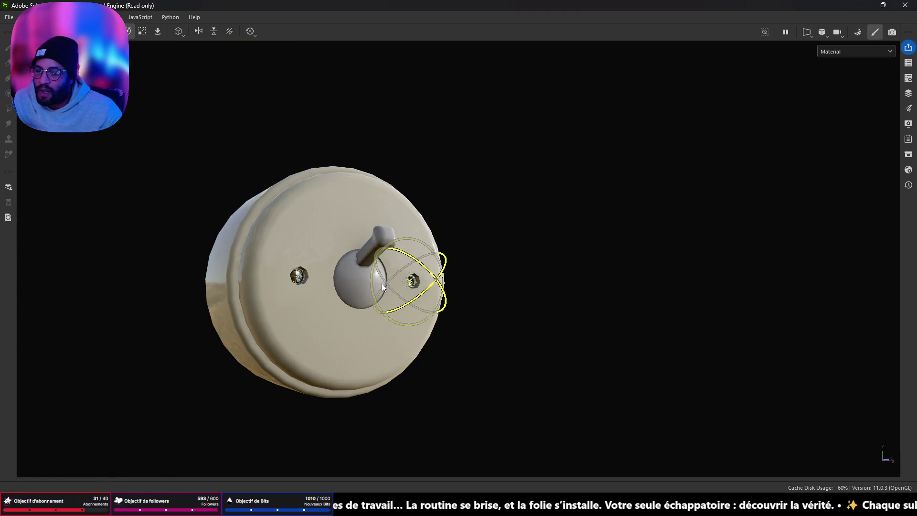
{"action": "mouse_move", "coordinate": [594, 188]}
{"action": "left_mouse_down"}
{"action": "mouse_move", "coordinate": [350, 99]}
{"action": "mouse_move", "coordinate": [258, 205]}
{"action": "mouse_move", "coordinate": [523, 268]}
{"action": "mouse_move", "coordinate": [759, 182]}
{"action": "mouse_move", "coordinate": [661, 199]}
{"action": "mouse_move", "coordinate": [293, 221]}
{"action": "mouse_move", "coordinate": [741, 194]}
{"action": "left_mouse_up"}
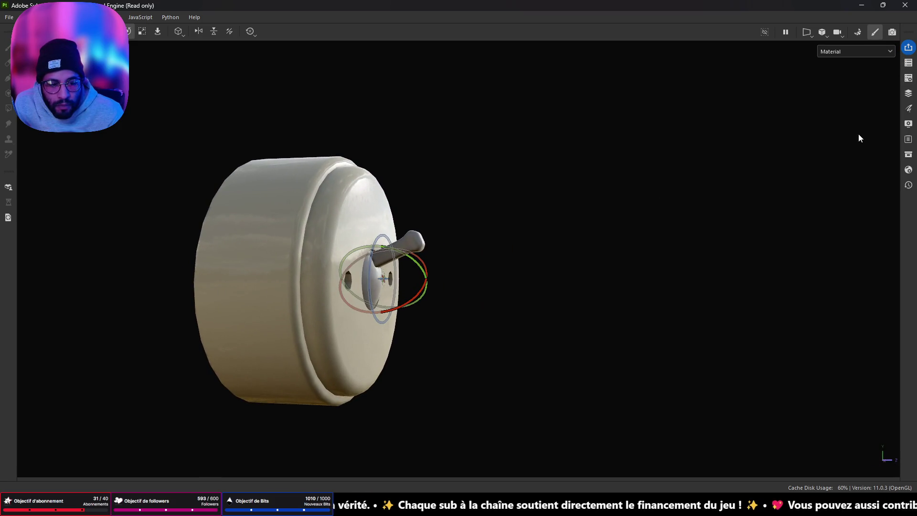
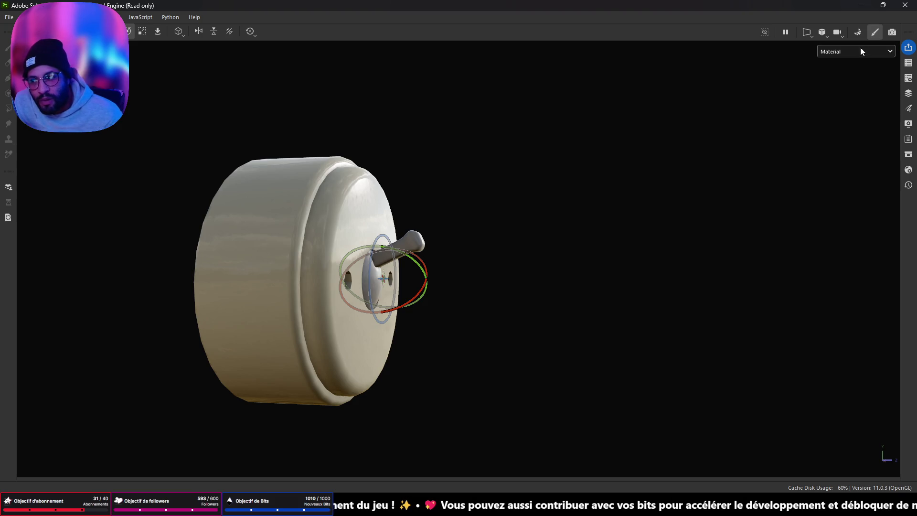
Briefly open and close the texture set list and the layer stack.
{"action": "left_click", "coordinate": [908, 65]}
{"action": "left_click", "coordinate": [910, 67]}
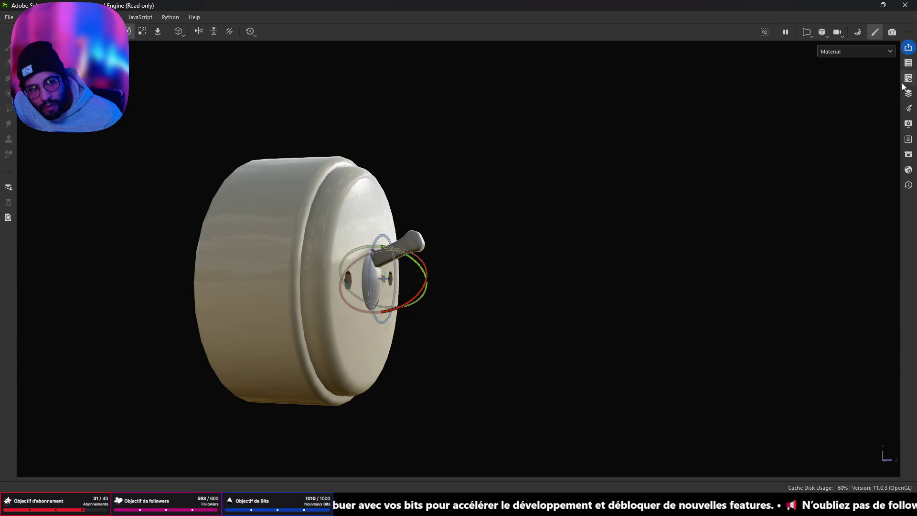
{"action": "left_click", "coordinate": [909, 94]}
{"action": "left_click", "coordinate": [908, 93]}
{"action": "left_click", "coordinate": [909, 93]}
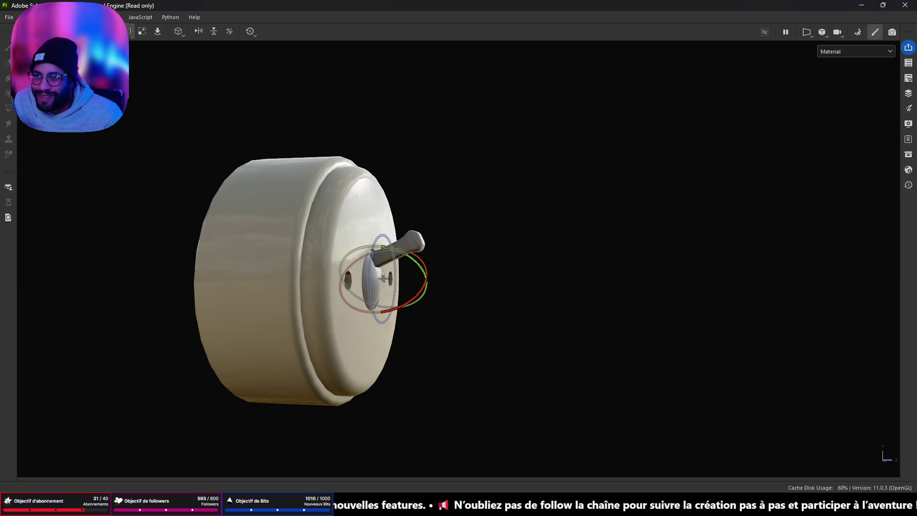
Look through the working-mode list and the top menus without changing anything.
{"action": "left_click", "coordinate": [125, 31]}
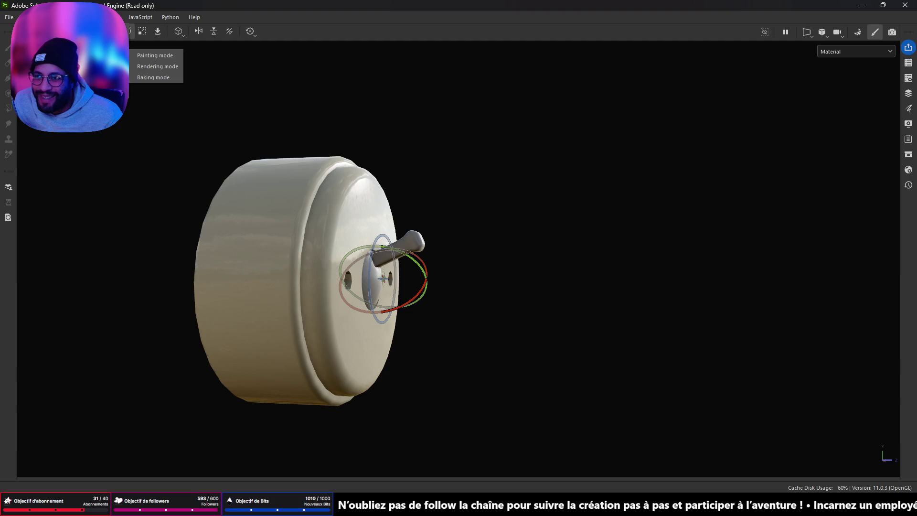
{"action": "key", "text": "Escape"}
{"action": "left_click", "coordinate": [120, 16]}
{"action": "key", "text": "Escape"}
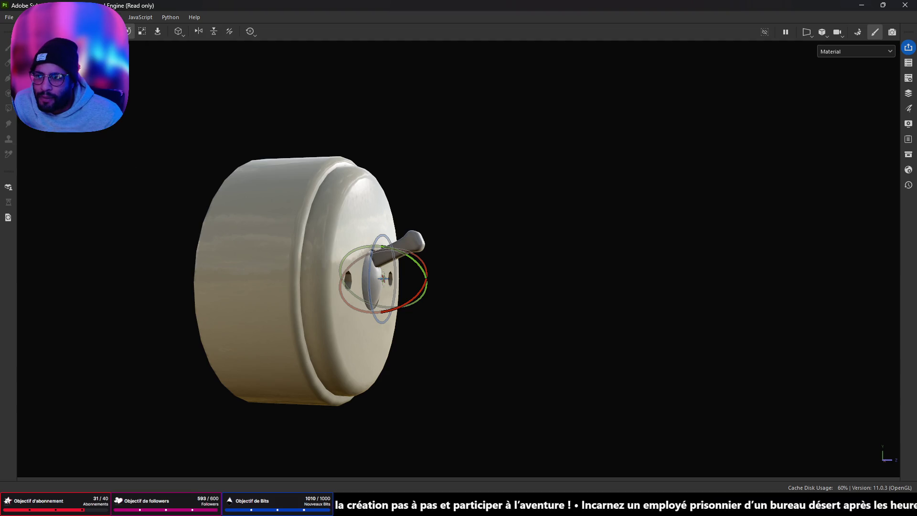
{"action": "left_click", "coordinate": [119, 17]}
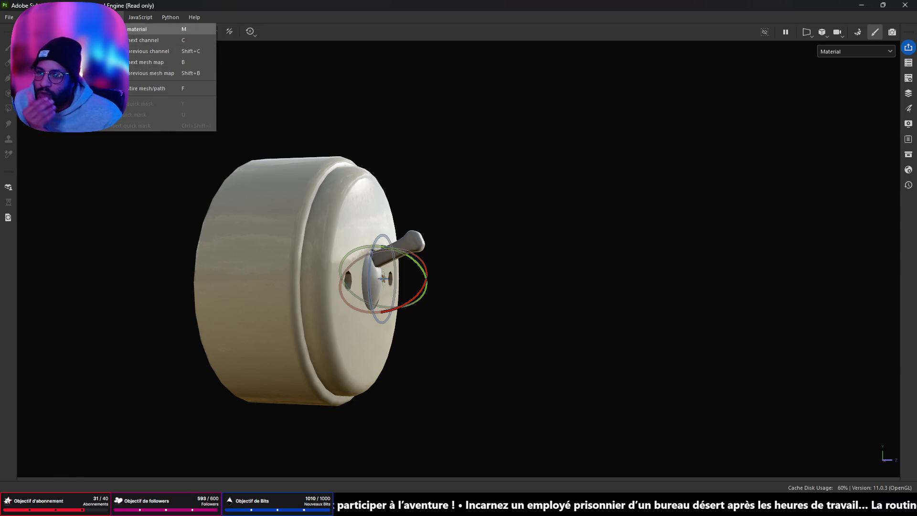
{"action": "key", "text": "Escape"}
{"action": "left_click", "coordinate": [140, 17]}
{"action": "key", "text": "Escape"}
{"action": "left_click", "coordinate": [27, 16]}
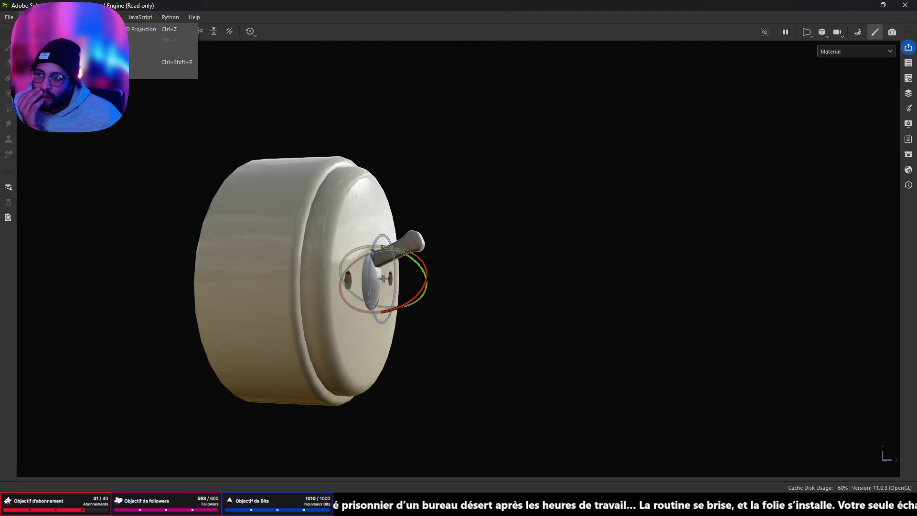
{"action": "key", "text": "Escape"}
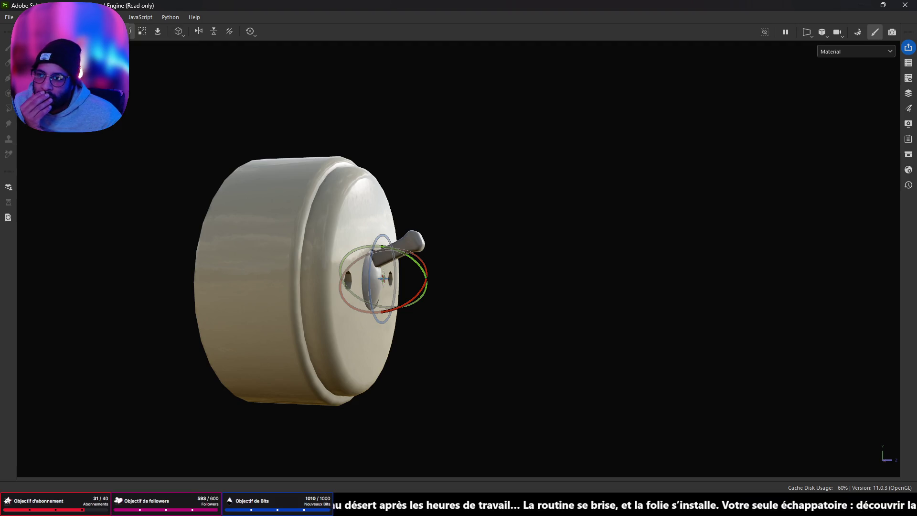
{"action": "left_click", "coordinate": [125, 31]}
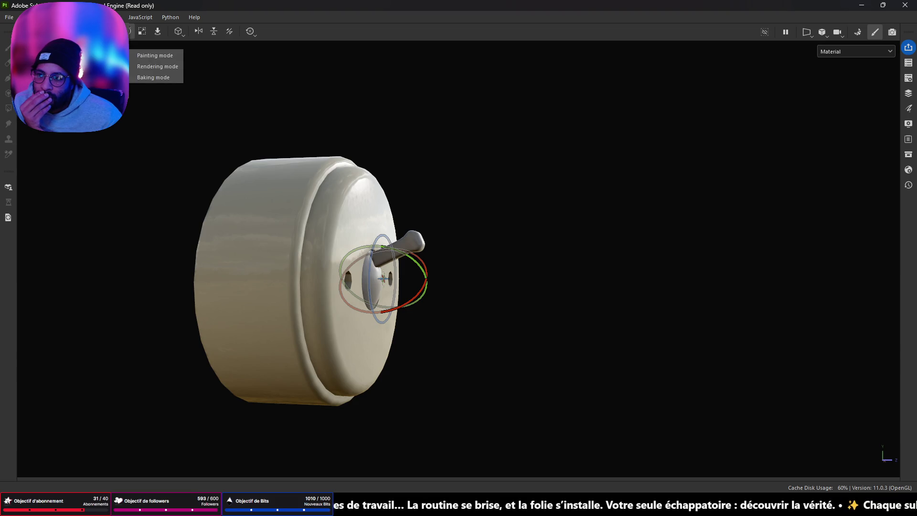
{"action": "key", "text": "Escape"}
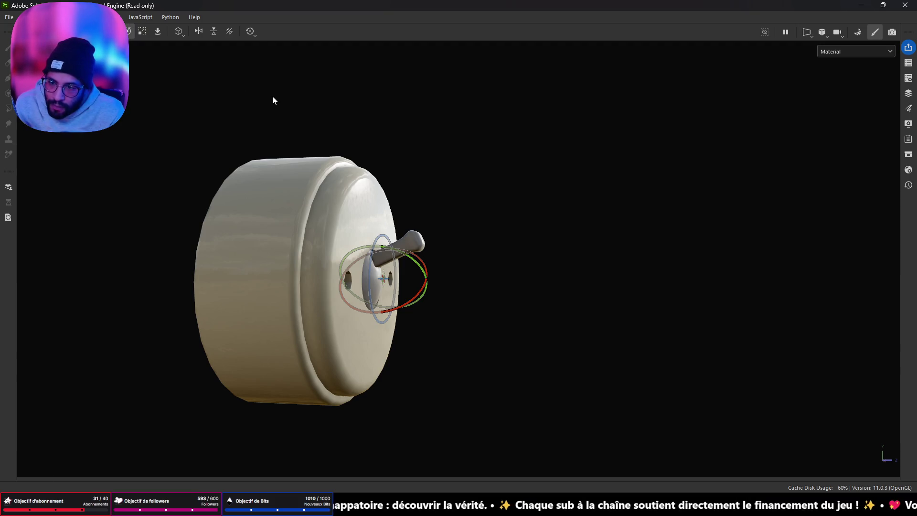
Cycle the F1–F3 viewport layouts until only the flat UV layout is shown.
{"action": "key", "text": "F3"}
{"action": "key", "text": "F2"}
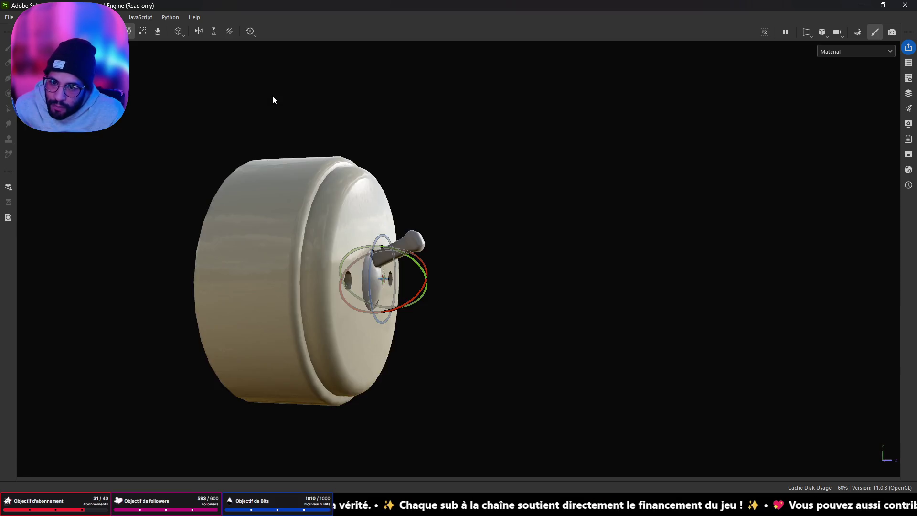
{"action": "key", "text": "F3"}
{"action": "key", "text": "F2"}
{"action": "key", "text": "F3"}
{"action": "key", "text": "F2"}
{"action": "key", "text": "F1"}
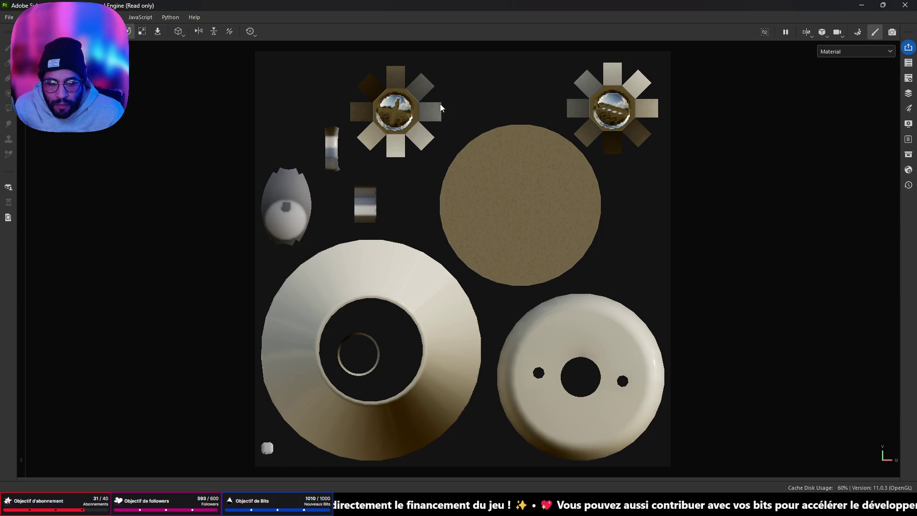
Check the channel selection menu, then bring up the File menu commands.
{"action": "left_click", "coordinate": [117, 17]}
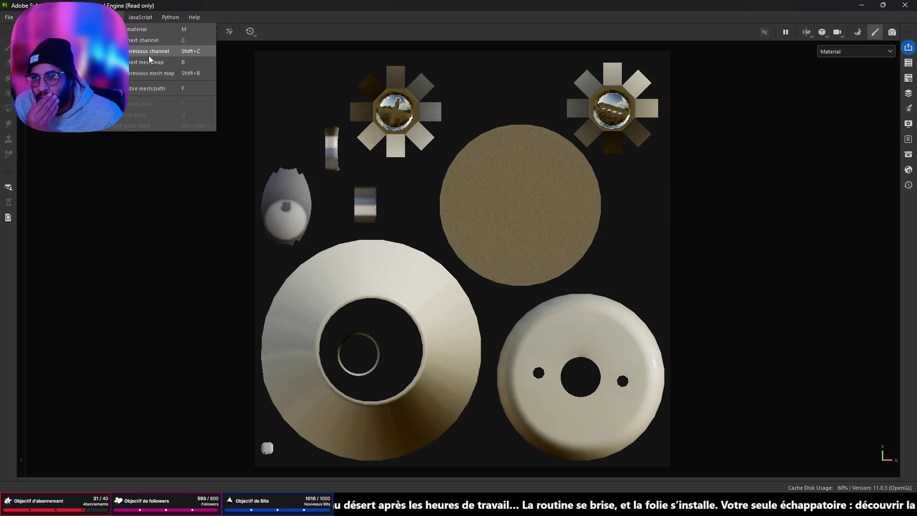
{"action": "left_click", "coordinate": [143, 29]}
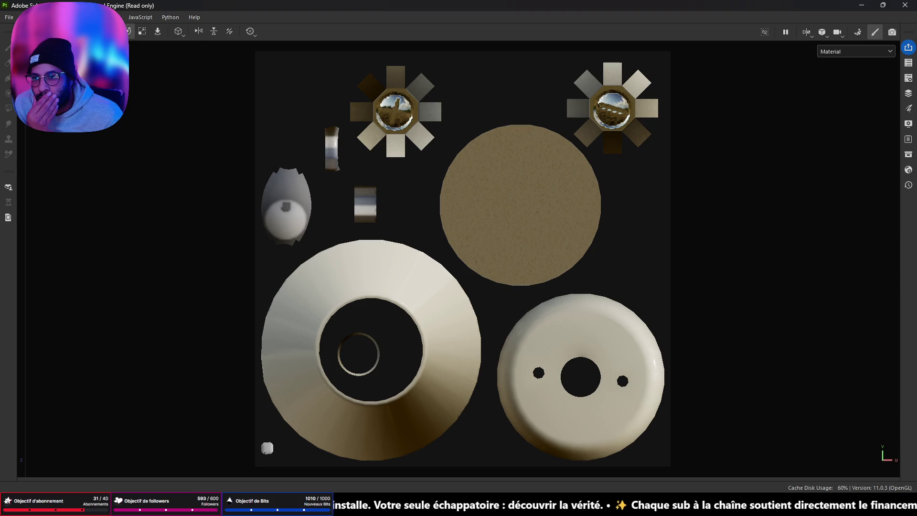
{"action": "left_click", "coordinate": [18, 17]}
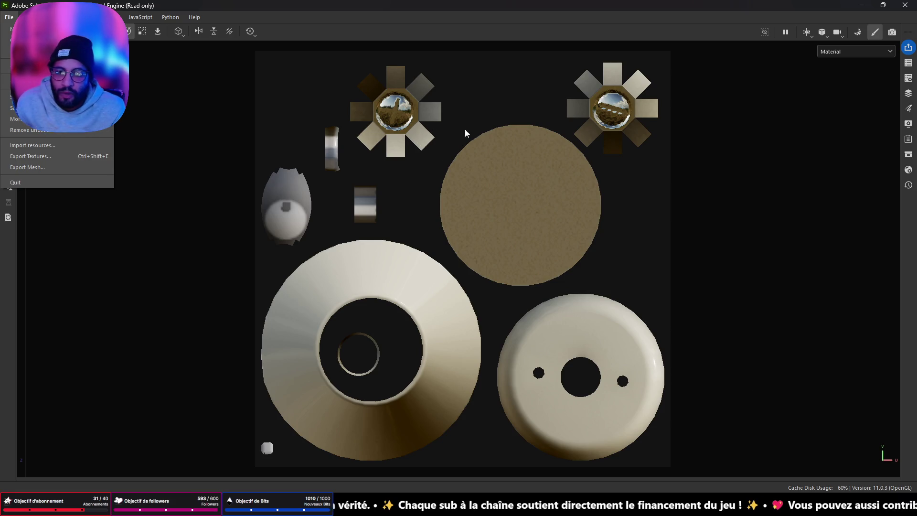
{"action": "left_click", "coordinate": [611, 234]}
{"action": "left_click", "coordinate": [9, 17]}
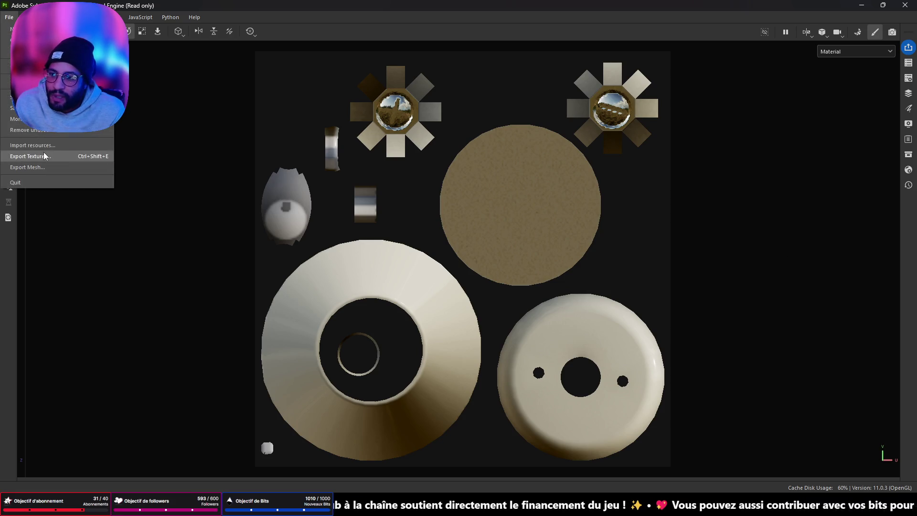
{"action": "left_click", "coordinate": [746, 253]}
Save the project as AsylumLightSwitches.spp using Save As (Ctrl+Shift+S).
{"action": "key", "text": "ctrl+shift+s"}
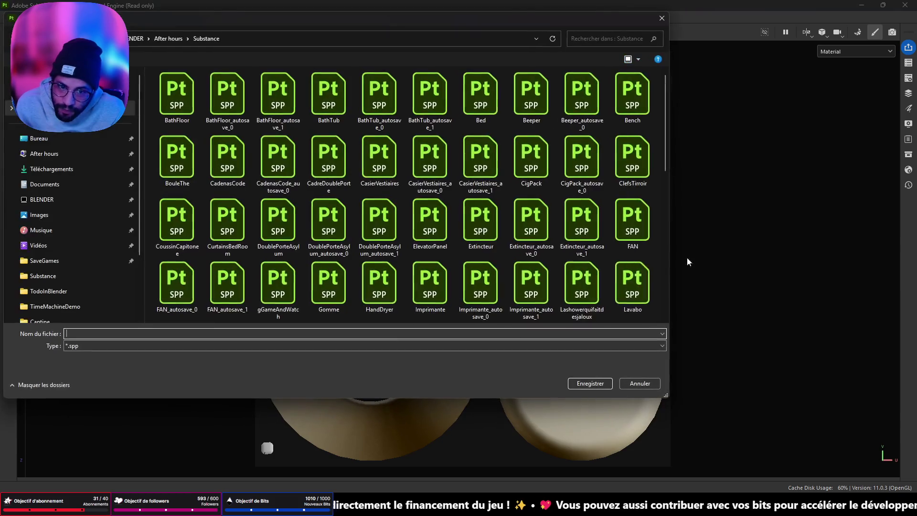
{"action": "type", "text": "AsylumLightSwitchw"}
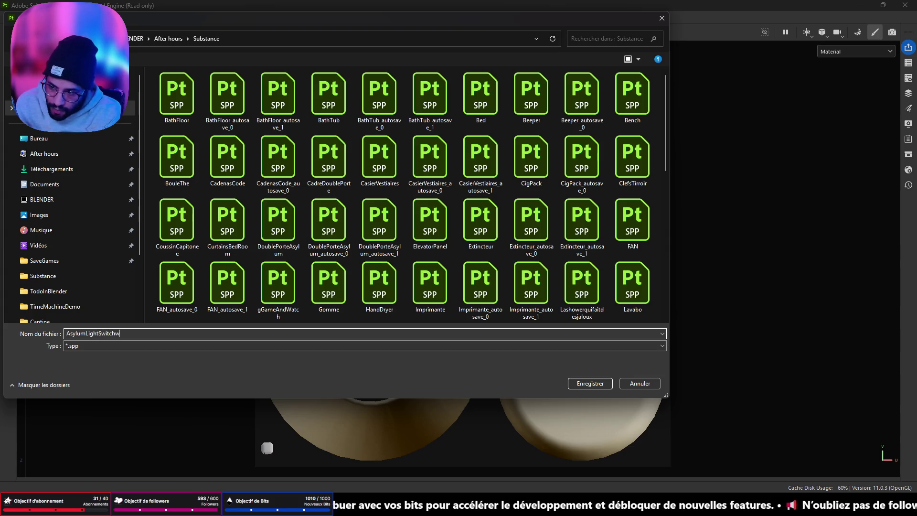
{"action": "key", "text": "Return"}
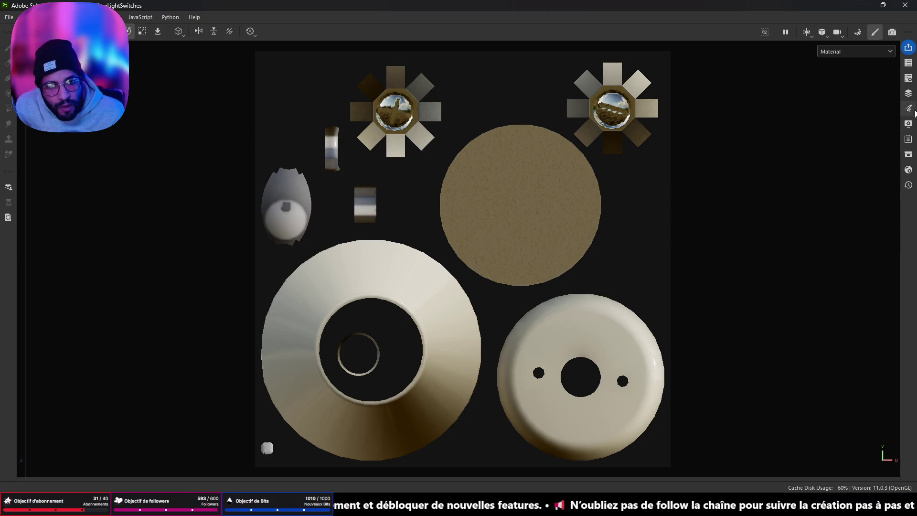
Select the bottom Glossy Paint layer and split the viewport into 3D and UV views.
{"action": "left_click", "coordinate": [909, 93]}
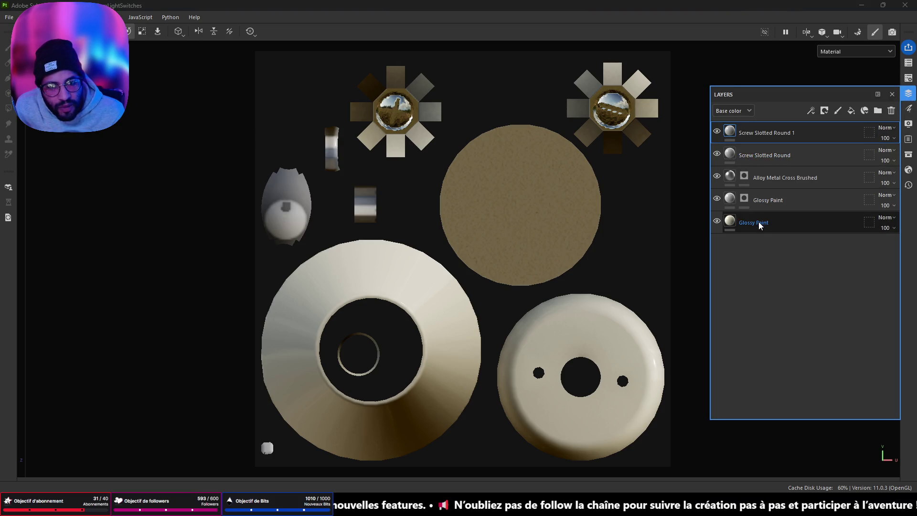
{"action": "left_click", "coordinate": [730, 223]}
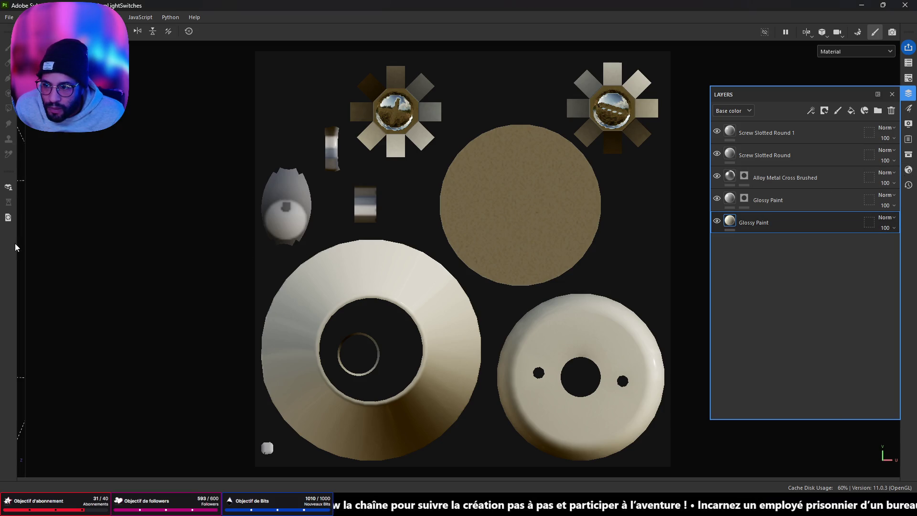
{"action": "mouse_move", "coordinate": [25, 248]}
{"action": "left_mouse_down"}
{"action": "mouse_move", "coordinate": [355, 249]}
{"action": "mouse_move", "coordinate": [345, 250]}
{"action": "left_mouse_up"}
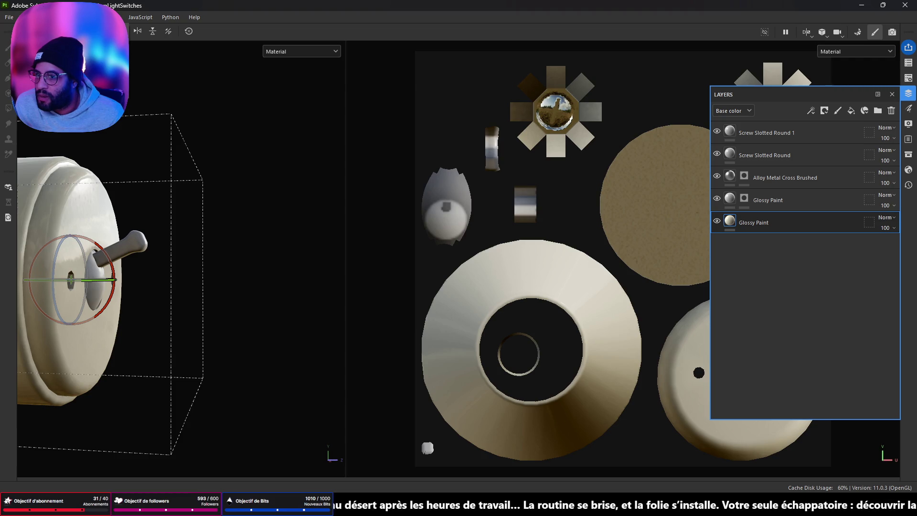
{"action": "key", "text": "Tab"}
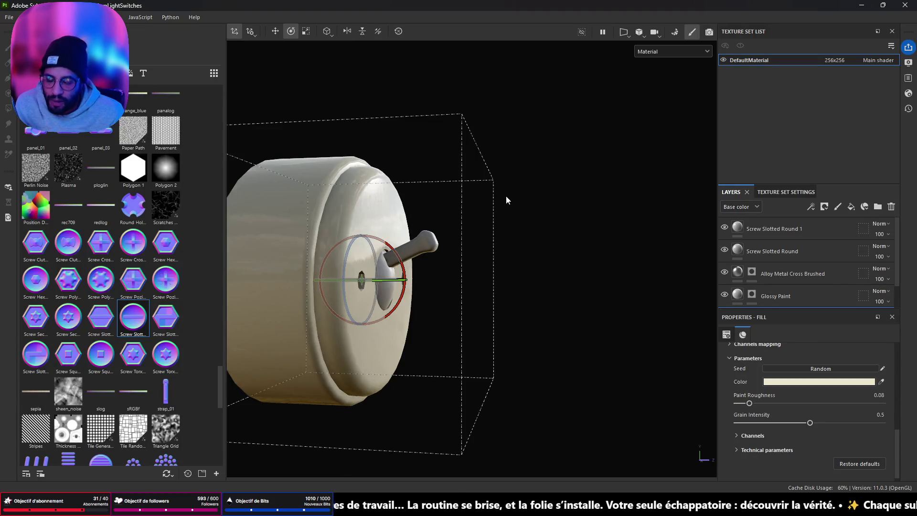
Set Glossy Paint roughness to 0.17, face the switch head-on, and show Smart Masks.
{"action": "key", "text": "Tab"}
{"action": "key", "text": "Tab"}
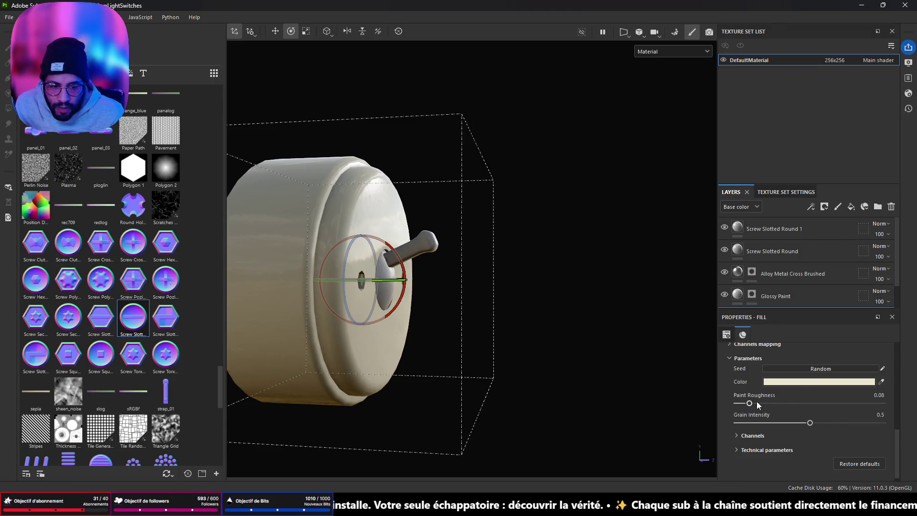
{"action": "left_click_drag", "start_coordinate": [749, 404], "coordinate": [755, 402]}
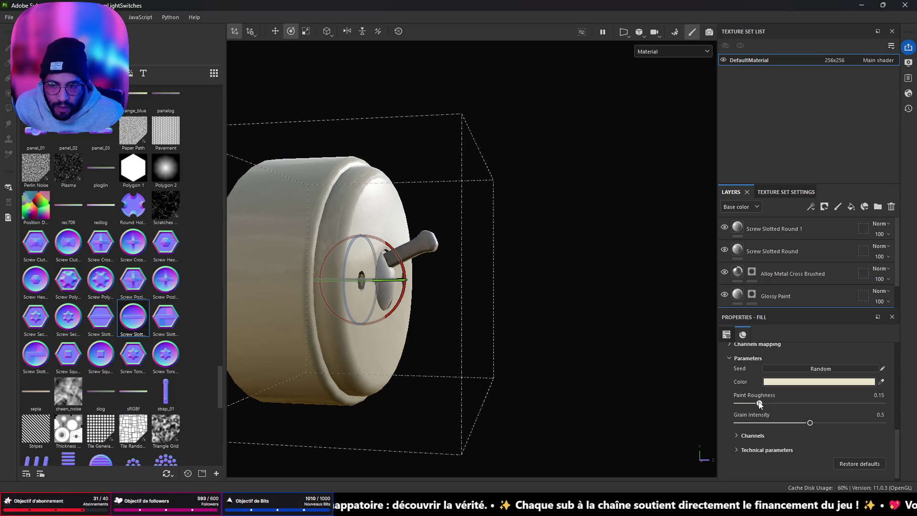
{"action": "mouse_move", "coordinate": [531, 297]}
{"action": "left_mouse_down"}
{"action": "mouse_move", "coordinate": [406, 287]}
{"action": "mouse_move", "coordinate": [573, 281]}
{"action": "mouse_move", "coordinate": [392, 267]}
{"action": "mouse_move", "coordinate": [314, 246]}
{"action": "left_mouse_up"}
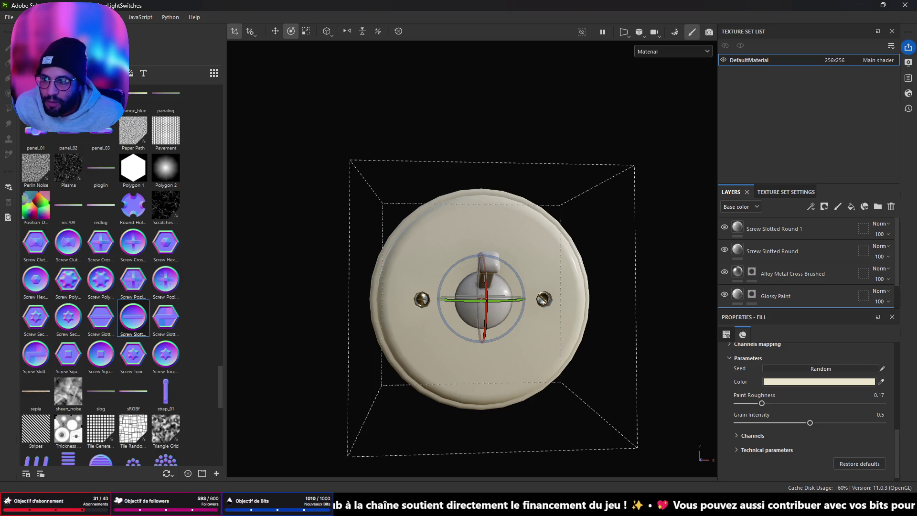
{"action": "left_click", "coordinate": [36, 73]}
{"action": "left_click", "coordinate": [49, 73]}
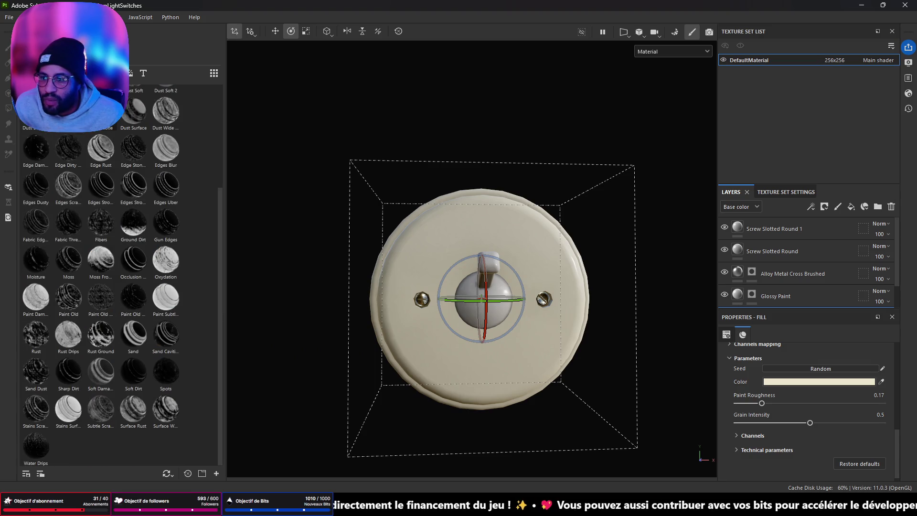
{"action": "left_click", "coordinate": [430, 262]}
{"action": "left_click_drag", "start_coordinate": [430, 262], "coordinate": [460, 264]}
{"action": "scroll", "coordinate": [268, 232], "scroll_direction": "up", "scroll_amount": 3}
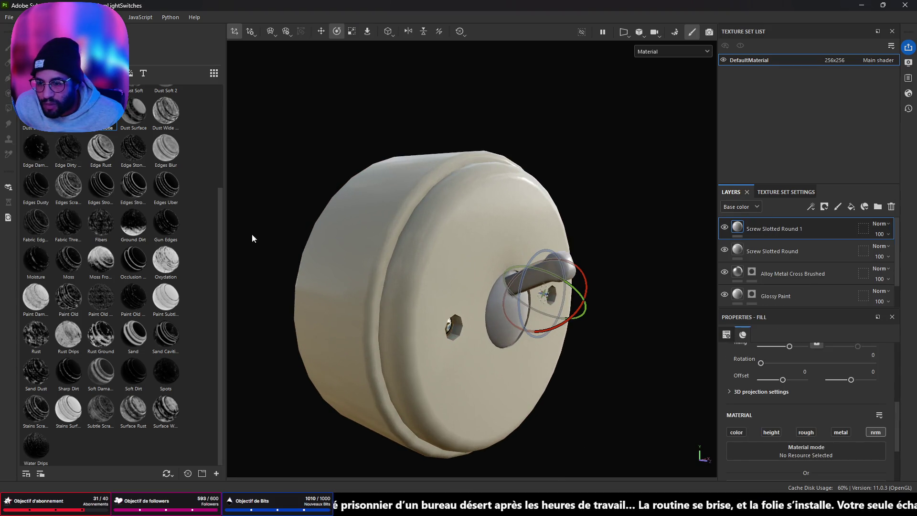
{"action": "left_click_drag", "start_coordinate": [164, 262], "coordinate": [426, 253]}
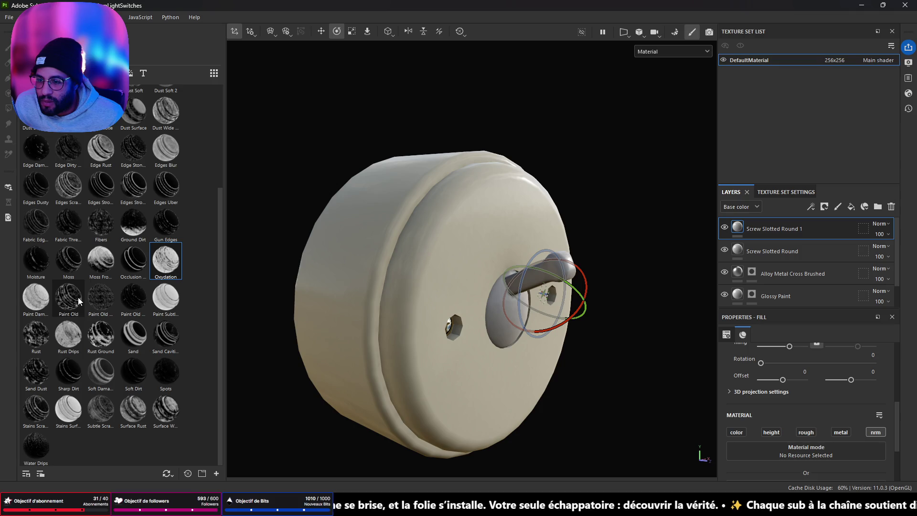
{"action": "scroll", "coordinate": [136, 198], "scroll_direction": "up", "scroll_amount": 3}
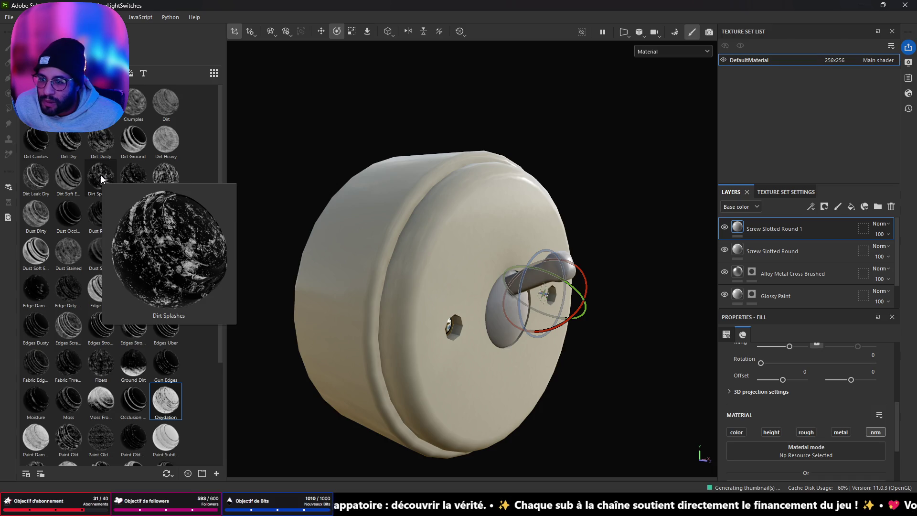
{"action": "mouse_move", "coordinate": [101, 176]}
{"action": "left_mouse_down"}
{"action": "mouse_move", "coordinate": [440, 215]}
{"action": "mouse_move", "coordinate": [445, 227]}
{"action": "left_mouse_up"}
{"action": "mouse_move", "coordinate": [483, 250]}
{"action": "left_mouse_down"}
{"action": "mouse_move", "coordinate": [371, 225]}
{"action": "mouse_move", "coordinate": [216, 226]}
{"action": "mouse_move", "coordinate": [264, 233]}
{"action": "mouse_move", "coordinate": [155, 244]}
{"action": "mouse_move", "coordinate": [89, 222]}
{"action": "mouse_move", "coordinate": [685, 207]}
{"action": "mouse_move", "coordinate": [474, 219]}
{"action": "mouse_move", "coordinate": [420, 233]}
{"action": "left_mouse_up"}
{"action": "mouse_move", "coordinate": [514, 292]}
{"action": "left_mouse_down"}
{"action": "mouse_move", "coordinate": [467, 260]}
{"action": "mouse_move", "coordinate": [514, 266]}
{"action": "mouse_move", "coordinate": [415, 272]}
{"action": "mouse_move", "coordinate": [423, 297]}
{"action": "left_mouse_up"}
{"action": "scroll", "coordinate": [577, 290], "scroll_direction": "up", "scroll_amount": 10}
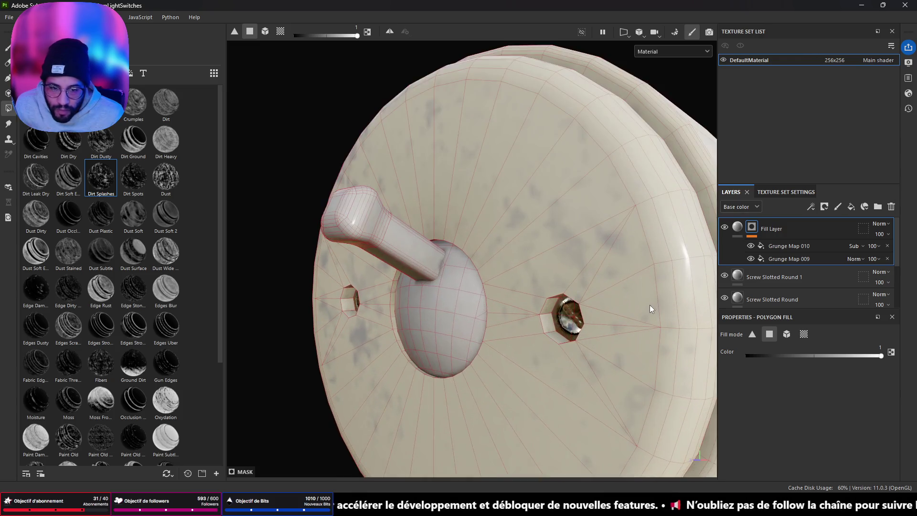
{"action": "scroll", "coordinate": [577, 290], "scroll_direction": "down", "scroll_amount": 5}
{"action": "mouse_move", "coordinate": [659, 273]}
{"action": "left_mouse_down"}
{"action": "mouse_move", "coordinate": [675, 266]}
{"action": "mouse_move", "coordinate": [685, 302]}
{"action": "mouse_move", "coordinate": [613, 315]}
{"action": "mouse_move", "coordinate": [210, 274]}
{"action": "left_mouse_up"}
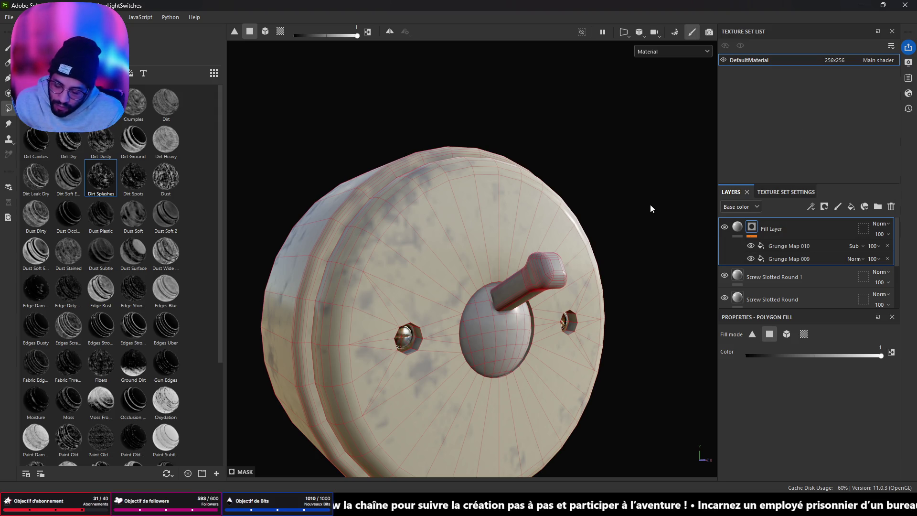
{"action": "key", "text": "Delete"}
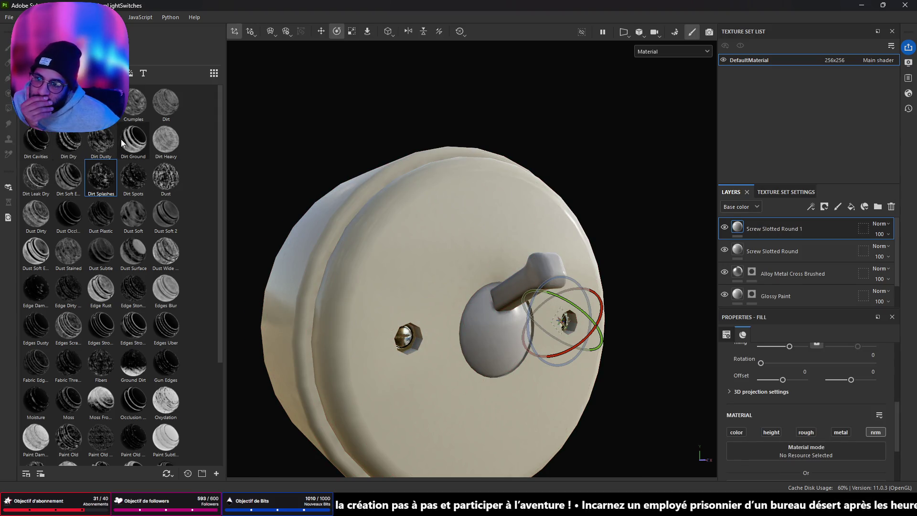
{"action": "left_click", "coordinate": [161, 143]}
{"action": "key", "text": "ctrl+z"}
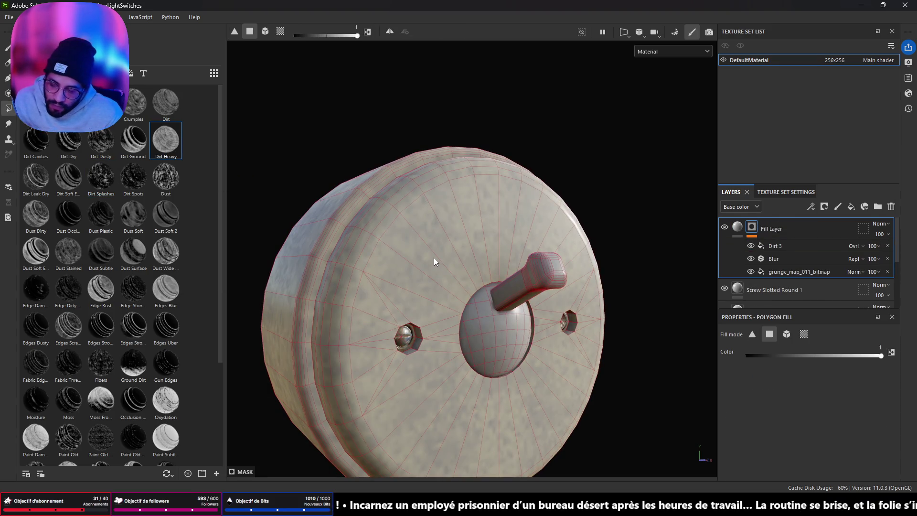
{"action": "key", "text": "Delete"}
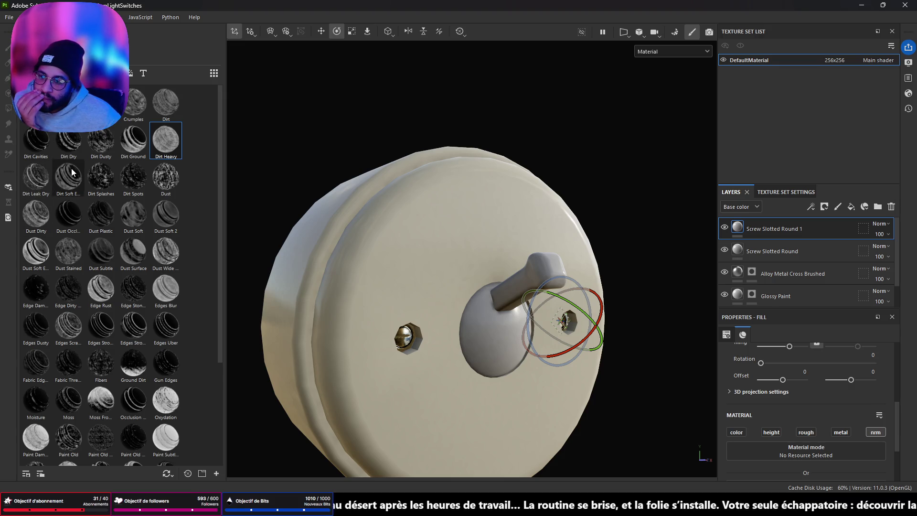
{"action": "mouse_move", "coordinate": [72, 173]}
{"action": "left_mouse_down"}
{"action": "mouse_move", "coordinate": [144, 267]}
{"action": "mouse_move", "coordinate": [348, 245]}
{"action": "mouse_move", "coordinate": [393, 265]}
{"action": "mouse_move", "coordinate": [600, 302]}
{"action": "mouse_move", "coordinate": [434, 278]}
{"action": "left_mouse_up"}
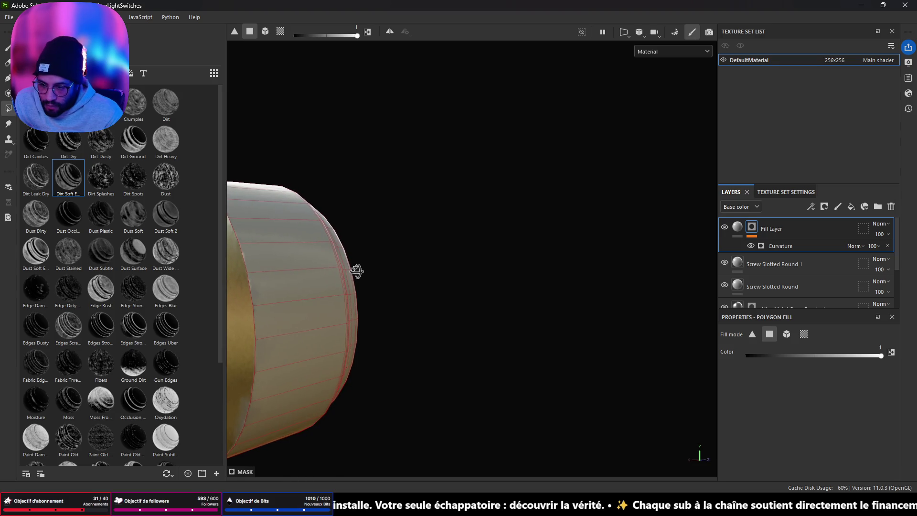
{"action": "key", "text": "Delete"}
{"action": "mouse_move", "coordinate": [433, 274]}
{"action": "left_mouse_down"}
{"action": "mouse_move", "coordinate": [236, 256]}
{"action": "mouse_move", "coordinate": [280, 272]}
{"action": "left_mouse_up"}
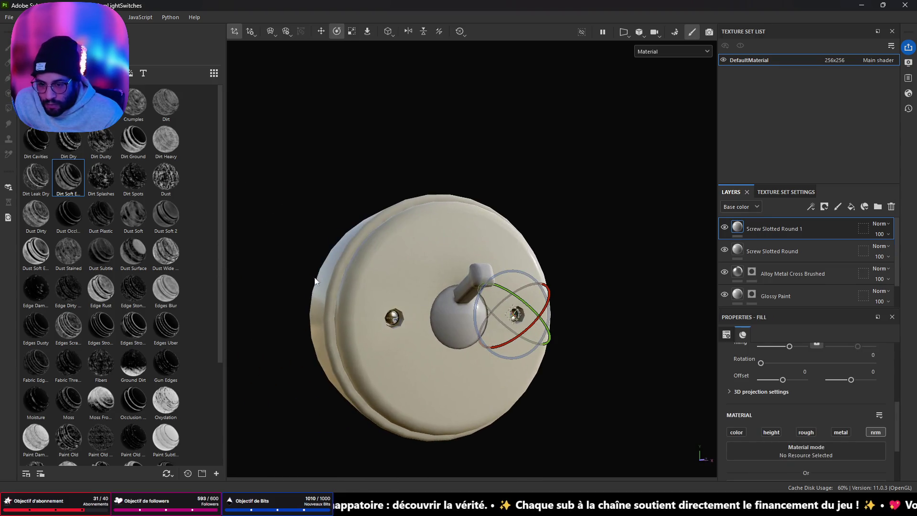
{"action": "scroll", "coordinate": [281, 272], "scroll_direction": "up", "scroll_amount": 5}
{"action": "scroll", "coordinate": [168, 394], "scroll_direction": "down", "scroll_amount": 5}
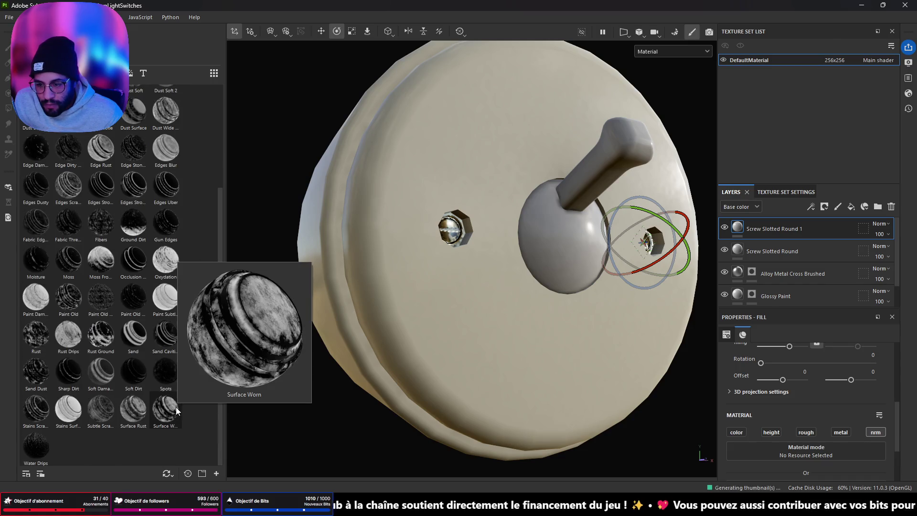
{"action": "mouse_move", "coordinate": [177, 409]}
{"action": "left_mouse_down"}
{"action": "mouse_move", "coordinate": [307, 358]}
{"action": "mouse_move", "coordinate": [420, 297]}
{"action": "left_mouse_up"}
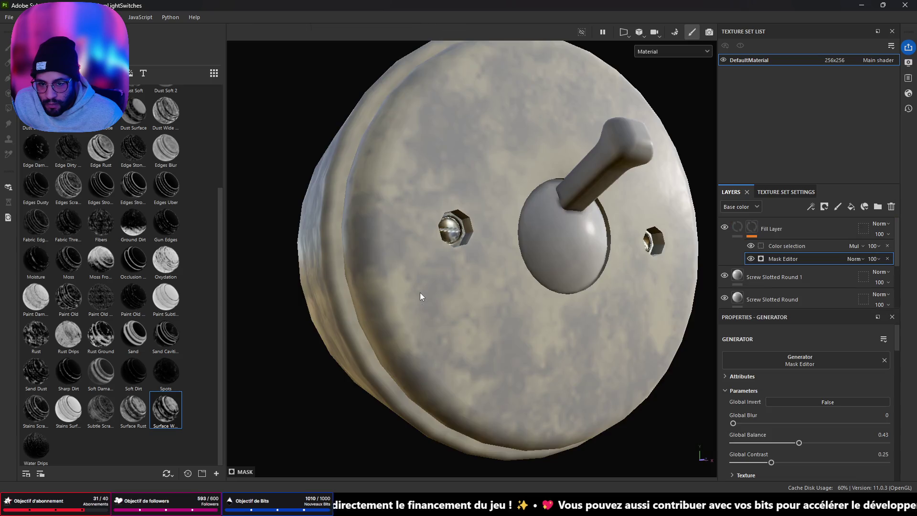
{"action": "scroll", "coordinate": [507, 287], "scroll_direction": "down", "scroll_amount": 3}
{"action": "mouse_move", "coordinate": [508, 286]}
{"action": "left_mouse_down"}
{"action": "mouse_move", "coordinate": [518, 322]}
{"action": "mouse_move", "coordinate": [621, 317]}
{"action": "mouse_move", "coordinate": [626, 299]}
{"action": "mouse_move", "coordinate": [497, 283]}
{"action": "left_mouse_up"}
{"action": "key", "text": "ctrl+z"}
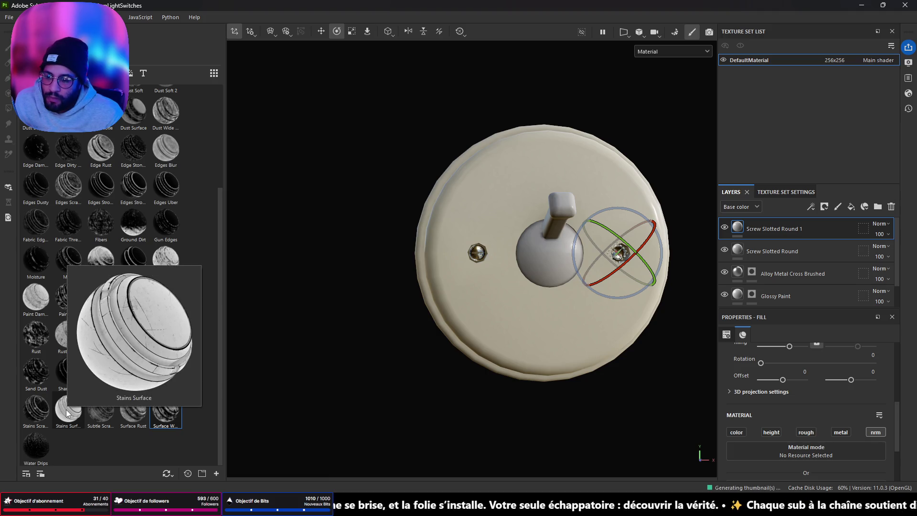
{"action": "left_click_drag", "start_coordinate": [66, 414], "coordinate": [512, 295]}
{"action": "mouse_move", "coordinate": [404, 303]}
{"action": "left_mouse_down"}
{"action": "mouse_move", "coordinate": [572, 293]}
{"action": "mouse_move", "coordinate": [374, 292]}
{"action": "mouse_move", "coordinate": [362, 313]}
{"action": "mouse_move", "coordinate": [472, 302]}
{"action": "left_mouse_up"}
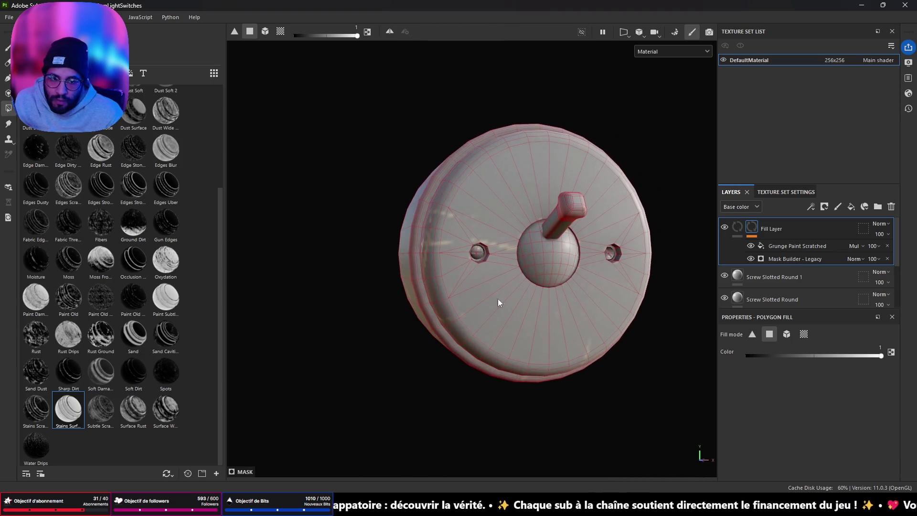
{"action": "left_click", "coordinate": [737, 228]}
{"action": "scroll", "coordinate": [852, 396], "scroll_direction": "down", "scroll_amount": 3}
{"action": "scroll", "coordinate": [853, 395], "scroll_direction": "up", "scroll_amount": 3}
{"action": "left_click", "coordinate": [822, 370]}
{"action": "left_click", "coordinate": [802, 394]}
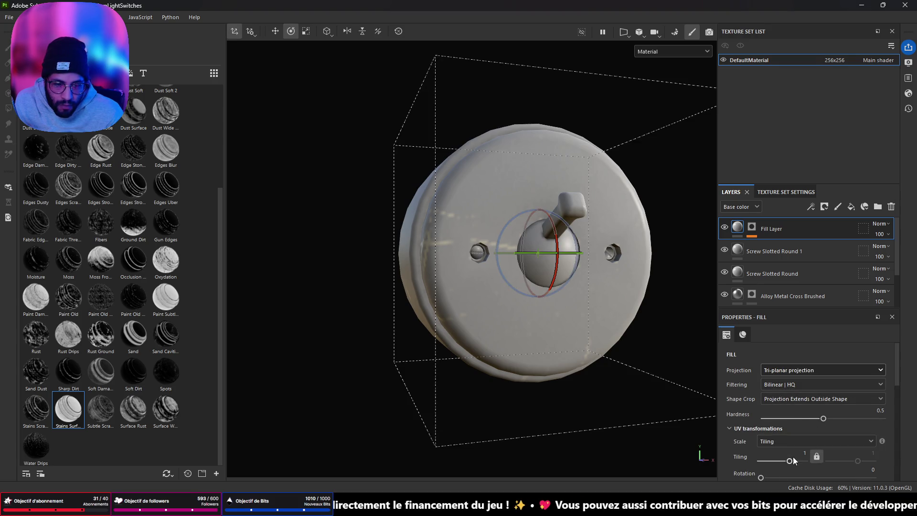
{"action": "mouse_move", "coordinate": [69, 298]}
{"action": "left_mouse_down"}
{"action": "mouse_move", "coordinate": [788, 297]}
{"action": "mouse_move", "coordinate": [774, 229]}
{"action": "left_mouse_up"}
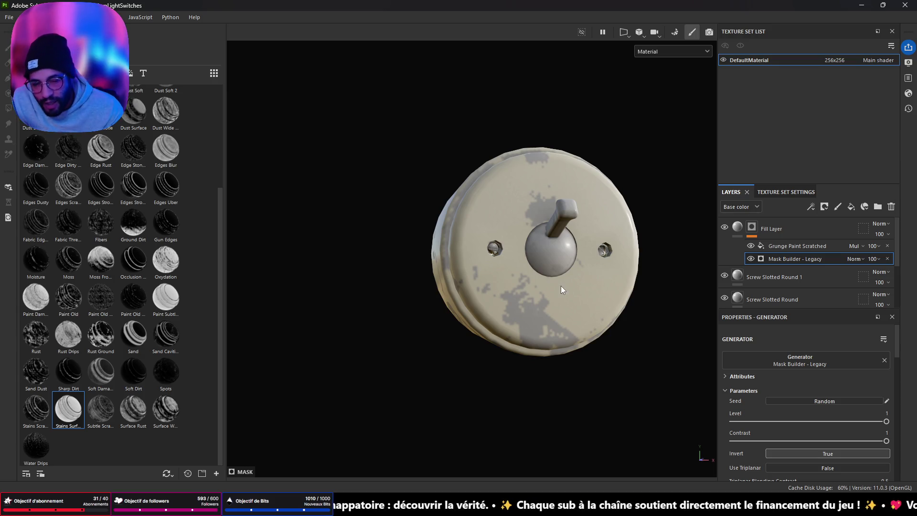
{"action": "mouse_move", "coordinate": [526, 288]}
{"action": "left_mouse_down"}
{"action": "mouse_move", "coordinate": [674, 308]}
{"action": "mouse_move", "coordinate": [731, 218]}
{"action": "mouse_move", "coordinate": [500, 265]}
{"action": "left_mouse_up"}
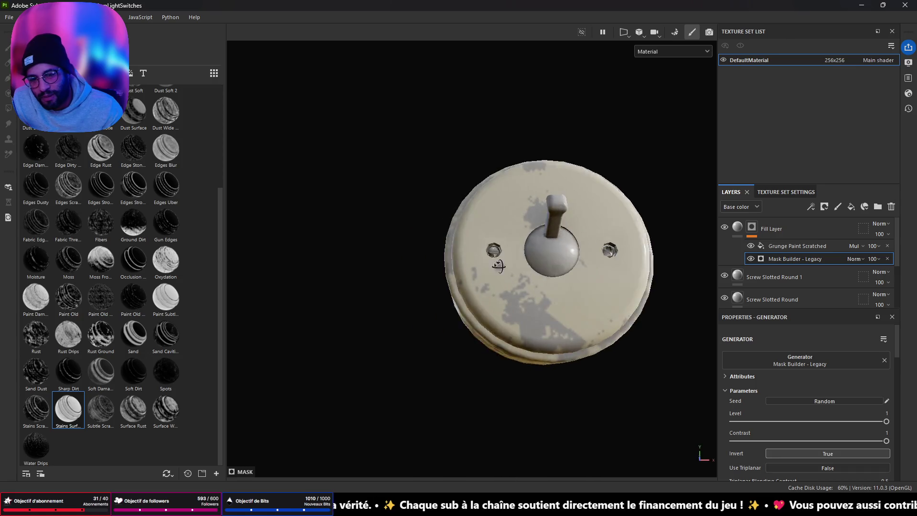
{"action": "left_click", "coordinate": [783, 231]}
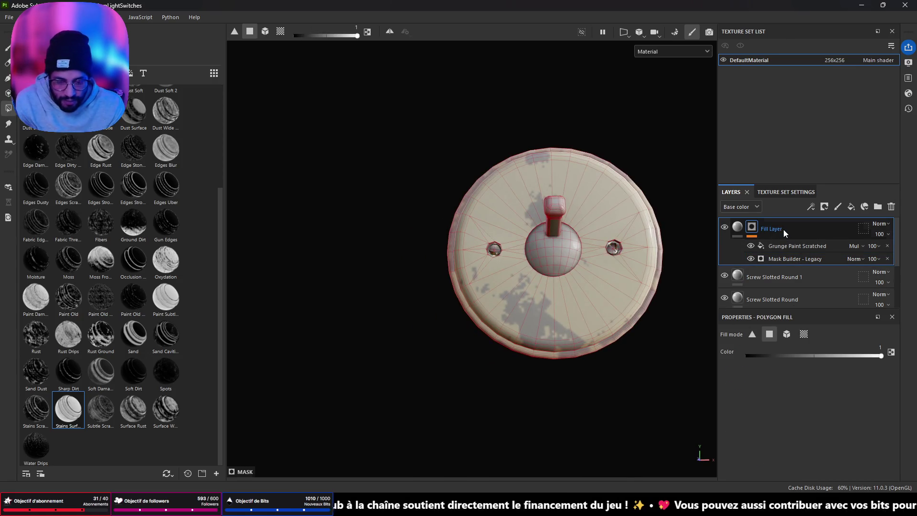
{"action": "key", "text": "Delete"}
{"action": "mouse_move", "coordinate": [387, 239]}
{"action": "left_mouse_down"}
{"action": "mouse_move", "coordinate": [583, 205]}
{"action": "mouse_move", "coordinate": [507, 240]}
{"action": "mouse_move", "coordinate": [240, 241]}
{"action": "mouse_move", "coordinate": [206, 253]}
{"action": "mouse_move", "coordinate": [454, 287]}
{"action": "mouse_move", "coordinate": [687, 246]}
{"action": "mouse_move", "coordinate": [420, 246]}
{"action": "left_mouse_up"}
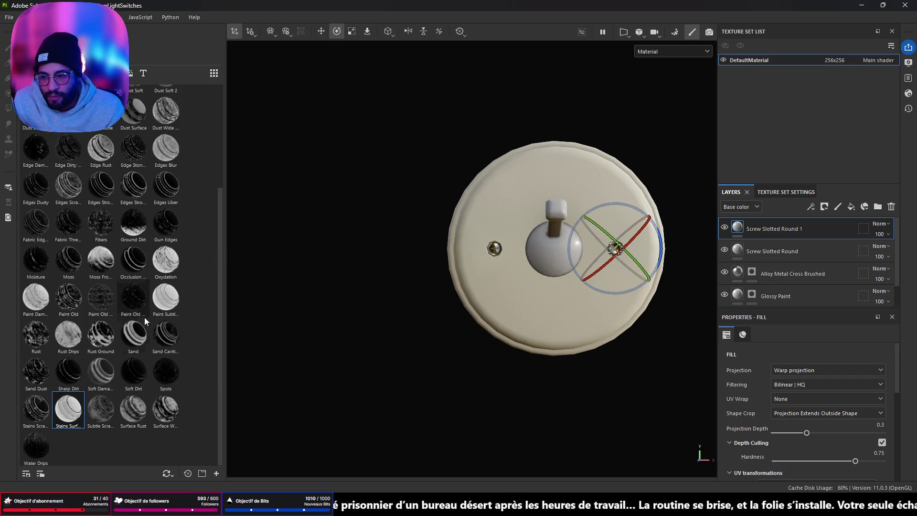
{"action": "mouse_move", "coordinate": [129, 369]}
{"action": "left_mouse_down"}
{"action": "mouse_move", "coordinate": [172, 420]}
{"action": "mouse_move", "coordinate": [313, 324]}
{"action": "mouse_move", "coordinate": [507, 279]}
{"action": "left_mouse_up"}
{"action": "mouse_move", "coordinate": [419, 313]}
{"action": "left_mouse_down"}
{"action": "mouse_move", "coordinate": [389, 317]}
{"action": "mouse_move", "coordinate": [488, 325]}
{"action": "left_mouse_up"}
{"action": "key", "text": "ctrl+z"}
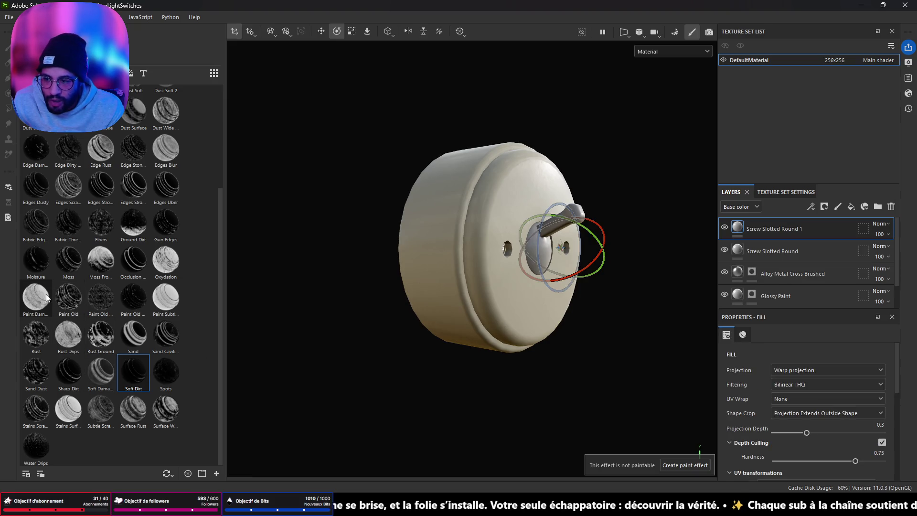
{"action": "mouse_move", "coordinate": [45, 297]}
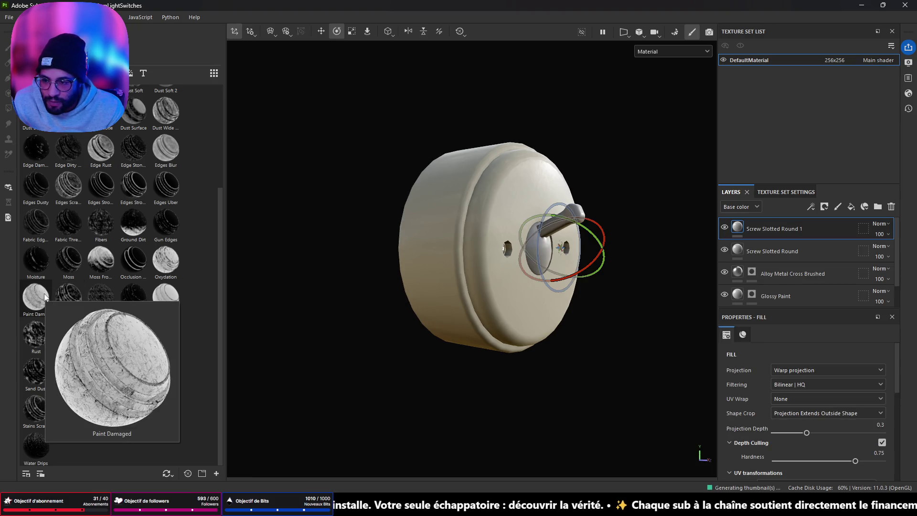
{"action": "left_click_drag", "start_coordinate": [45, 297], "coordinate": [500, 290]}
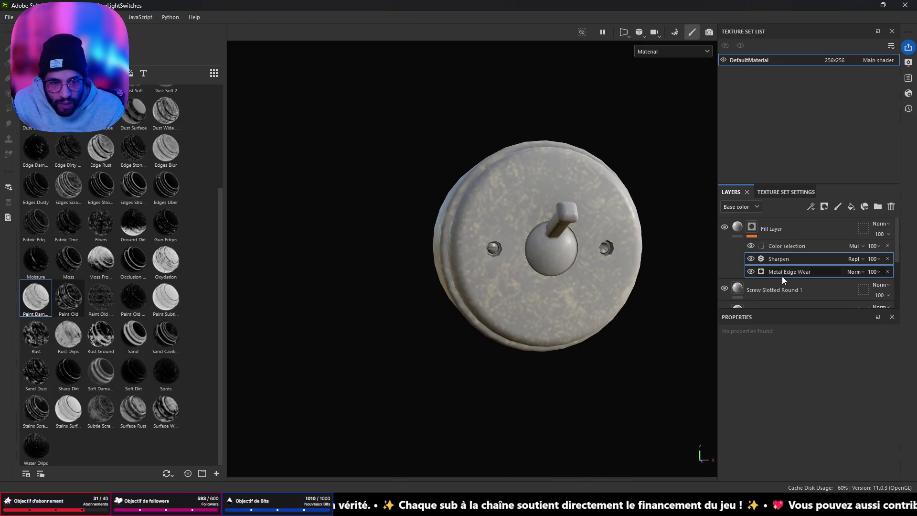
{"action": "left_click", "coordinate": [781, 271]}
{"action": "left_click_drag", "start_coordinate": [849, 436], "coordinate": [786, 436]}
{"action": "left_click_drag", "start_coordinate": [690, 451], "coordinate": [915, 444]}
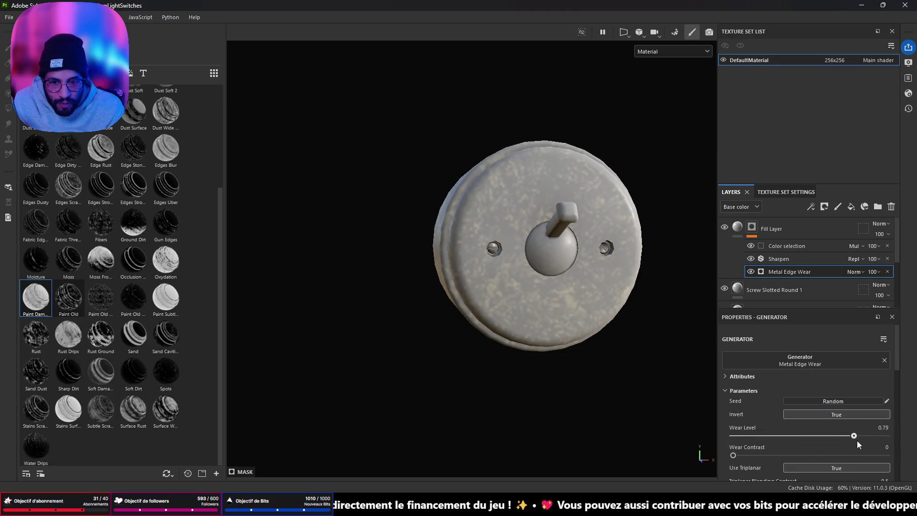
{"action": "key", "text": "Delete"}
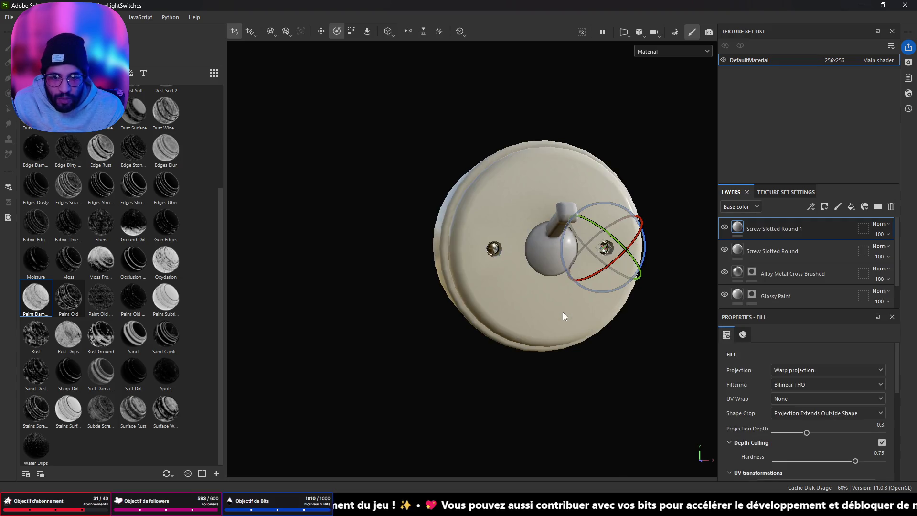
Orbit to inspect the finished switch, minimize Blender, and open Substance Painter's File menu.
{"action": "mouse_move", "coordinate": [448, 312]}
{"action": "left_mouse_down"}
{"action": "mouse_move", "coordinate": [294, 243]}
{"action": "mouse_move", "coordinate": [258, 239]}
{"action": "mouse_move", "coordinate": [398, 293]}
{"action": "mouse_move", "coordinate": [609, 246]}
{"action": "mouse_move", "coordinate": [667, 250]}
{"action": "mouse_move", "coordinate": [266, 241]}
{"action": "mouse_move", "coordinate": [280, 254]}
{"action": "left_mouse_up"}
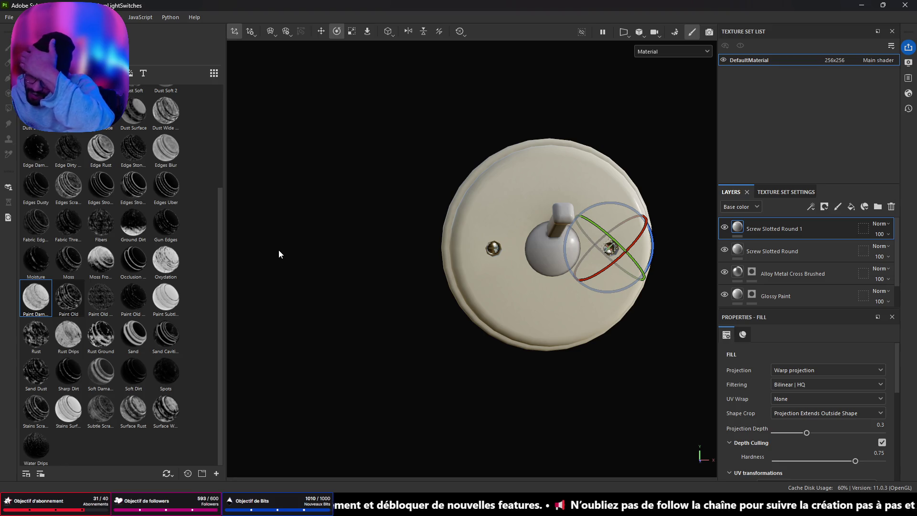
{"action": "left_click_drag", "start_coordinate": [272, 253], "coordinate": [525, 264]}
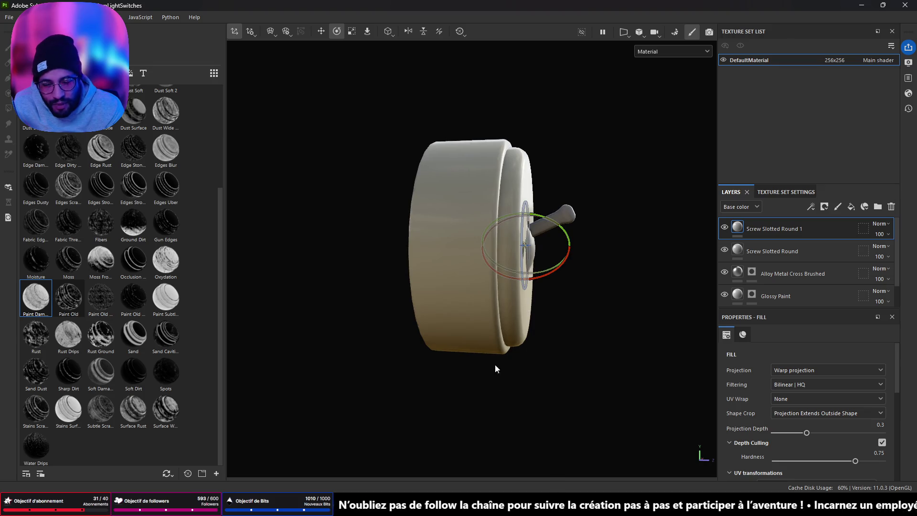
{"action": "key", "text": "alt+Tab"}
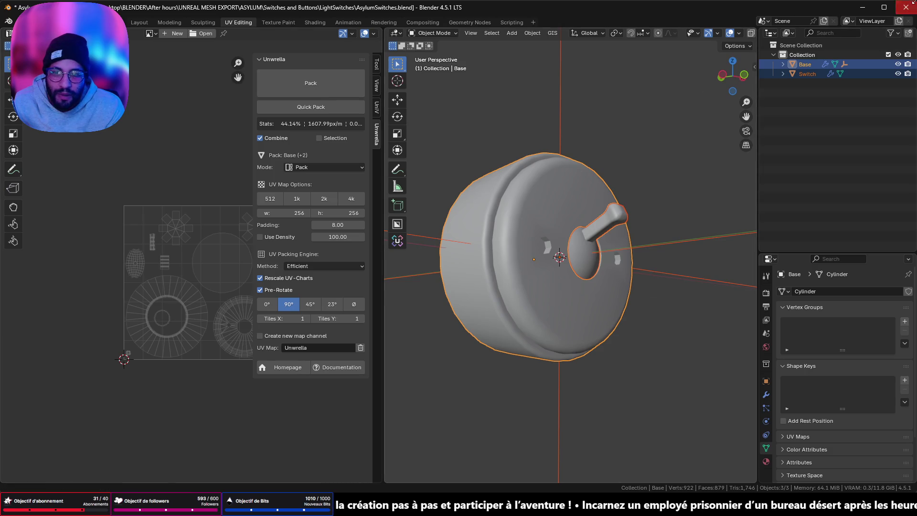
{"action": "left_click", "coordinate": [870, 9]}
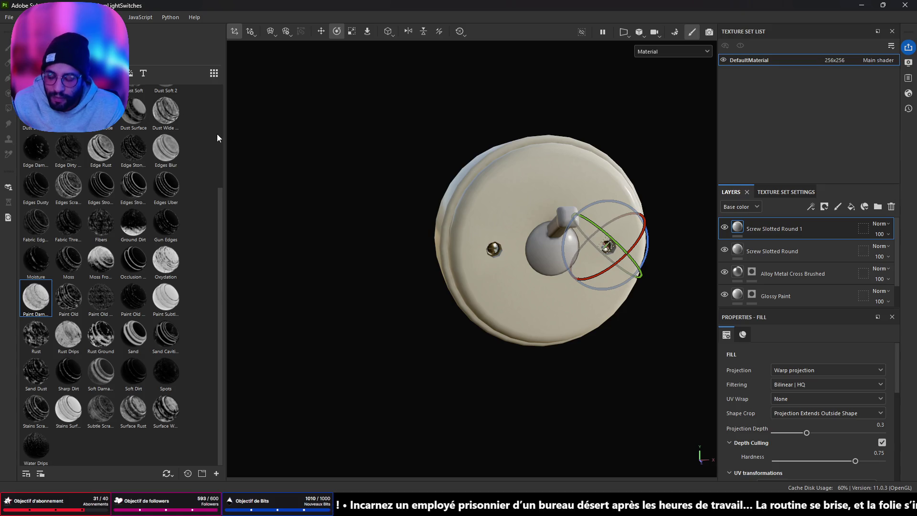
{"action": "left_click", "coordinate": [9, 17]}
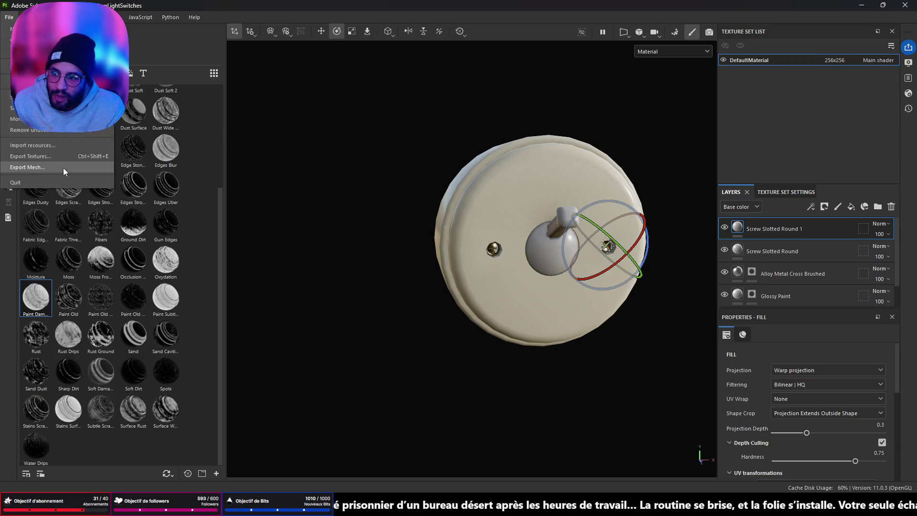
Start texture export with the Unreal Engine (Packed) template and output folder LightSwitches.
{"action": "left_click", "coordinate": [53, 181]}
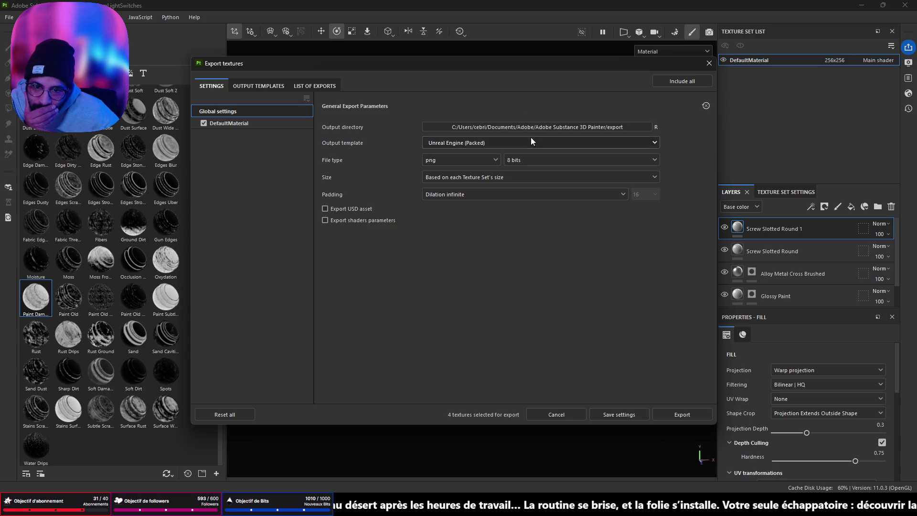
{"action": "left_click", "coordinate": [528, 141]}
{"action": "left_click", "coordinate": [522, 144]}
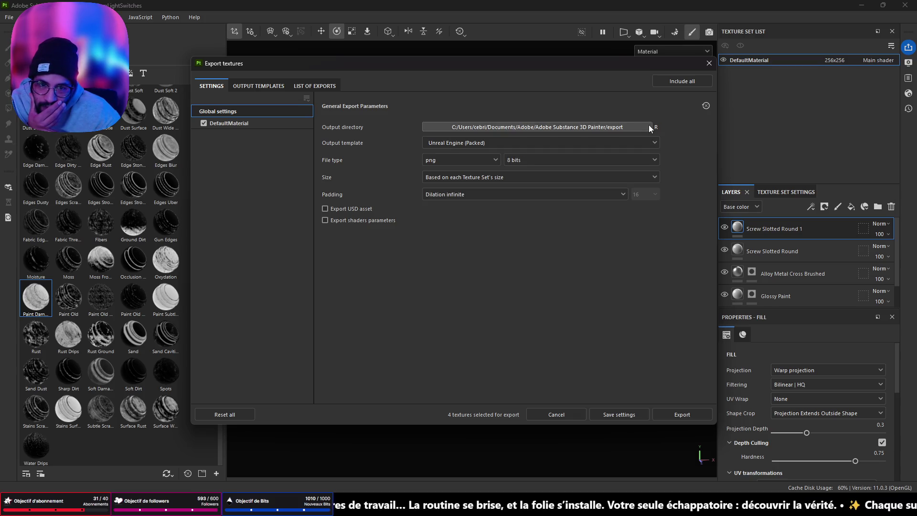
{"action": "left_click", "coordinate": [649, 124]}
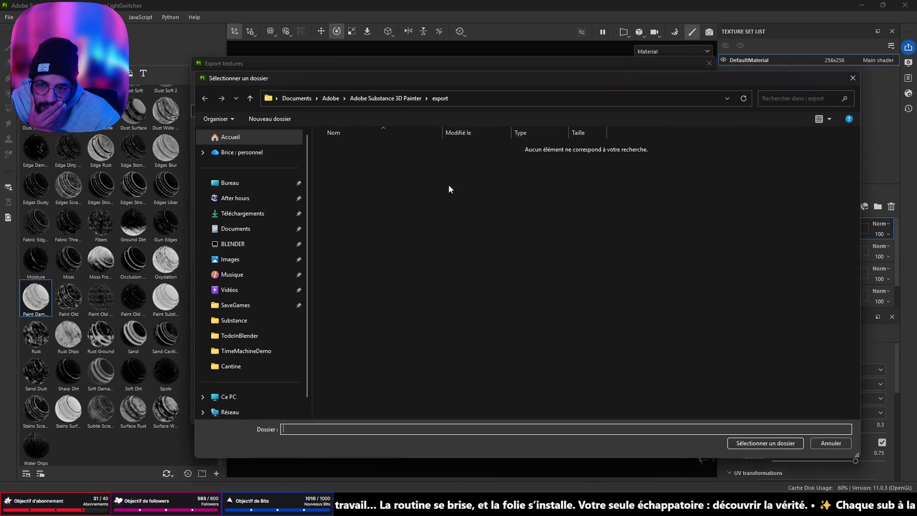
{"action": "left_click", "coordinate": [243, 367]}
{"action": "left_click", "coordinate": [249, 99]}
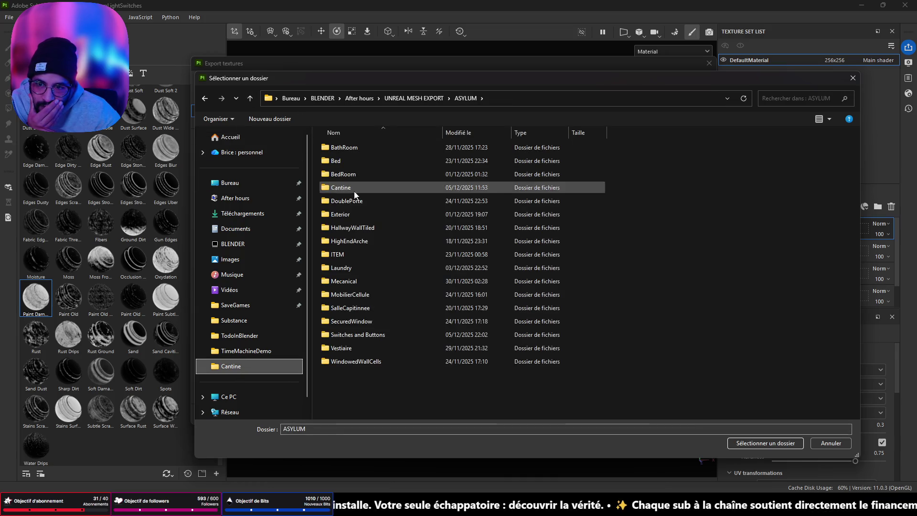
{"action": "double_click", "coordinate": [369, 332]}
{"action": "double_click", "coordinate": [349, 147]}
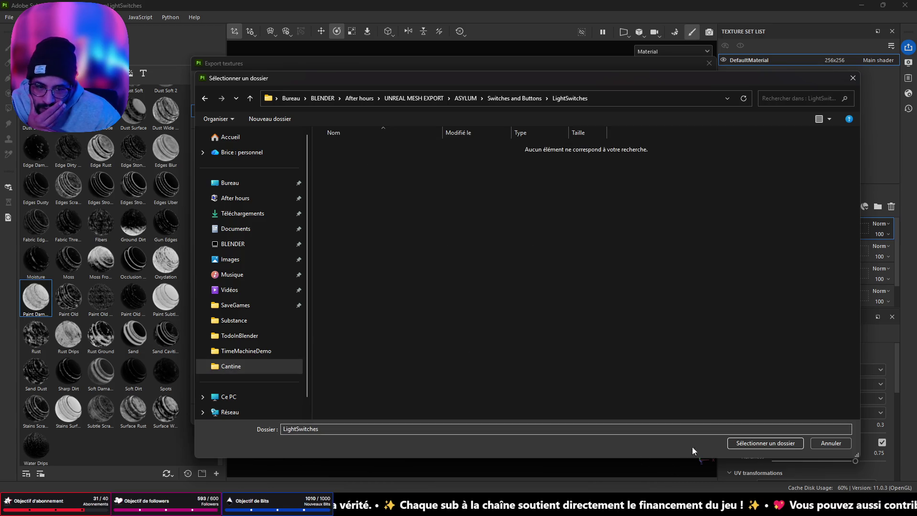
{"action": "left_click", "coordinate": [764, 444]}
Set the export size to 256, export the textures, and close the window.
{"action": "left_click", "coordinate": [512, 184]}
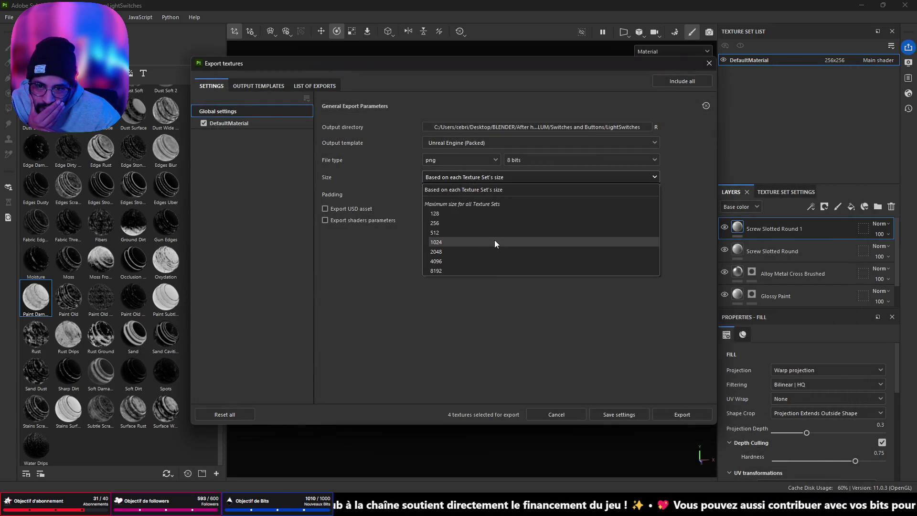
{"action": "left_click", "coordinate": [491, 224]}
{"action": "left_click", "coordinate": [682, 420]}
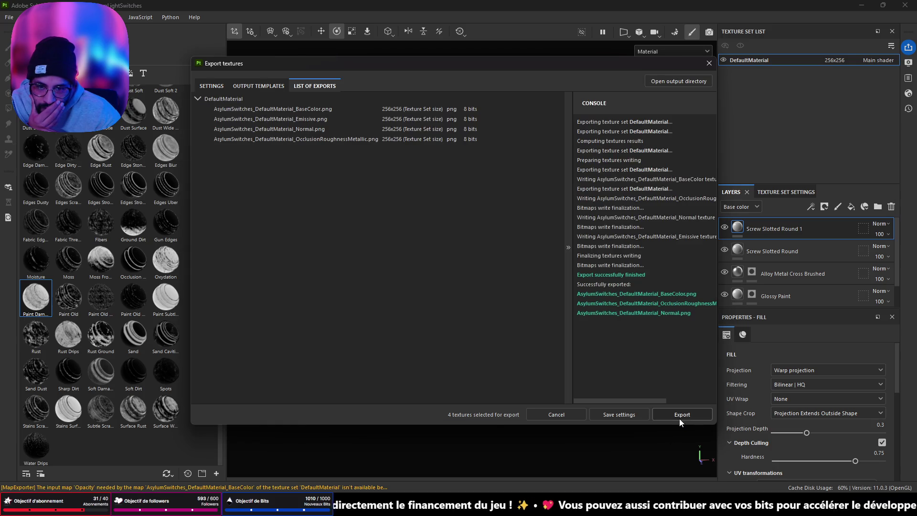
{"action": "left_click", "coordinate": [709, 70]}
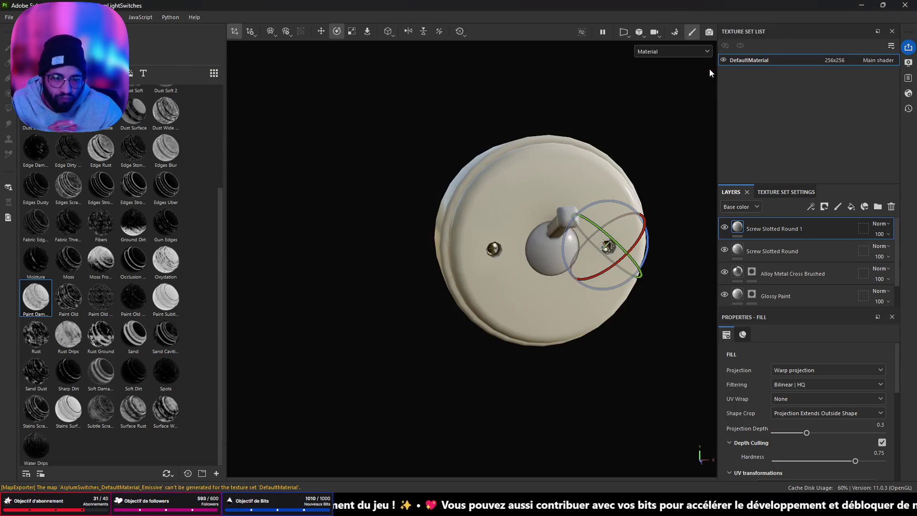
Apply rotation and scale to the Switch and Base objects.
{"action": "key", "text": "alt+Tab"}
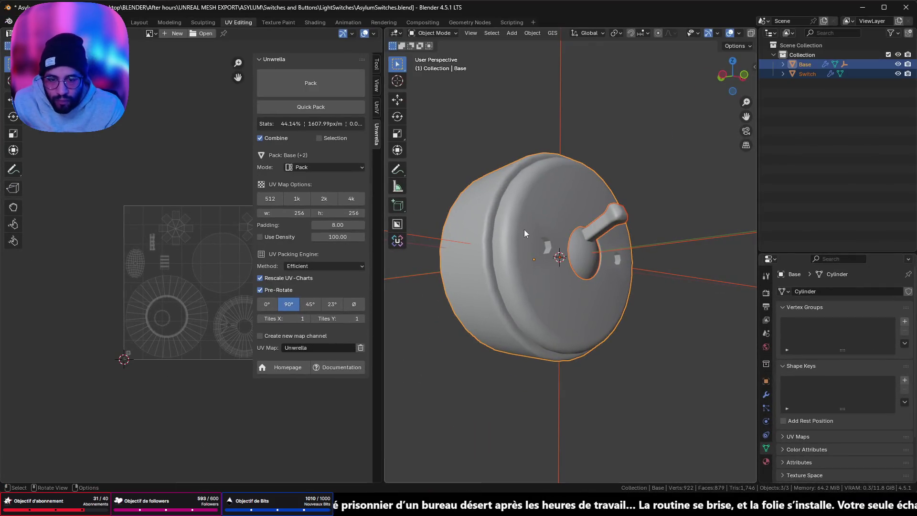
{"action": "left_click", "coordinate": [601, 221]}
{"action": "left_click", "coordinate": [766, 380]}
{"action": "mouse_move", "coordinate": [592, 201]}
{"action": "left_mouse_down"}
{"action": "mouse_move", "coordinate": [603, 191]}
{"action": "mouse_move", "coordinate": [608, 208]}
{"action": "mouse_move", "coordinate": [472, 213]}
{"action": "mouse_move", "coordinate": [660, 219]}
{"action": "mouse_move", "coordinate": [681, 244]}
{"action": "left_mouse_up"}
{"action": "key", "text": "ctrl+a"}
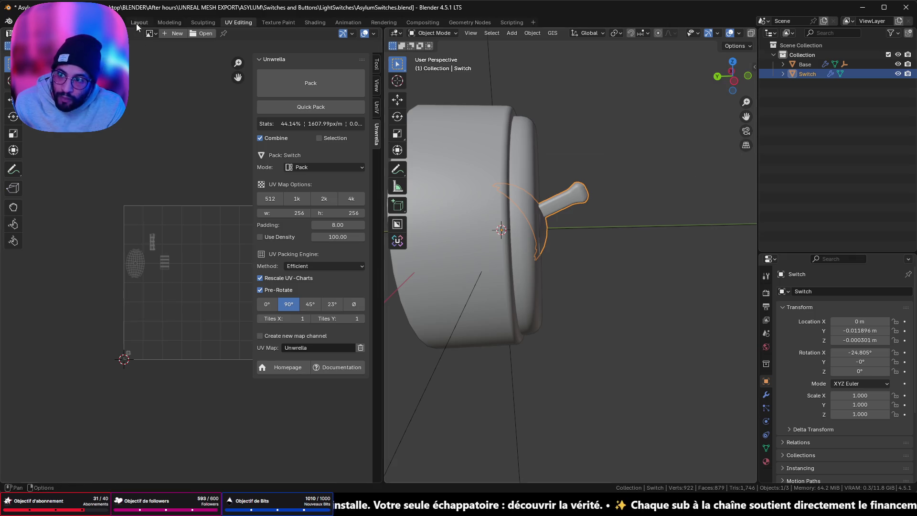
{"action": "left_click", "coordinate": [140, 22]}
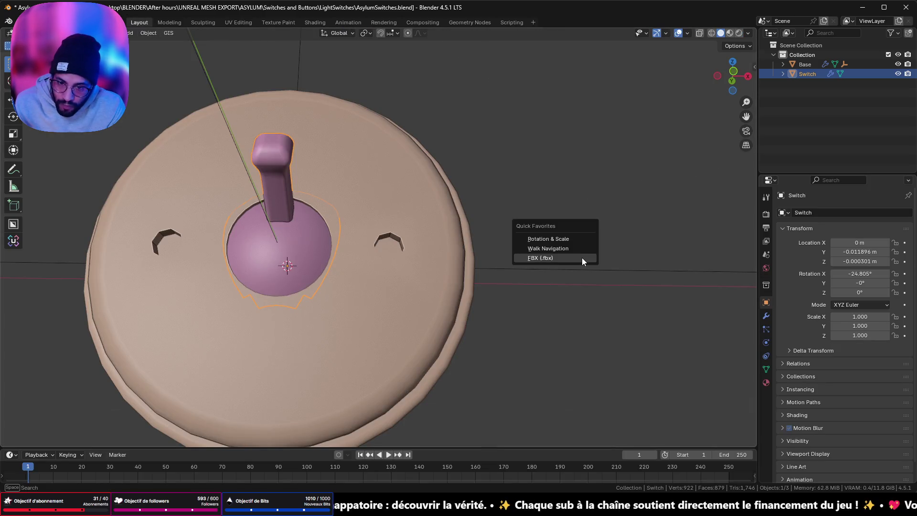
{"action": "key", "text": "q"}
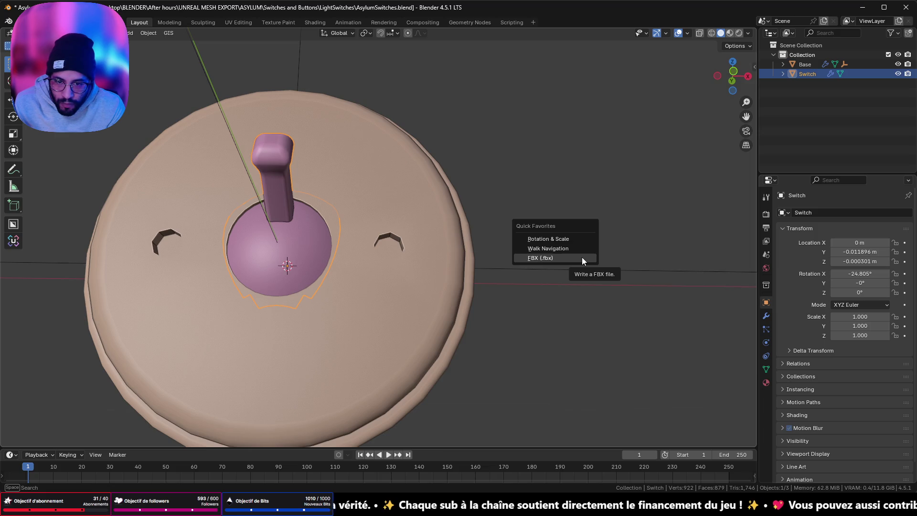
{"action": "key", "text": "q"}
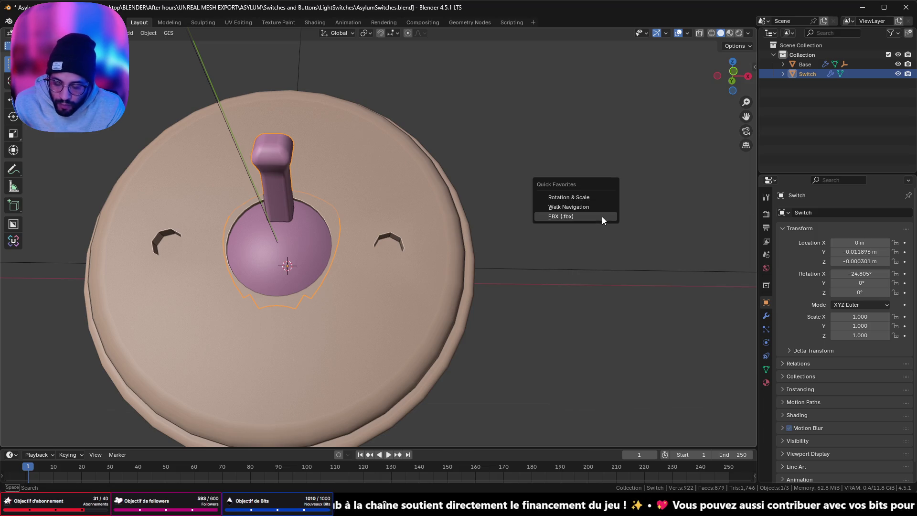
{"action": "left_click", "coordinate": [591, 197]}
{"action": "left_click", "coordinate": [402, 263]}
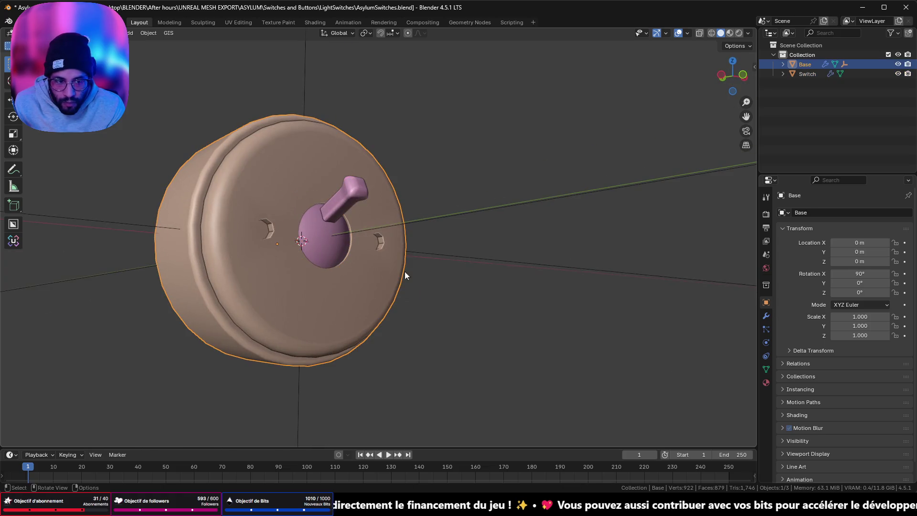
{"action": "key", "text": "q"}
{"action": "left_click", "coordinate": [484, 273]}
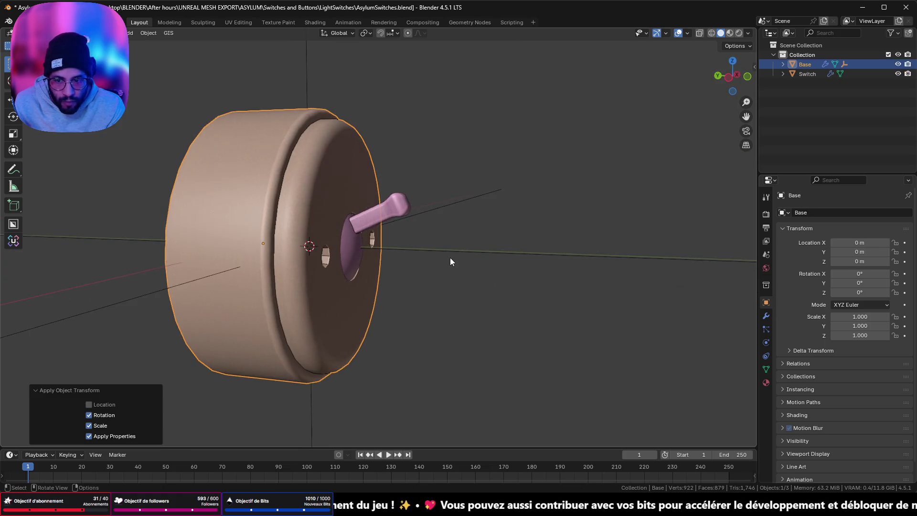
Reset the Switch's Location X, Y, Z to 0.
{"action": "left_click", "coordinate": [392, 211]}
{"action": "left_click_drag", "start_coordinate": [859, 261], "coordinate": [864, 242]}
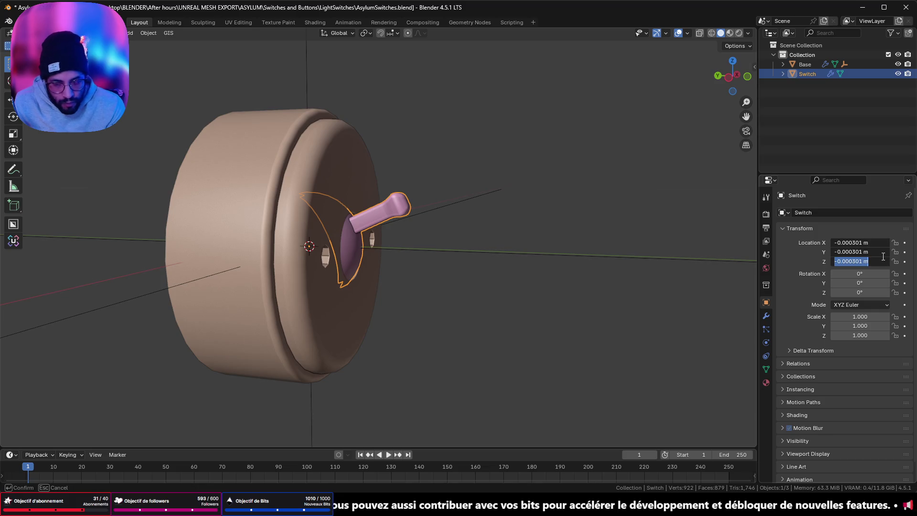
{"action": "type", "text": "0"}
{"action": "key", "text": "Return"}
{"action": "mouse_move", "coordinate": [482, 259]}
{"action": "left_mouse_down"}
{"action": "mouse_move", "coordinate": [379, 277]}
{"action": "mouse_move", "coordinate": [428, 294]}
{"action": "mouse_move", "coordinate": [468, 259]}
{"action": "mouse_move", "coordinate": [379, 271]}
{"action": "mouse_move", "coordinate": [471, 260]}
{"action": "left_mouse_up"}
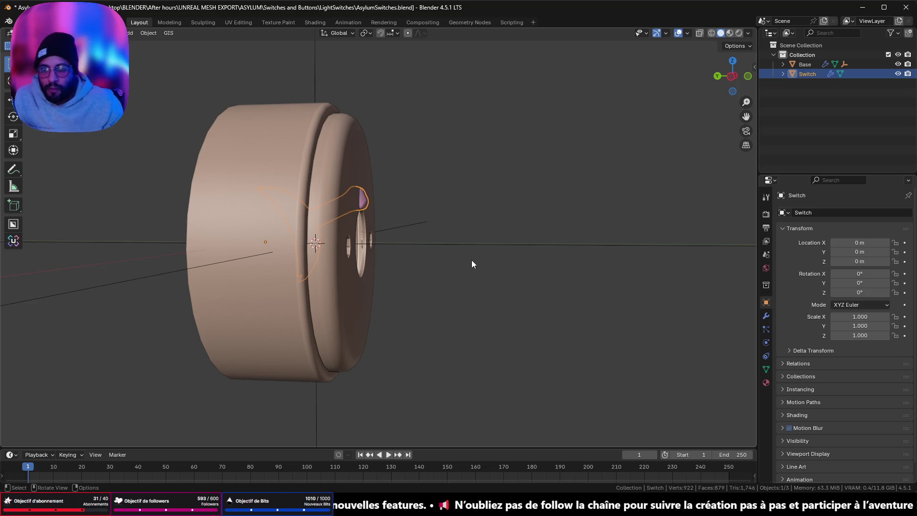
Save AsylumSwitches.blend and export all three objects as AsylumSwitches.fbx.
{"action": "key", "text": "ctrl+s"}
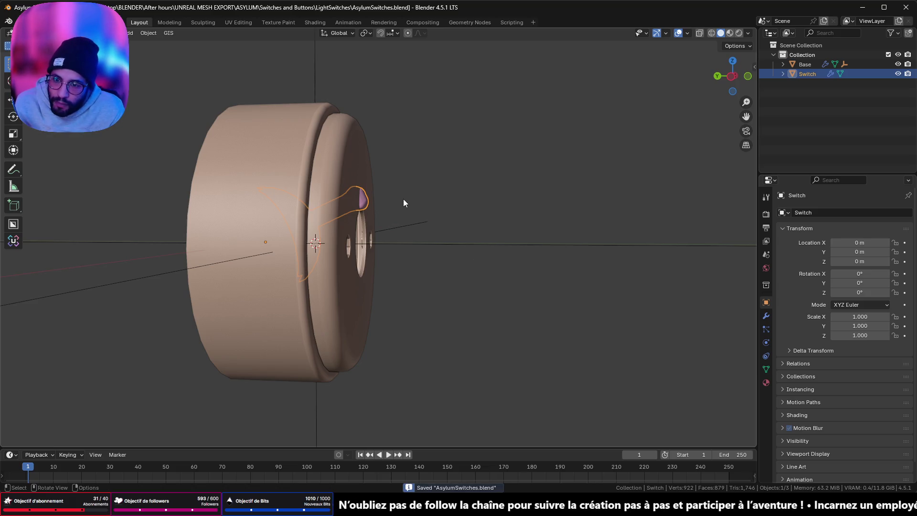
{"action": "left_click_drag", "start_coordinate": [144, 153], "coordinate": [486, 372]}
{"action": "key", "text": "q"}
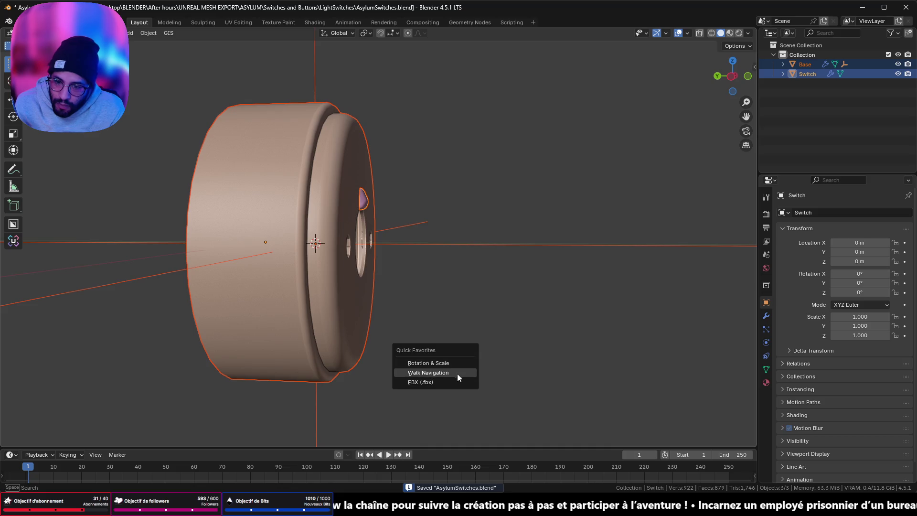
{"action": "left_click", "coordinate": [456, 382]}
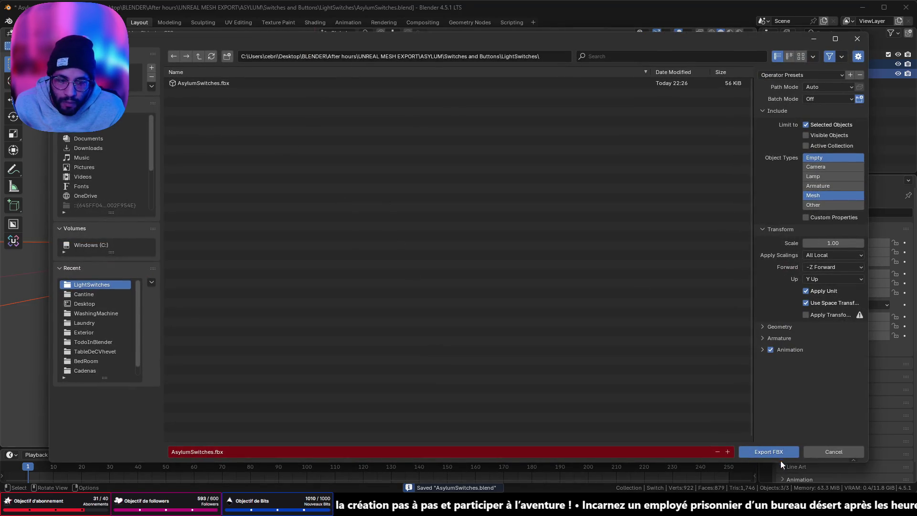
{"action": "left_click", "coordinate": [770, 451]}
{"action": "key", "text": "alt+Tab"}
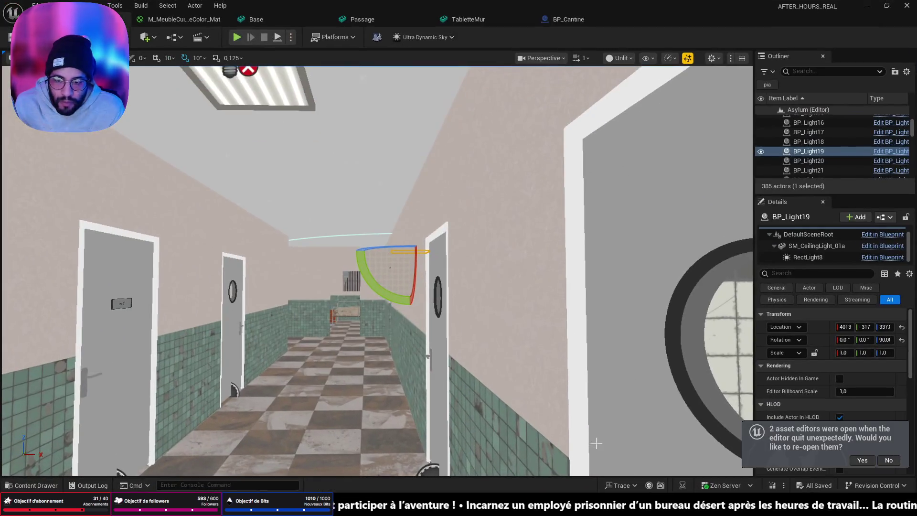
Aim the view at the tiled corridor and start a Play-In-Editor session.
{"action": "key", "text": "ctrl+space"}
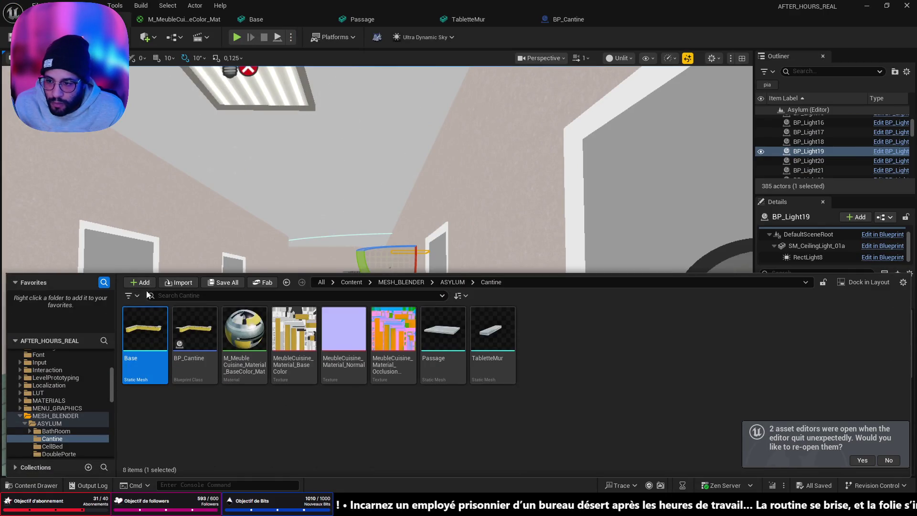
{"action": "left_click_drag", "start_coordinate": [382, 167], "coordinate": [353, 201]}
{"action": "left_click", "coordinate": [355, 442]}
{"action": "key", "text": "alt+p"}
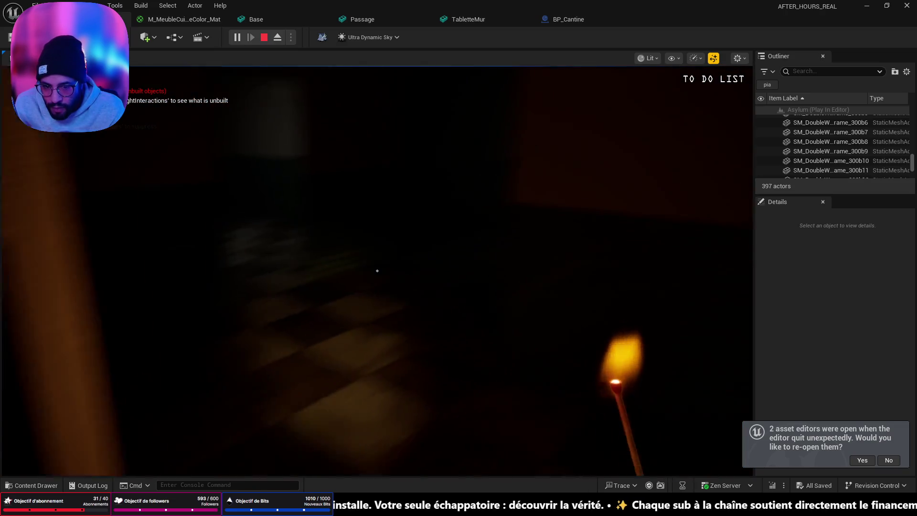
Walk down the corridor into the canteen and up along the counter.
{"action": "key", "text": "w"}
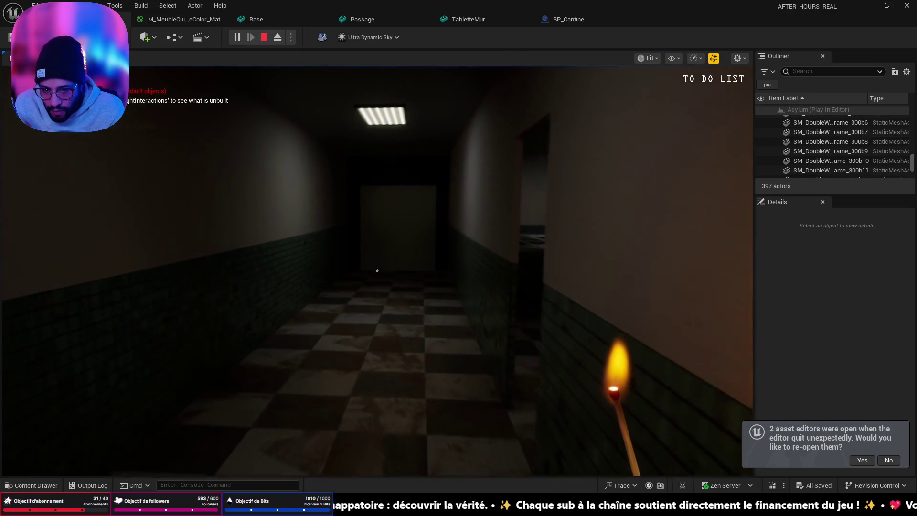
{"action": "key", "text": "w"}
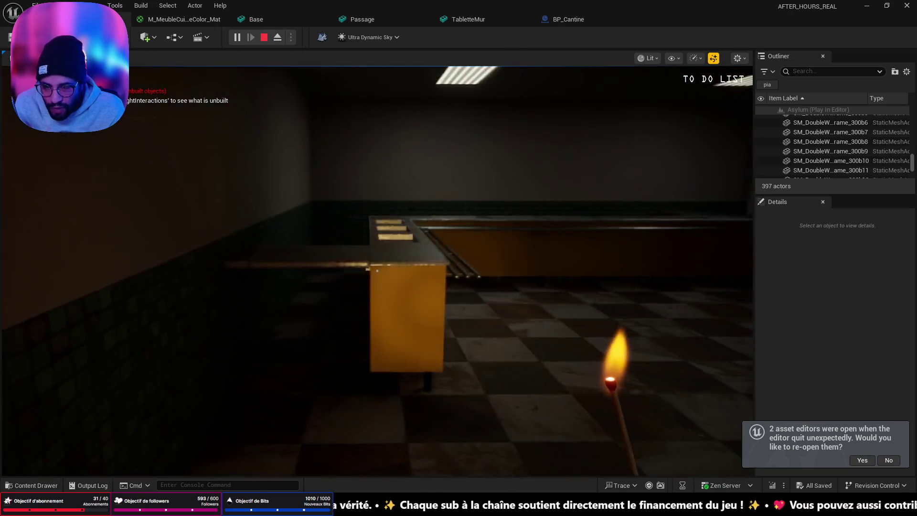
{"action": "key", "text": "w"}
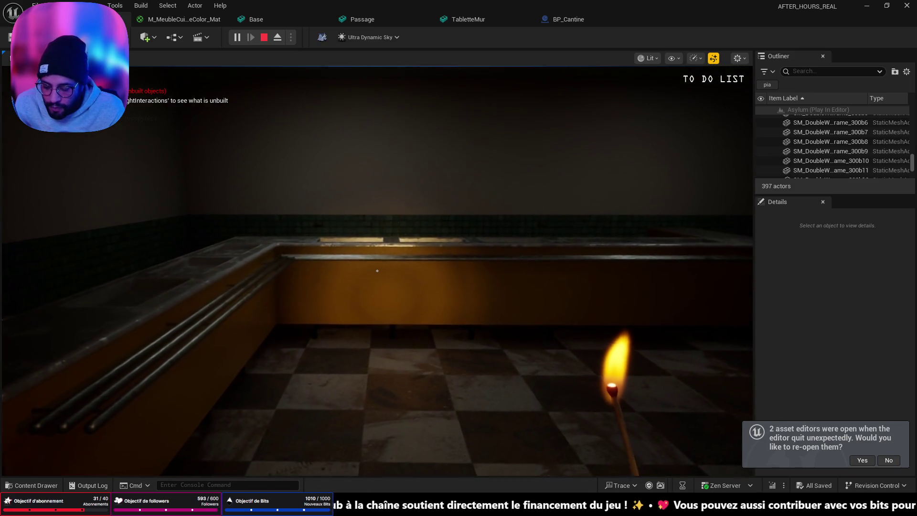
{"action": "key", "text": "w"}
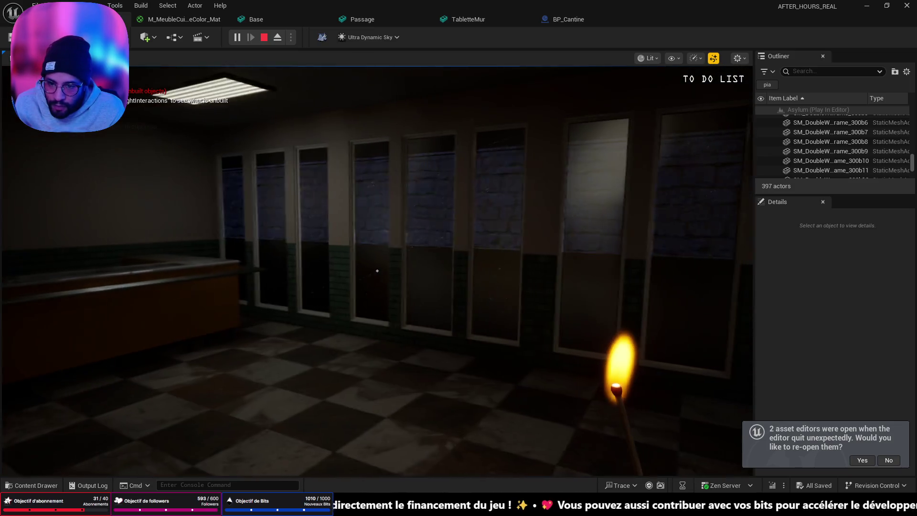
{"action": "key", "text": "w"}
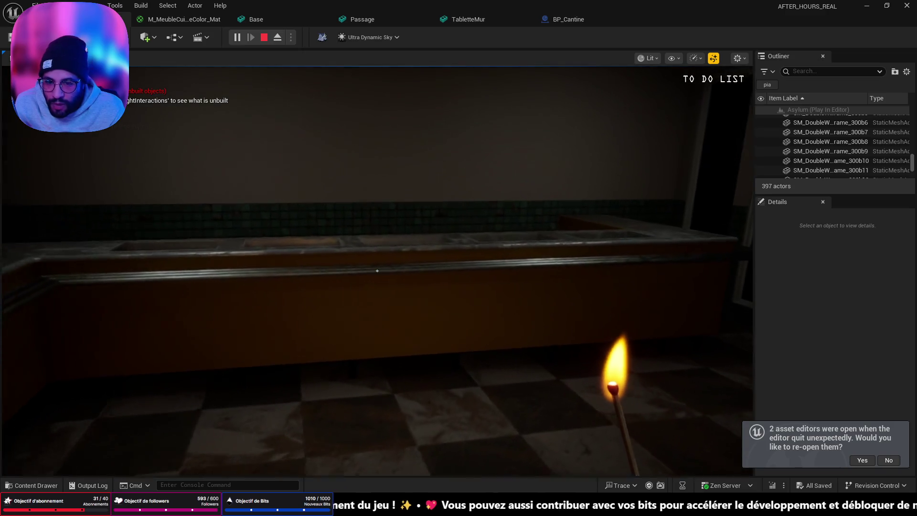
{"action": "key", "text": "w"}
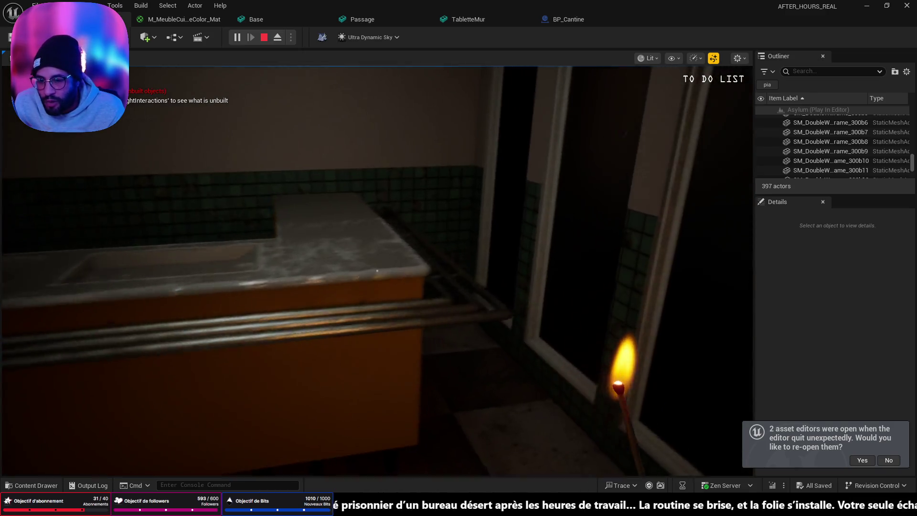
{"action": "key", "text": "w"}
{"action": "key", "text": "w"}
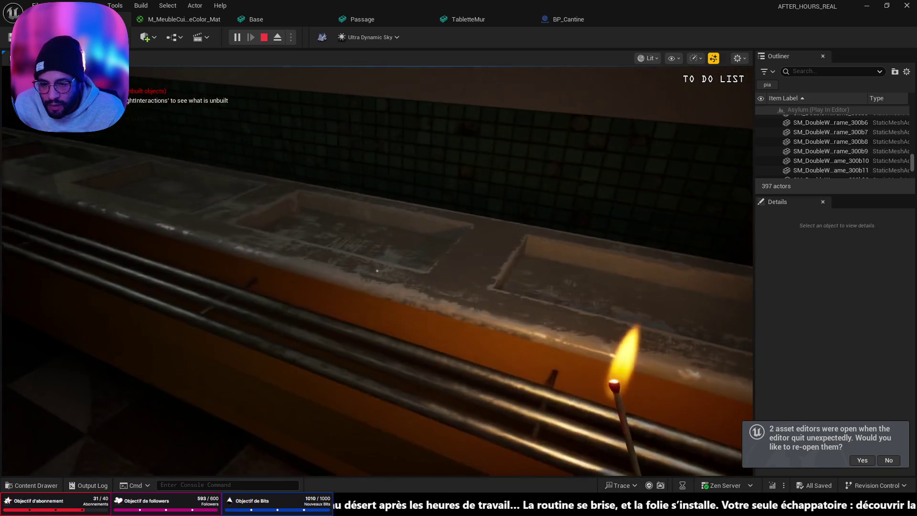
{"action": "key", "text": "w"}
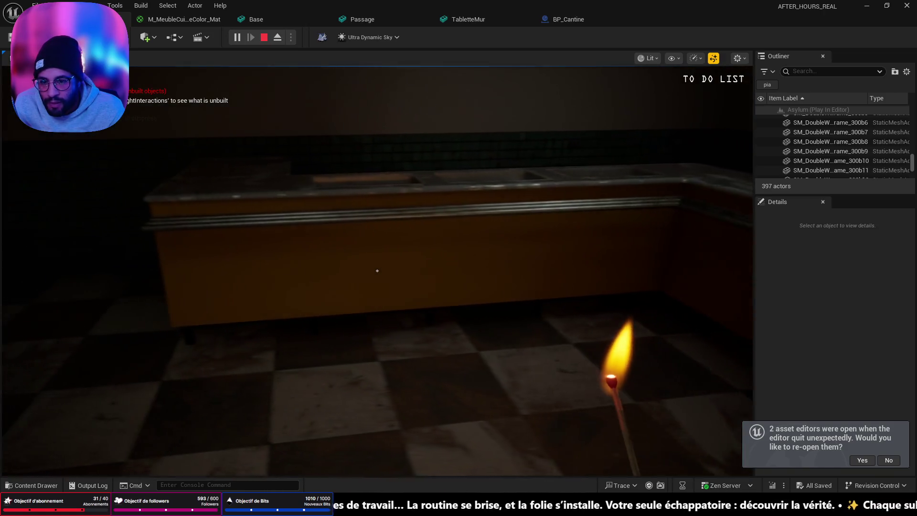
{"action": "key", "text": "w"}
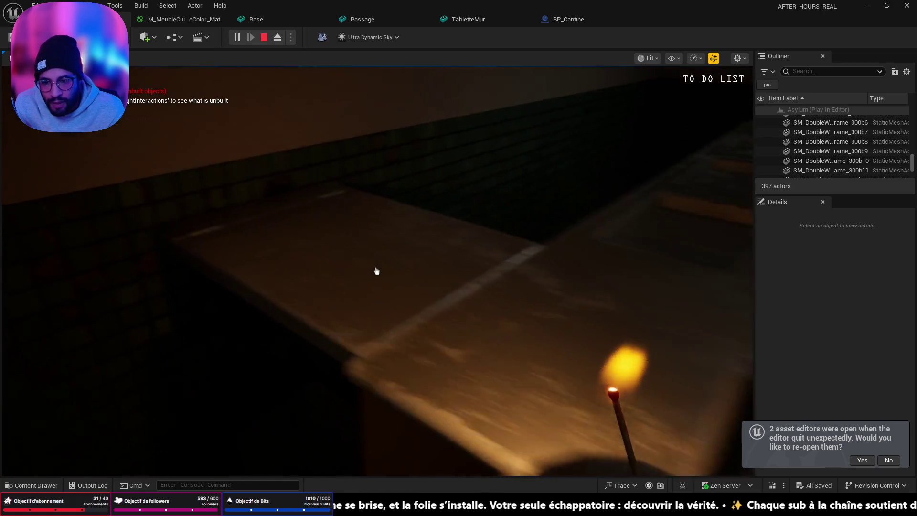
{"action": "key", "text": "w"}
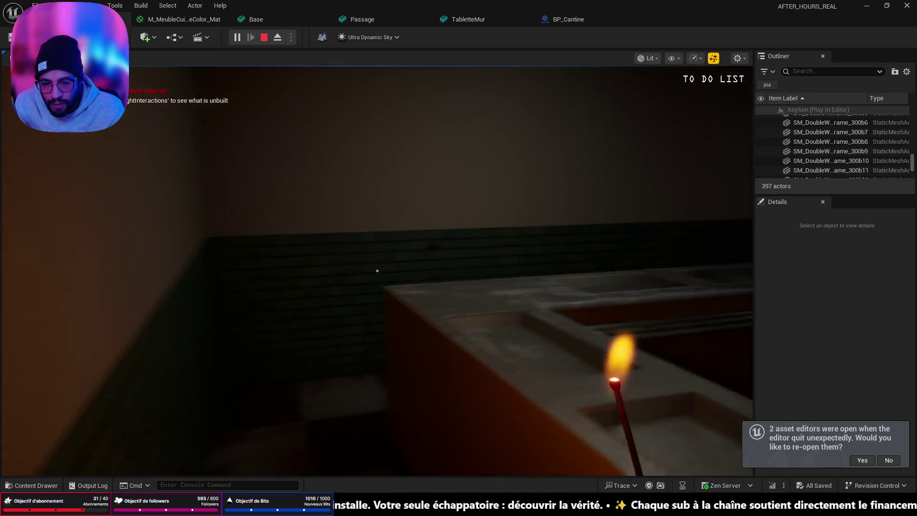
{"action": "key", "text": "w"}
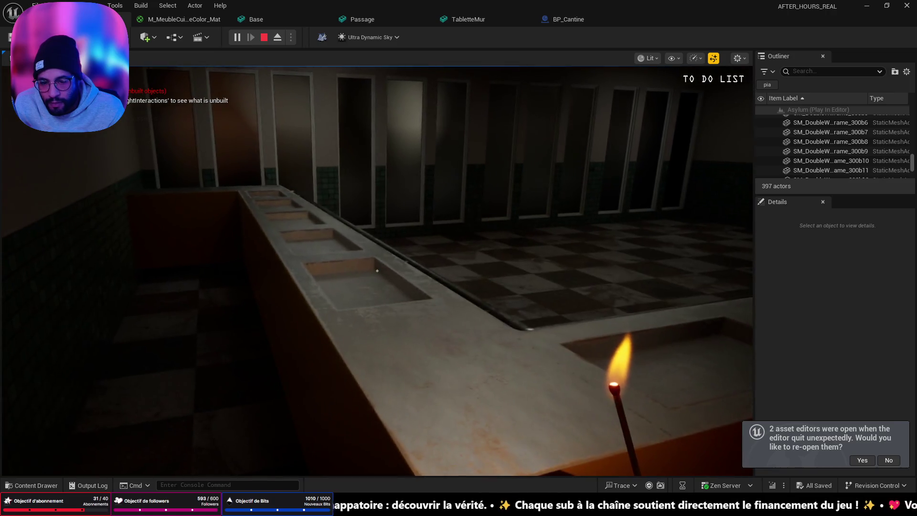
{"action": "key", "text": "w"}
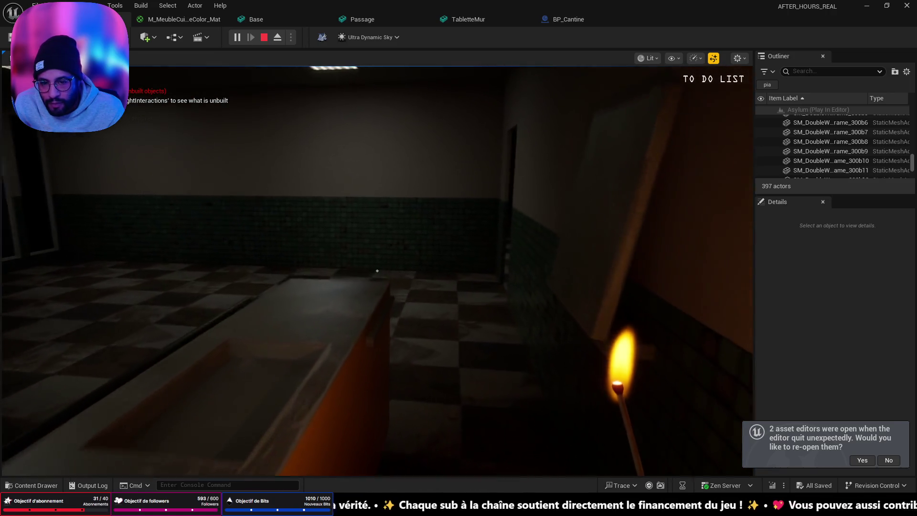
Inspect the L-shaped counter and sink basins up close, then stop the play-test.
{"action": "key", "text": "s"}
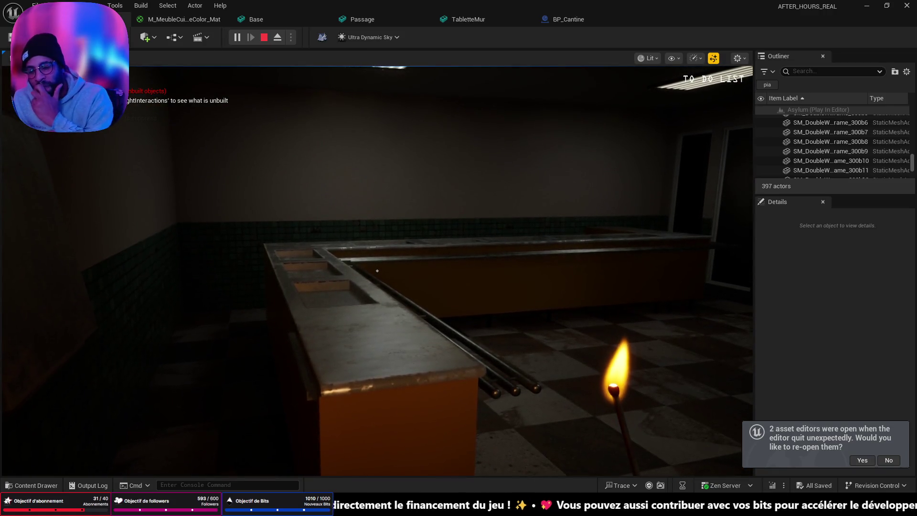
{"action": "key", "text": "w"}
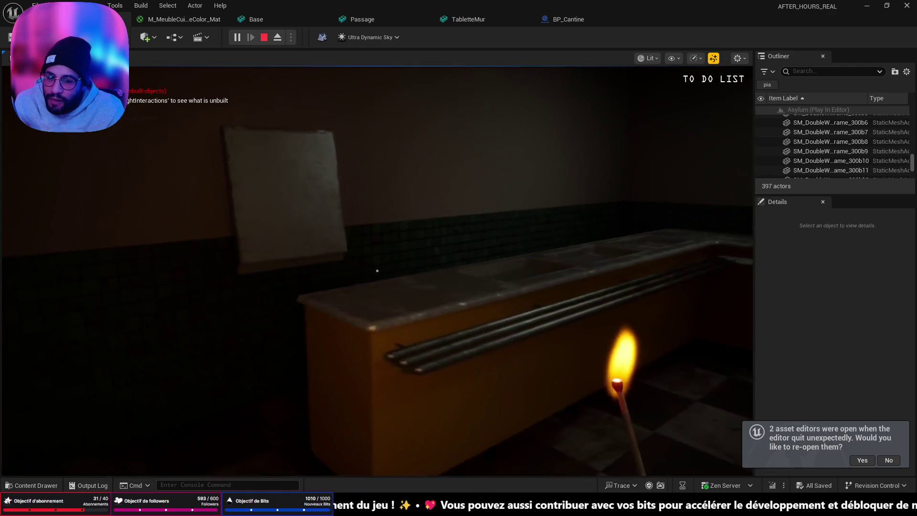
{"action": "key", "text": "w"}
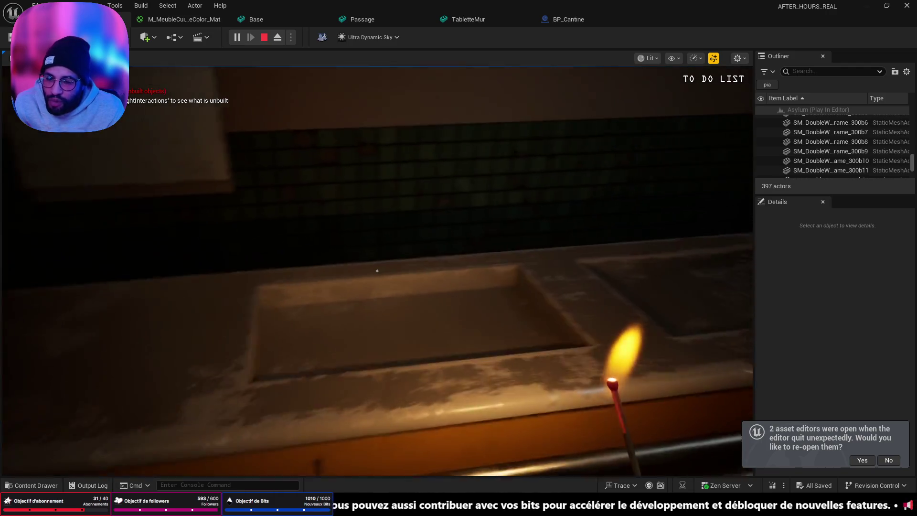
{"action": "key", "text": "s"}
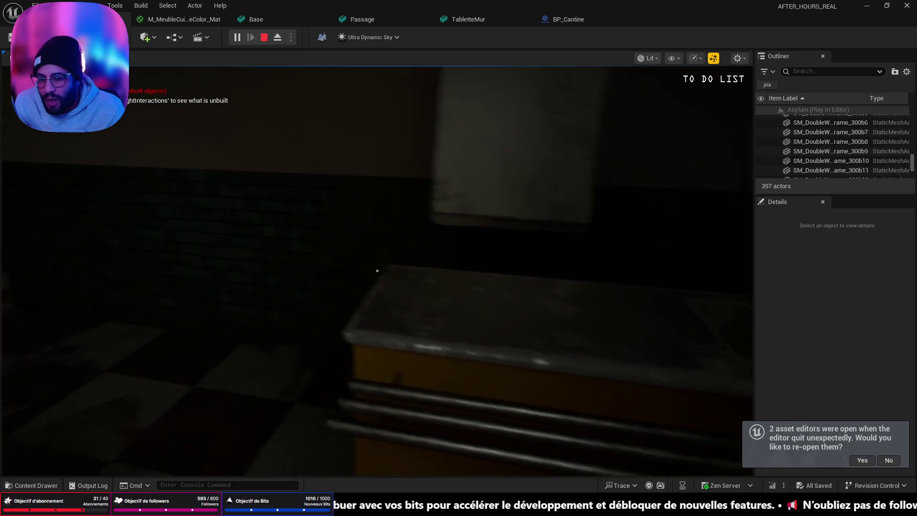
{"action": "key", "text": "w"}
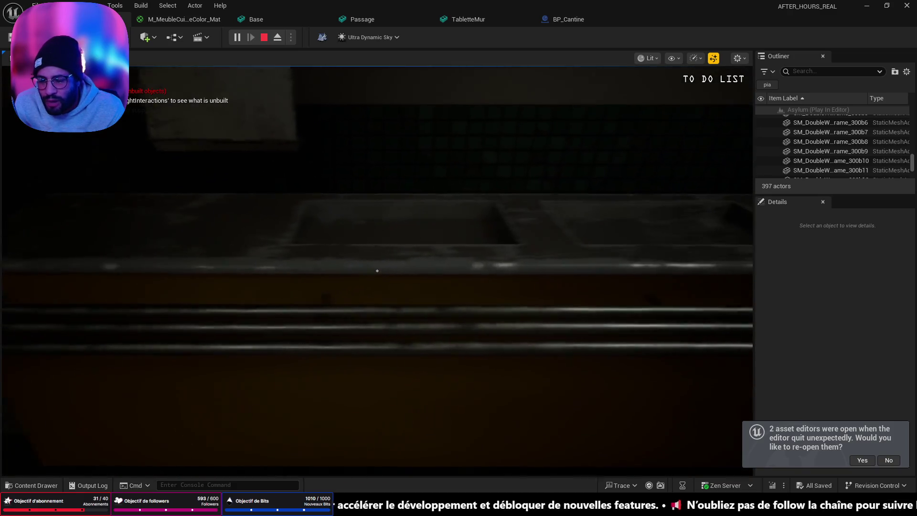
{"action": "key", "text": "w"}
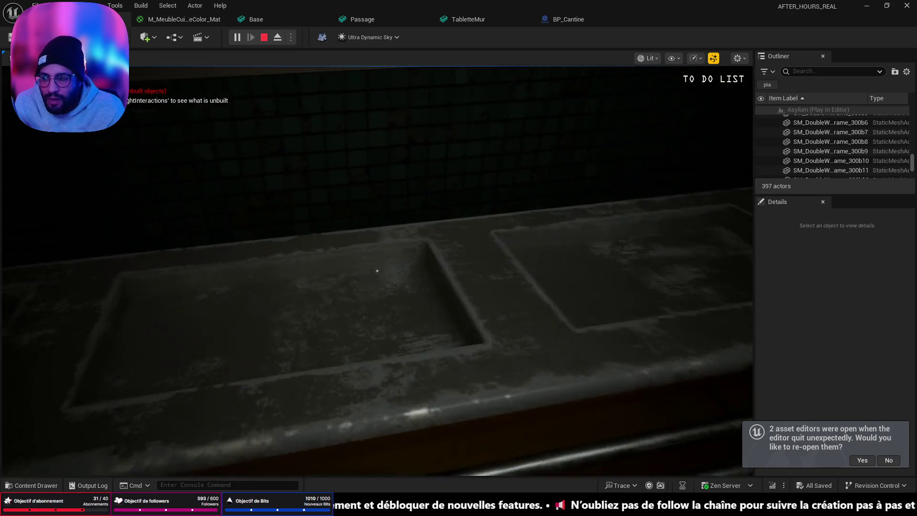
{"action": "key", "text": "s"}
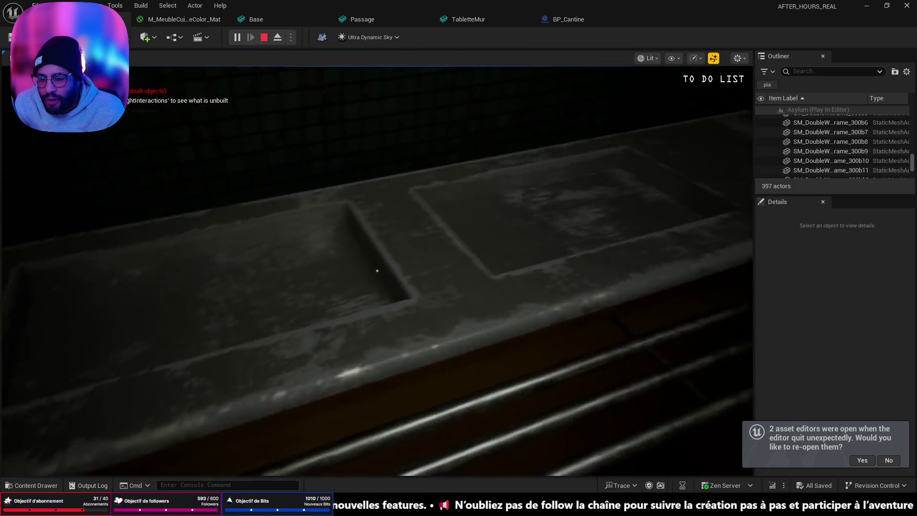
{"action": "key", "text": "s"}
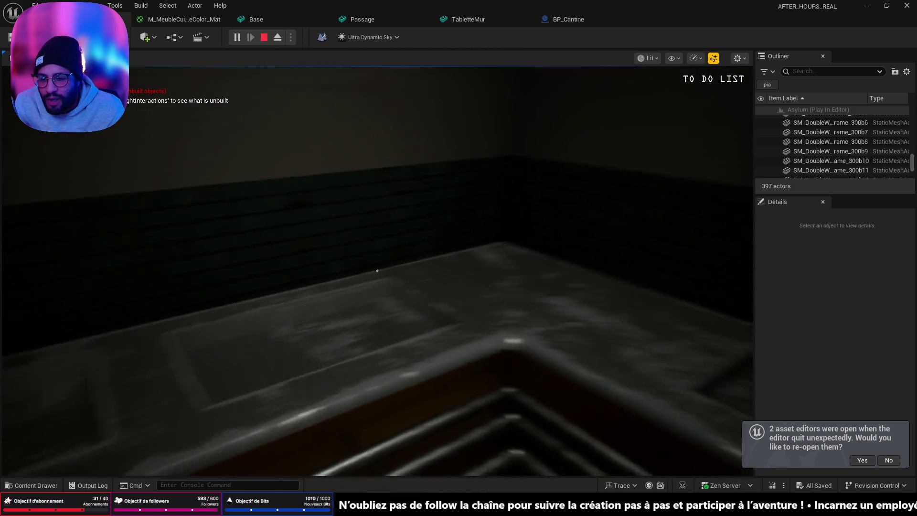
{"action": "key", "text": "a"}
{"action": "key", "text": "w"}
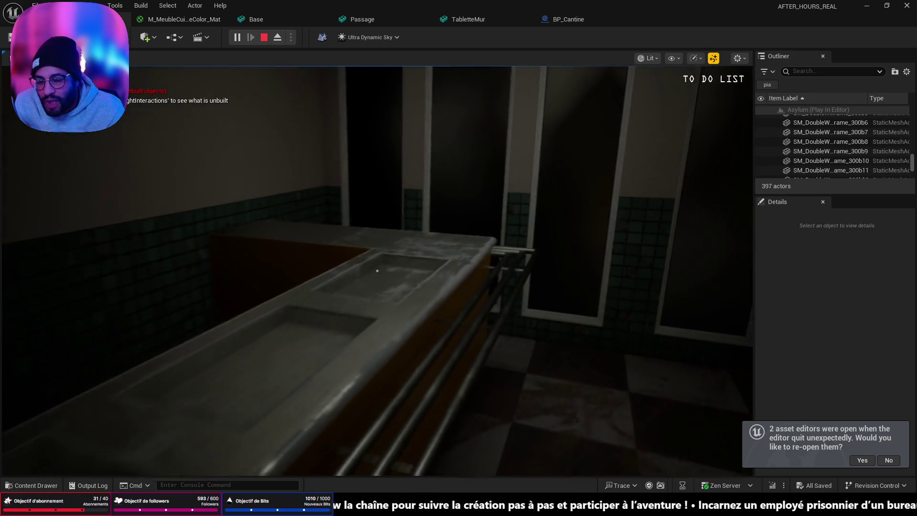
{"action": "key", "text": "s"}
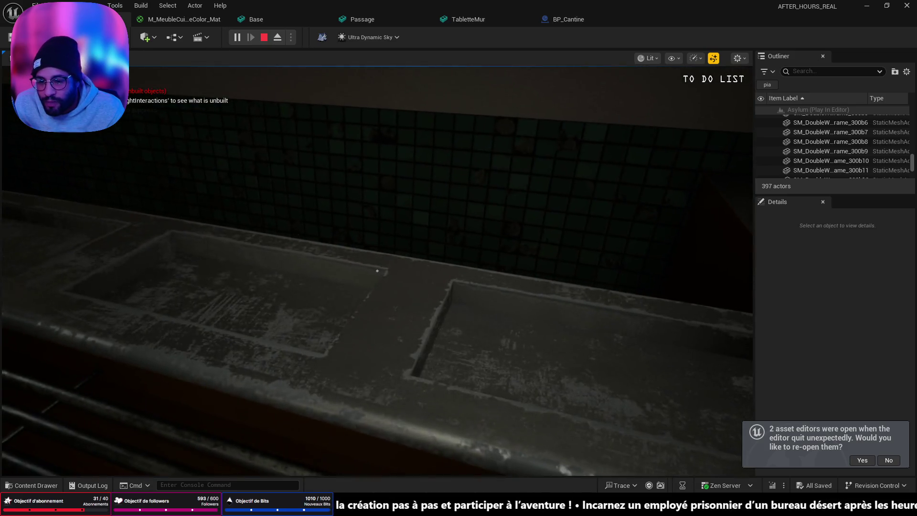
{"action": "key", "text": "d"}
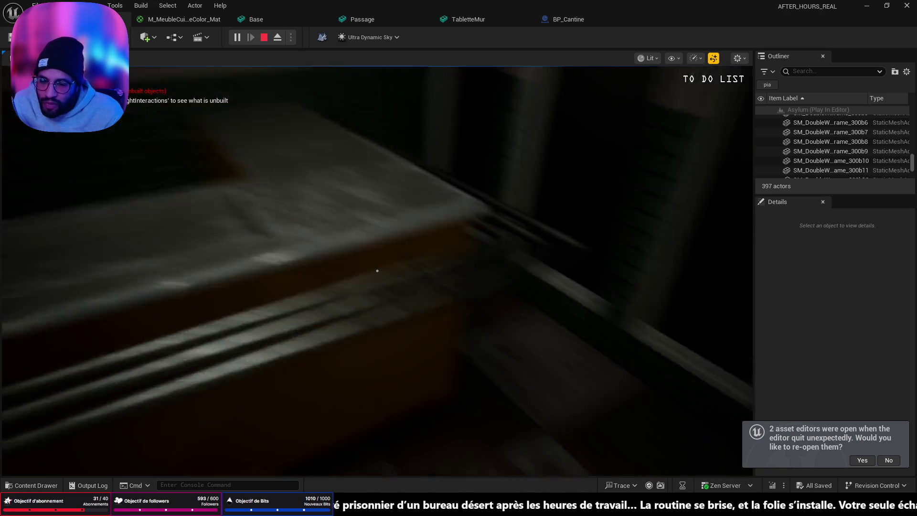
{"action": "key", "text": "Escape"}
{"action": "key", "text": "alt+Tab"}
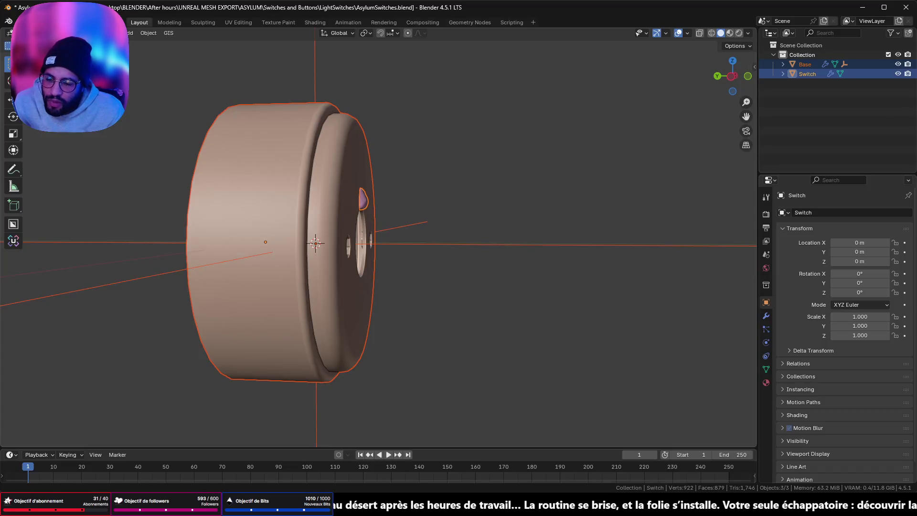
Open MeubleCuisine.blend from Open Recent, choosing Don't Save for the current file.
{"action": "left_click", "coordinate": [22, 22]}
{"action": "mouse_move", "coordinate": [53, 50]}
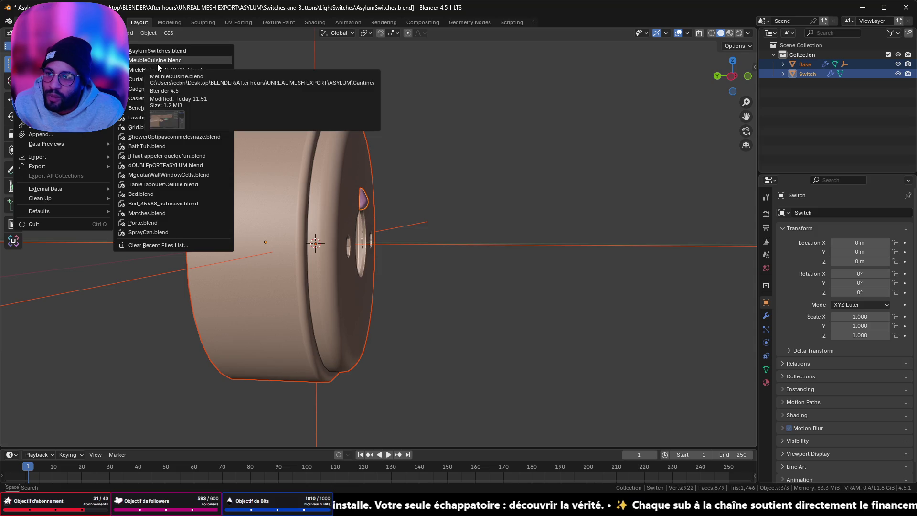
{"action": "left_click", "coordinate": [157, 64]}
{"action": "left_click", "coordinate": [482, 270]}
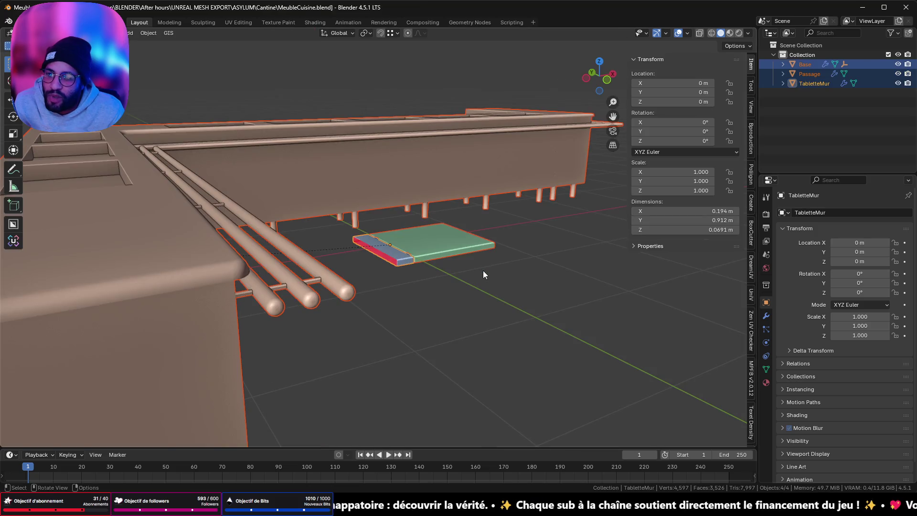
Orbit and zoom around the kitchen counter, then switch to the UV Editing workspace.
{"action": "scroll", "coordinate": [483, 271], "scroll_direction": "down", "scroll_amount": 5}
{"action": "mouse_move", "coordinate": [449, 214]}
{"action": "left_mouse_down"}
{"action": "mouse_move", "coordinate": [439, 237]}
{"action": "mouse_move", "coordinate": [326, 273]}
{"action": "mouse_move", "coordinate": [324, 245]}
{"action": "mouse_move", "coordinate": [363, 294]}
{"action": "mouse_move", "coordinate": [448, 233]}
{"action": "mouse_move", "coordinate": [397, 233]}
{"action": "mouse_move", "coordinate": [405, 203]}
{"action": "left_mouse_up"}
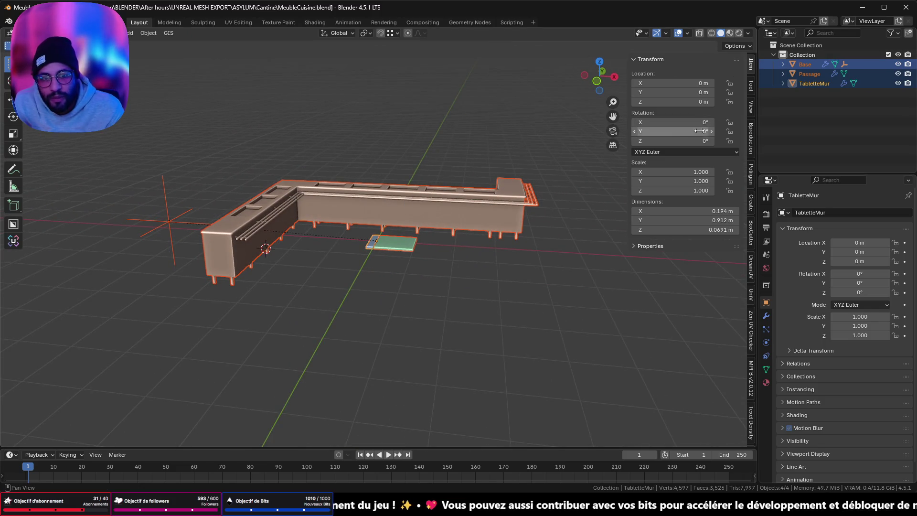
{"action": "mouse_move", "coordinate": [430, 191]}
{"action": "left_mouse_down"}
{"action": "mouse_move", "coordinate": [286, 211]}
{"action": "mouse_move", "coordinate": [437, 210]}
{"action": "mouse_move", "coordinate": [368, 204]}
{"action": "left_mouse_up"}
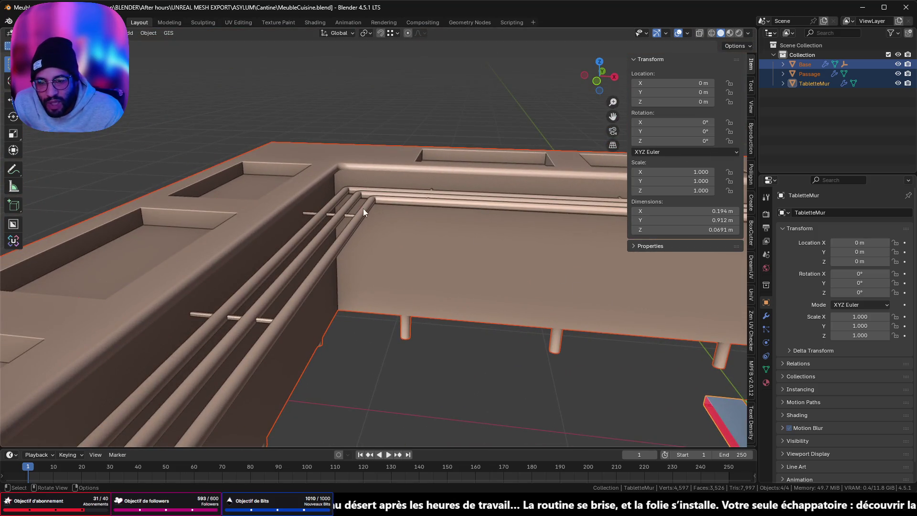
{"action": "scroll", "coordinate": [338, 229], "scroll_direction": "down", "scroll_amount": 4}
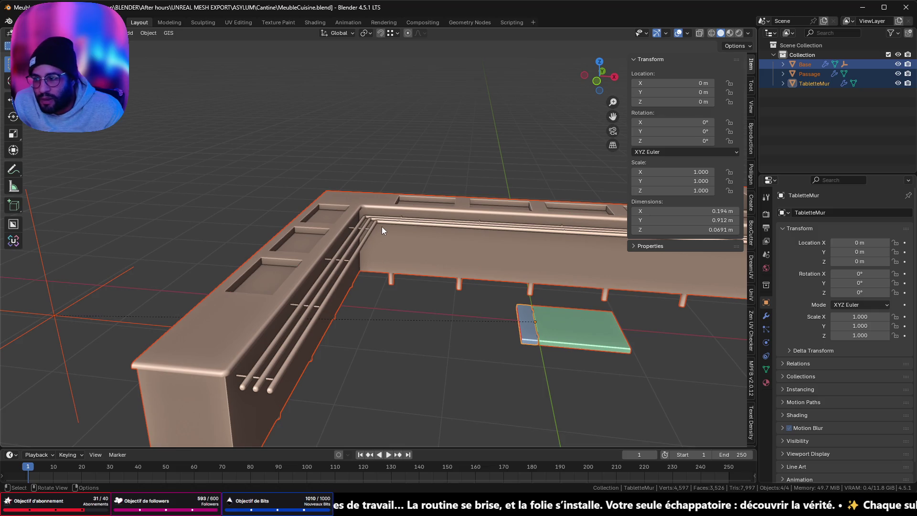
{"action": "mouse_move", "coordinate": [381, 211]}
{"action": "left_mouse_down"}
{"action": "mouse_move", "coordinate": [375, 187]}
{"action": "mouse_move", "coordinate": [378, 203]}
{"action": "mouse_move", "coordinate": [356, 176]}
{"action": "left_mouse_up"}
{"action": "left_click", "coordinate": [238, 23]}
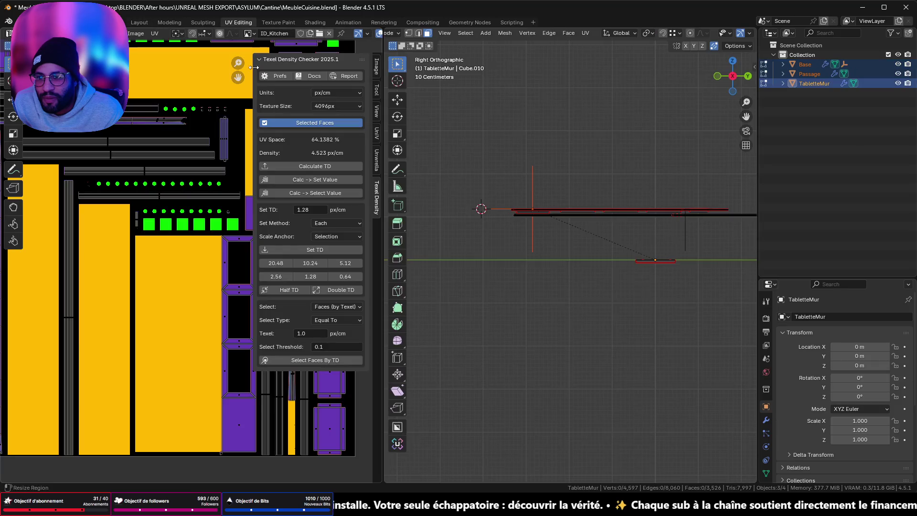
Close the Texel Density sidebar and check the TabletteMur UV layout.
{"action": "scroll", "coordinate": [165, 201], "scroll_direction": "down", "scroll_amount": 3}
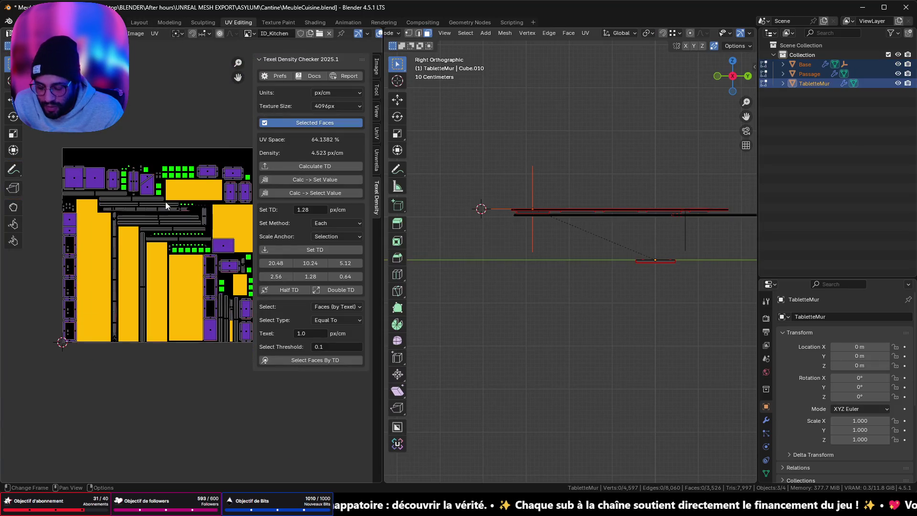
{"action": "key", "text": "n"}
{"action": "scroll", "coordinate": [197, 212], "scroll_direction": "up", "scroll_amount": 3}
{"action": "scroll", "coordinate": [197, 212], "scroll_direction": "down", "scroll_amount": 3}
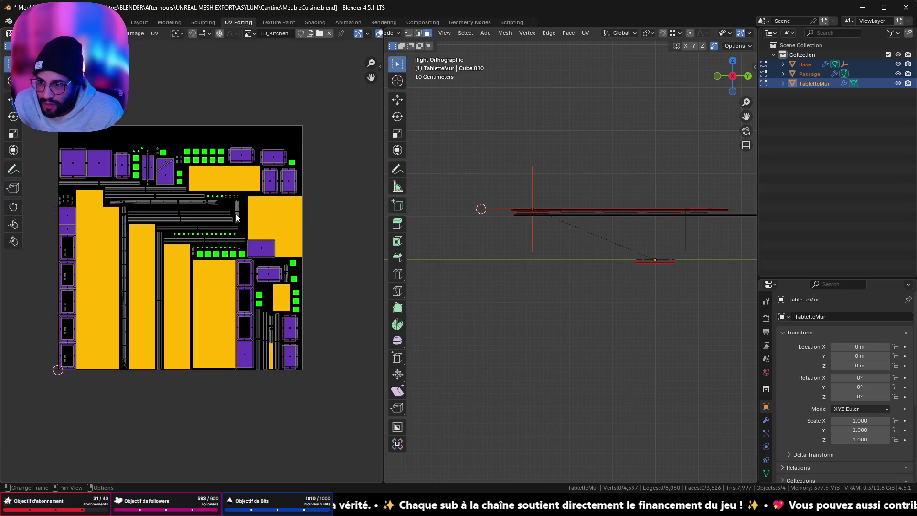
{"action": "scroll", "coordinate": [234, 210], "scroll_direction": "up", "scroll_amount": 1}
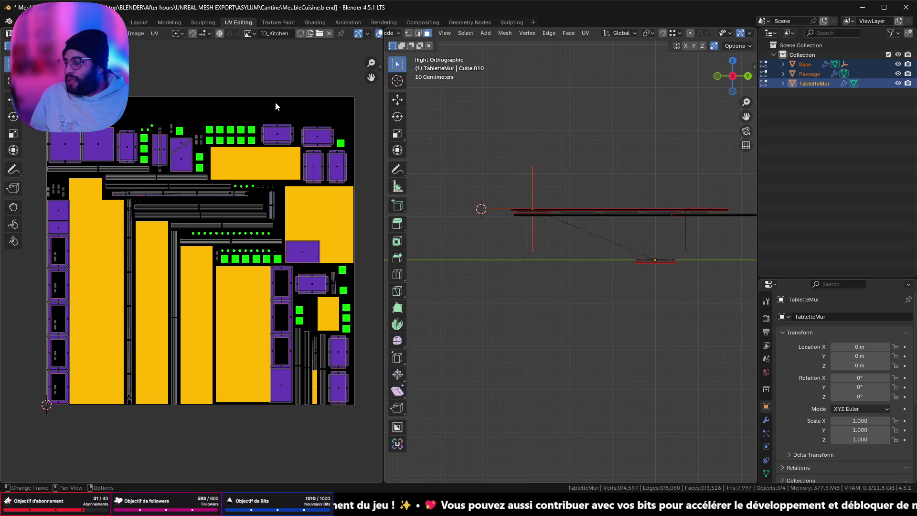
Isolate TabletteMur in local view, reveal its hidden faces, deselect all, and return to Layout.
{"action": "left_click_drag", "start_coordinate": [504, 235], "coordinate": [547, 273]}
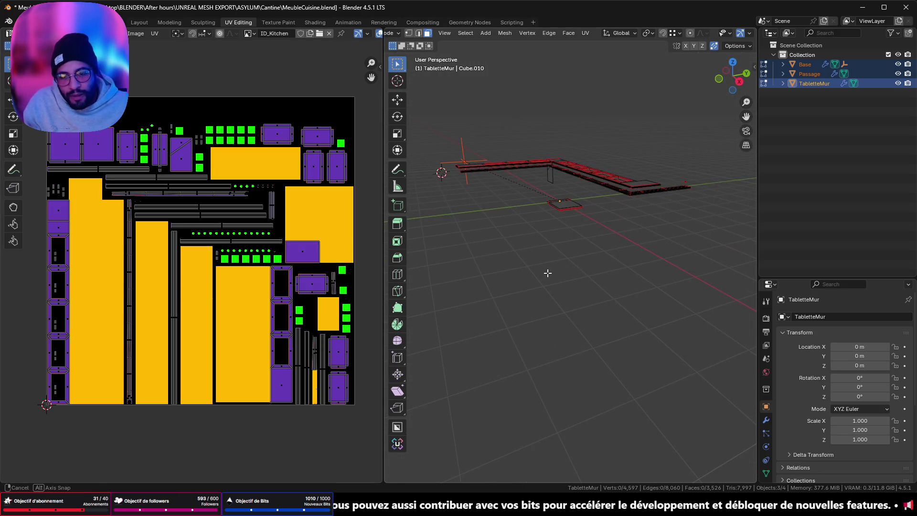
{"action": "key", "text": "KP_Divide"}
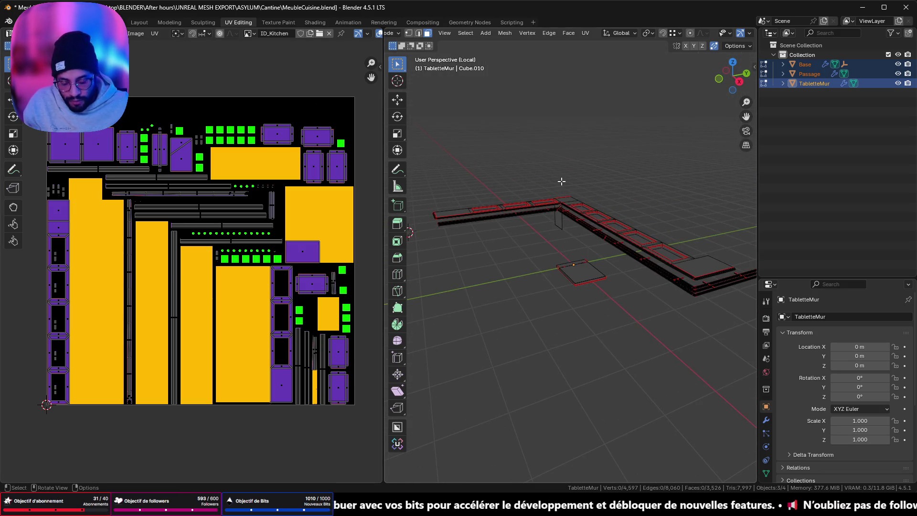
{"action": "key", "text": "alt+h"}
{"action": "mouse_move", "coordinate": [582, 205]}
{"action": "left_mouse_down"}
{"action": "mouse_move", "coordinate": [614, 277]}
{"action": "mouse_move", "coordinate": [615, 341]}
{"action": "mouse_move", "coordinate": [606, 303]}
{"action": "left_mouse_up"}
{"action": "key", "text": "alt+a"}
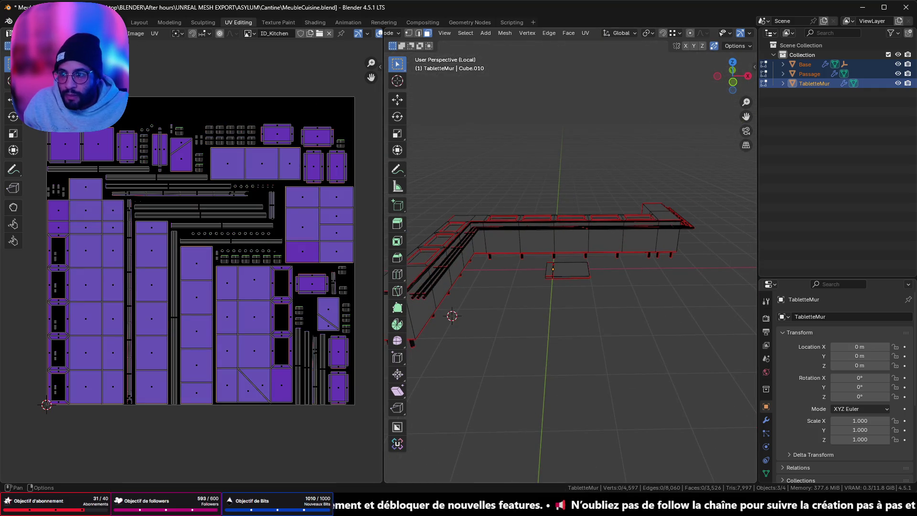
{"action": "left_click", "coordinate": [136, 22]}
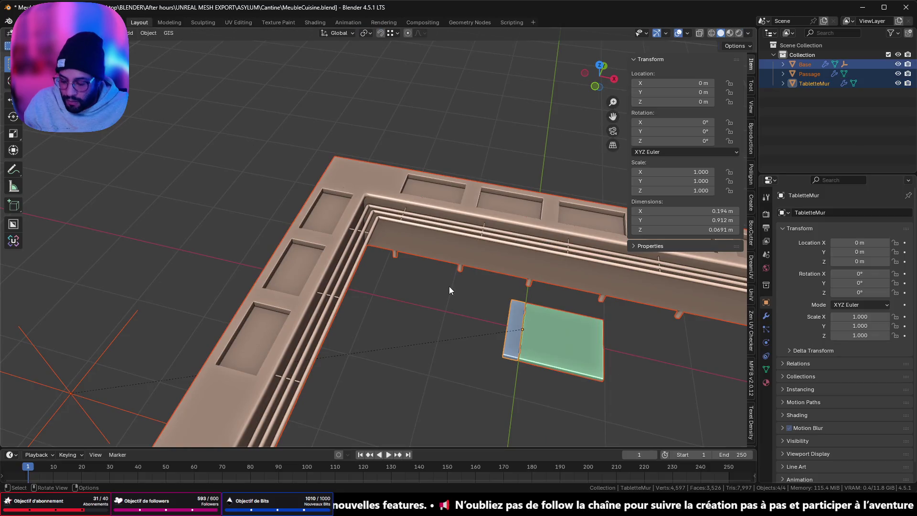
Close the sidebar, enter Edit Mode on the counter, and view it top-down with X-ray toggled.
{"action": "key", "text": "n"}
{"action": "key", "text": "Tab"}
{"action": "mouse_move", "coordinate": [456, 289]}
{"action": "left_mouse_down"}
{"action": "mouse_move", "coordinate": [483, 297]}
{"action": "mouse_move", "coordinate": [579, 276]}
{"action": "mouse_move", "coordinate": [651, 280]}
{"action": "mouse_move", "coordinate": [434, 276]}
{"action": "left_mouse_up"}
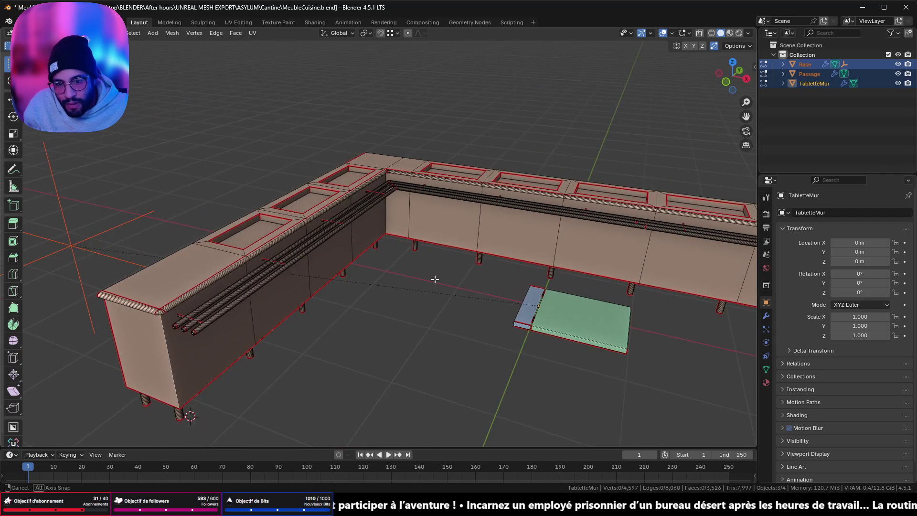
{"action": "mouse_move", "coordinate": [528, 287]}
{"action": "left_mouse_down"}
{"action": "mouse_move", "coordinate": [565, 230]}
{"action": "mouse_move", "coordinate": [497, 189]}
{"action": "mouse_move", "coordinate": [523, 209]}
{"action": "mouse_move", "coordinate": [546, 262]}
{"action": "mouse_move", "coordinate": [127, 292]}
{"action": "mouse_move", "coordinate": [344, 213]}
{"action": "mouse_move", "coordinate": [606, 228]}
{"action": "mouse_move", "coordinate": [451, 163]}
{"action": "mouse_move", "coordinate": [458, 185]}
{"action": "mouse_move", "coordinate": [493, 174]}
{"action": "left_mouse_up"}
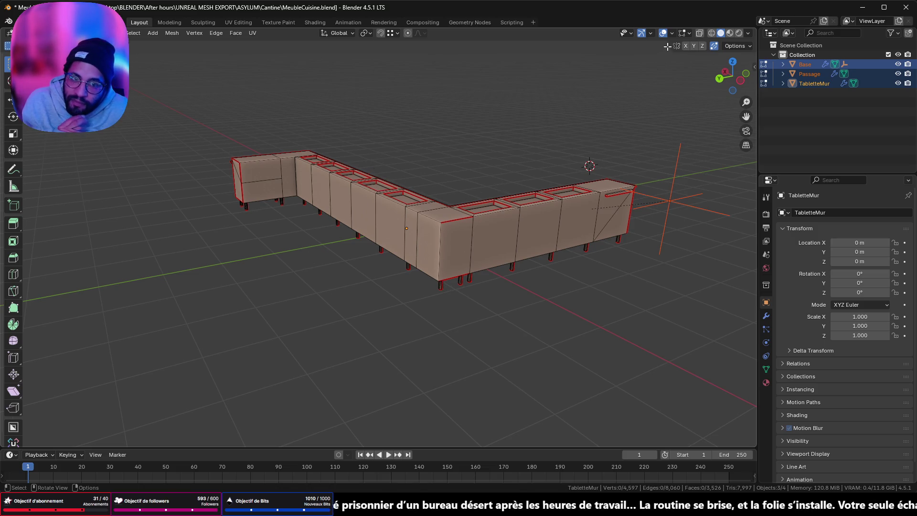
{"action": "key", "text": "alt+z"}
{"action": "mouse_move", "coordinate": [552, 117]}
{"action": "left_mouse_down"}
{"action": "mouse_move", "coordinate": [447, 164]}
{"action": "mouse_move", "coordinate": [515, 170]}
{"action": "mouse_move", "coordinate": [530, 168]}
{"action": "mouse_move", "coordinate": [532, 153]}
{"action": "left_mouse_up"}
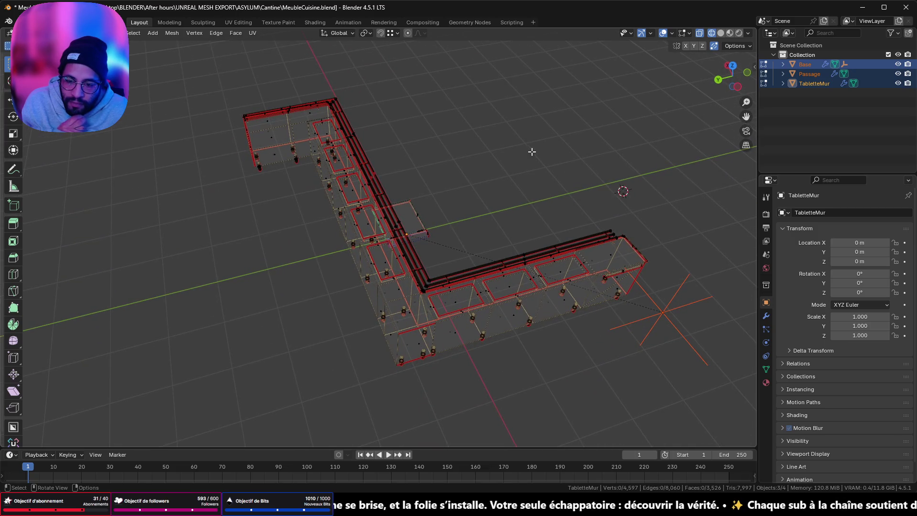
{"action": "left_click", "coordinate": [700, 35]}
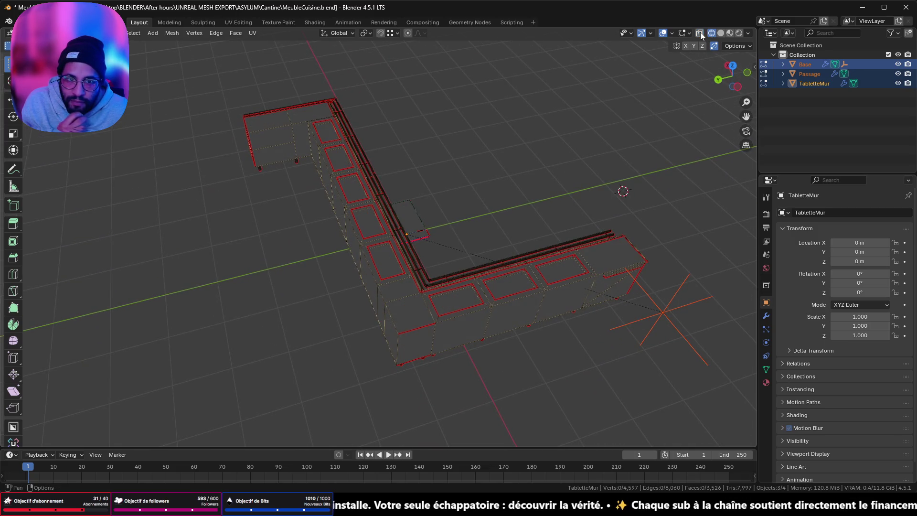
Orbit and zoom around the L-shaped counter's edit-mode mesh, then switch to Discord.
{"action": "mouse_move", "coordinate": [485, 158]}
{"action": "left_mouse_down"}
{"action": "mouse_move", "coordinate": [552, 158]}
{"action": "mouse_move", "coordinate": [596, 127]}
{"action": "mouse_move", "coordinate": [690, 131]}
{"action": "mouse_move", "coordinate": [696, 142]}
{"action": "mouse_move", "coordinate": [637, 156]}
{"action": "left_mouse_up"}
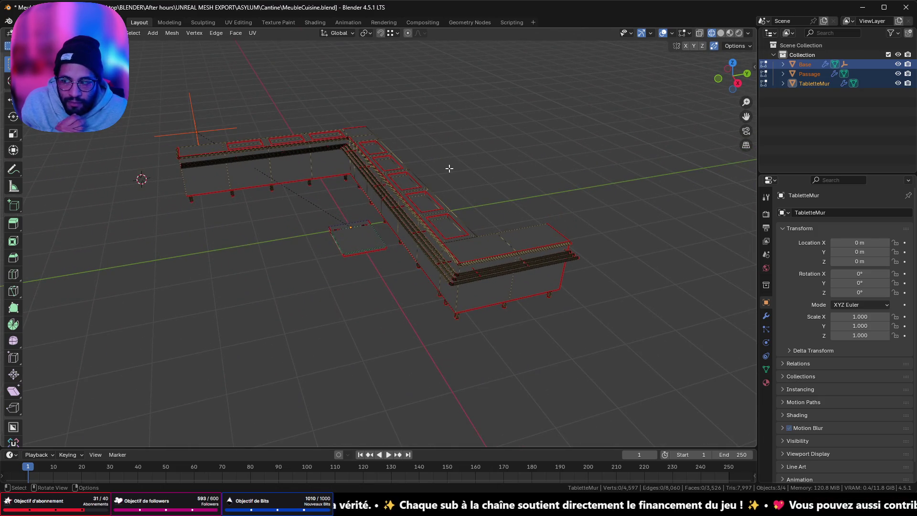
{"action": "mouse_move", "coordinate": [242, 191]}
{"action": "left_mouse_down"}
{"action": "mouse_move", "coordinate": [295, 180]}
{"action": "mouse_move", "coordinate": [309, 204]}
{"action": "mouse_move", "coordinate": [383, 193]}
{"action": "left_mouse_up"}
{"action": "scroll", "coordinate": [309, 204], "scroll_direction": "down", "scroll_amount": 5}
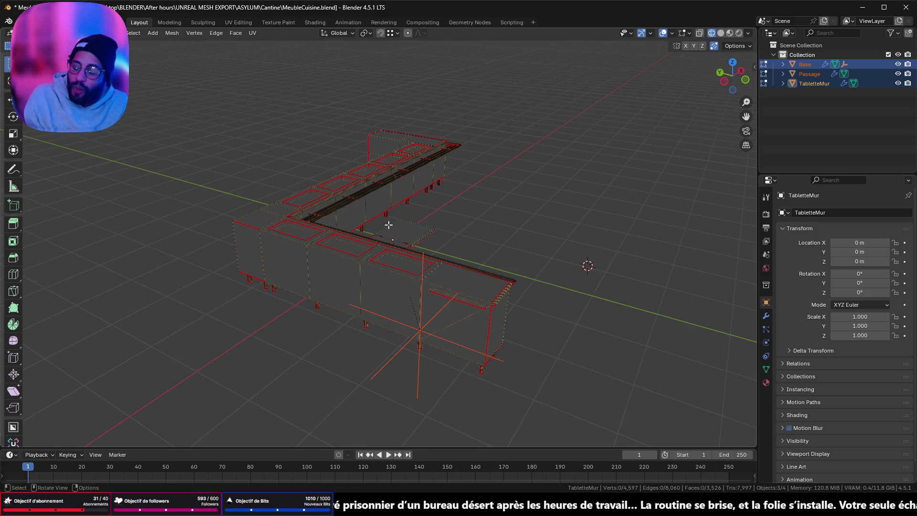
{"action": "mouse_move", "coordinate": [122, 96]}
{"action": "left_mouse_down"}
{"action": "mouse_move", "coordinate": [479, 271]}
{"action": "mouse_move", "coordinate": [679, 254]}
{"action": "mouse_move", "coordinate": [637, 248]}
{"action": "left_mouse_up"}
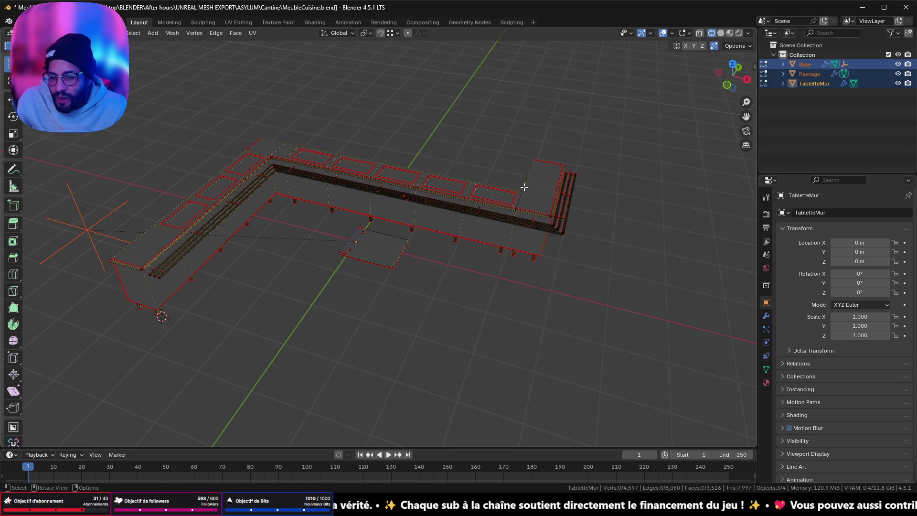
{"action": "mouse_move", "coordinate": [235, 225]}
{"action": "left_mouse_down"}
{"action": "mouse_move", "coordinate": [579, 311]}
{"action": "mouse_move", "coordinate": [358, 233]}
{"action": "mouse_move", "coordinate": [409, 275]}
{"action": "mouse_move", "coordinate": [433, 266]}
{"action": "left_mouse_up"}
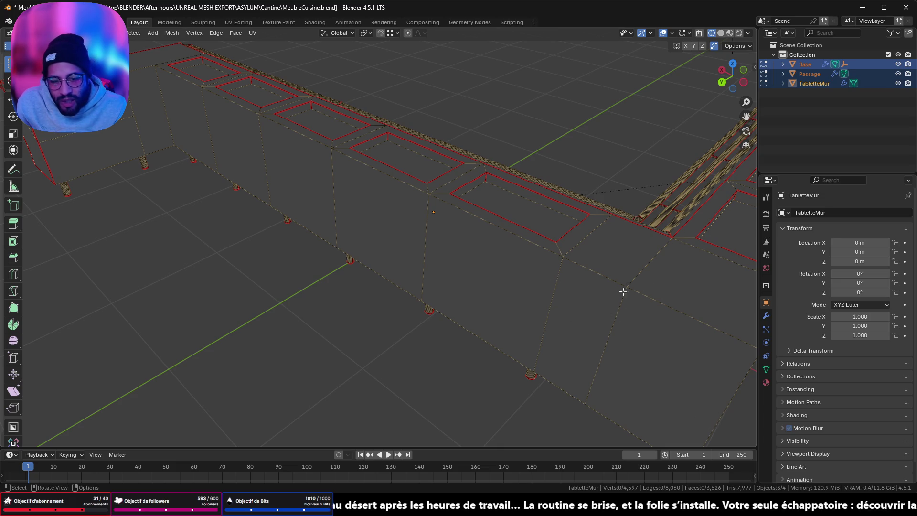
{"action": "scroll", "coordinate": [648, 308], "scroll_direction": "down", "scroll_amount": 5}
{"action": "left_click_drag", "start_coordinate": [622, 303], "coordinate": [702, 291]}
{"action": "mouse_move", "coordinate": [291, 203]}
{"action": "left_mouse_down"}
{"action": "mouse_move", "coordinate": [246, 237]}
{"action": "mouse_move", "coordinate": [45, 196]}
{"action": "mouse_move", "coordinate": [135, 253]}
{"action": "mouse_move", "coordinate": [431, 230]}
{"action": "mouse_move", "coordinate": [522, 251]}
{"action": "mouse_move", "coordinate": [508, 264]}
{"action": "left_mouse_up"}
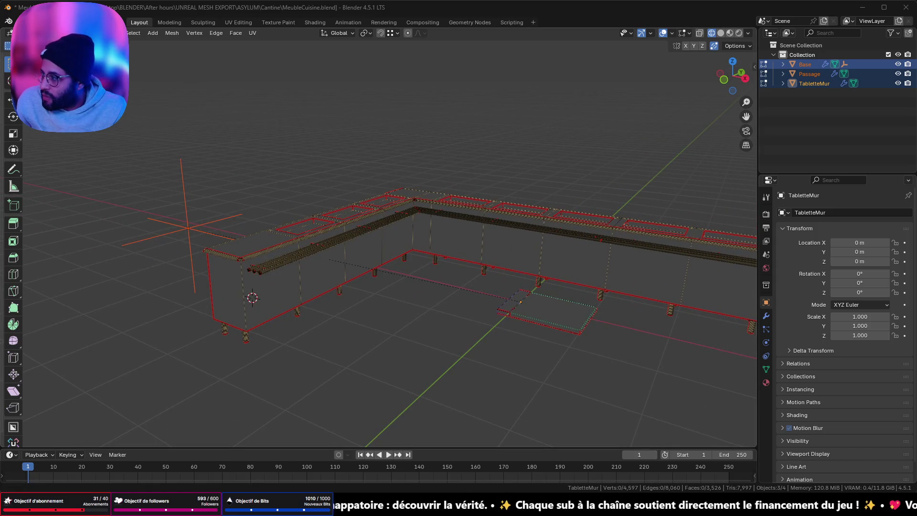
{"action": "key", "text": "alt+Tab"}
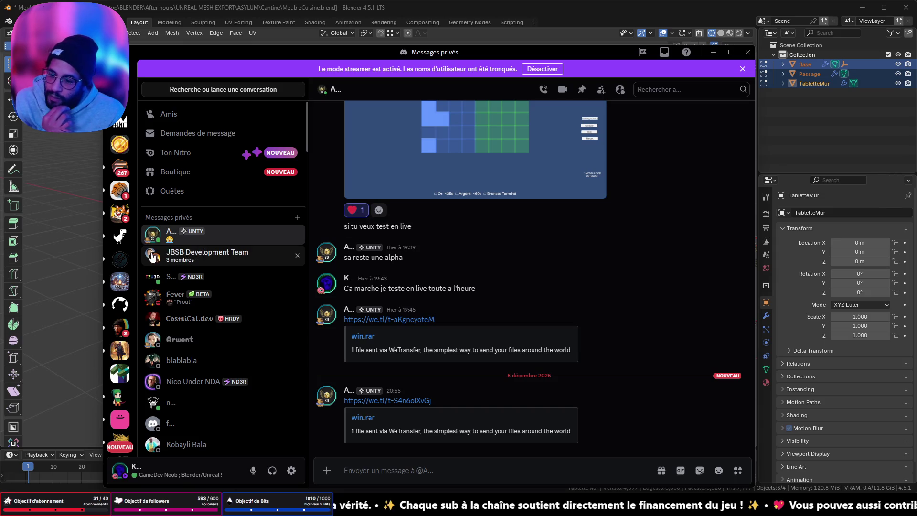
Browse Discord conversations over to the partage-tes-projets channel.
{"action": "left_click", "coordinate": [183, 317]}
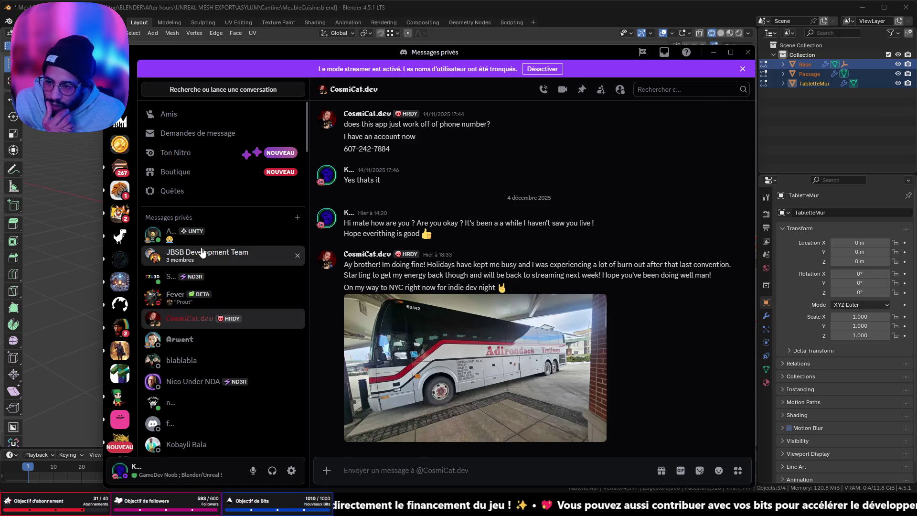
{"action": "left_click", "coordinate": [197, 253]}
{"action": "scroll", "coordinate": [132, 329], "scroll_direction": "down", "scroll_amount": 3}
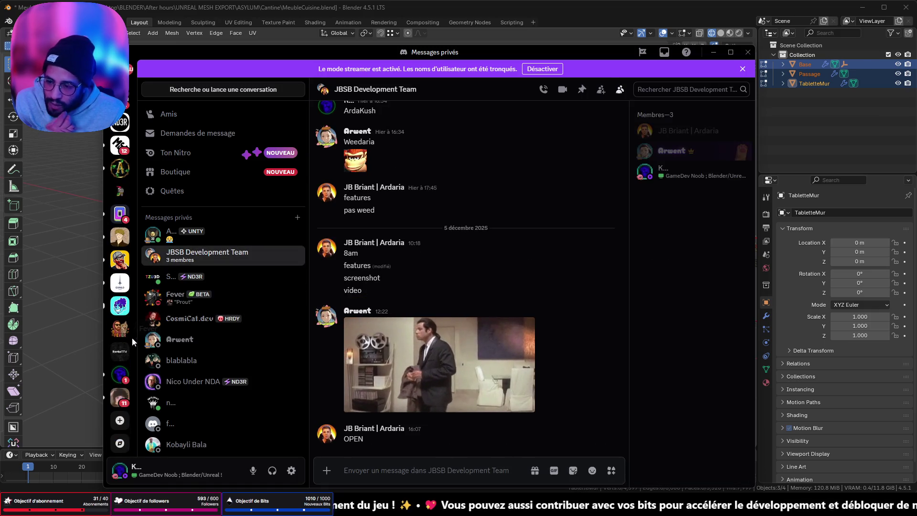
{"action": "left_click", "coordinate": [121, 371]}
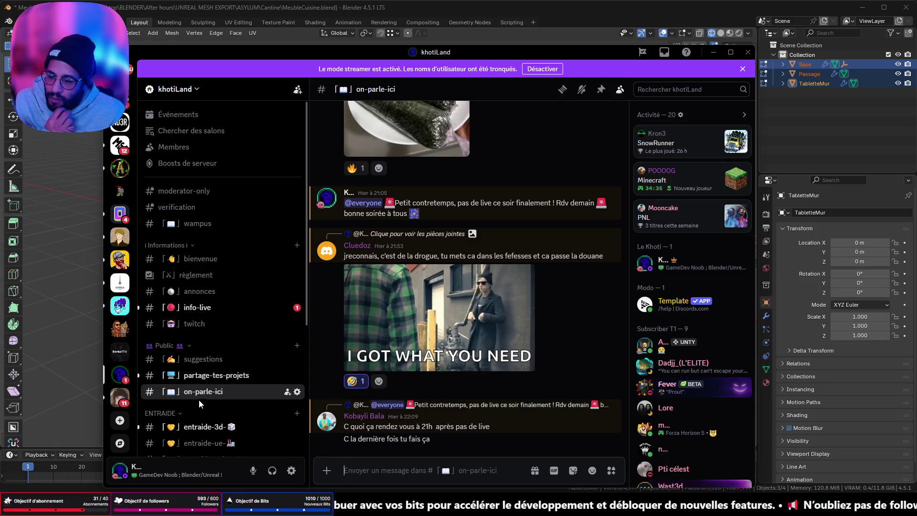
{"action": "left_click", "coordinate": [197, 378]}
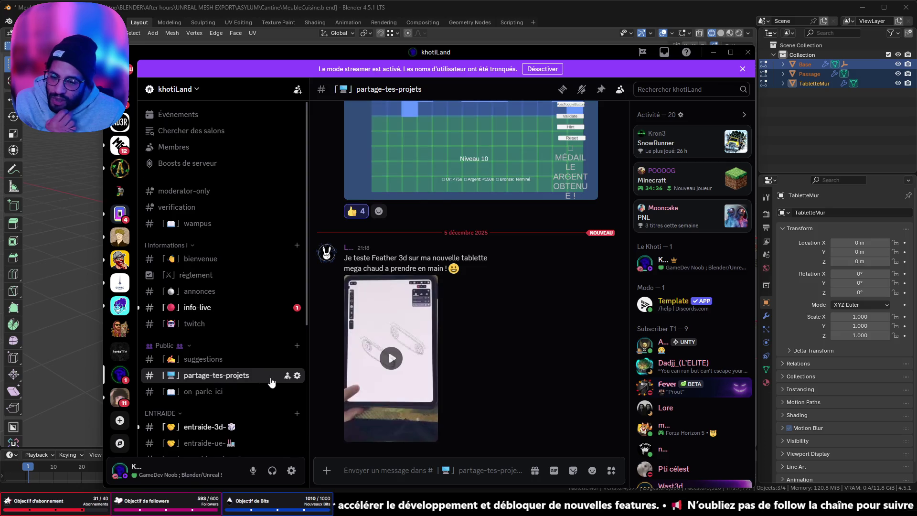
Watch the tablet video fullscreen and react with 🔥 to the Feather 3D post.
{"action": "left_click", "coordinate": [391, 358]}
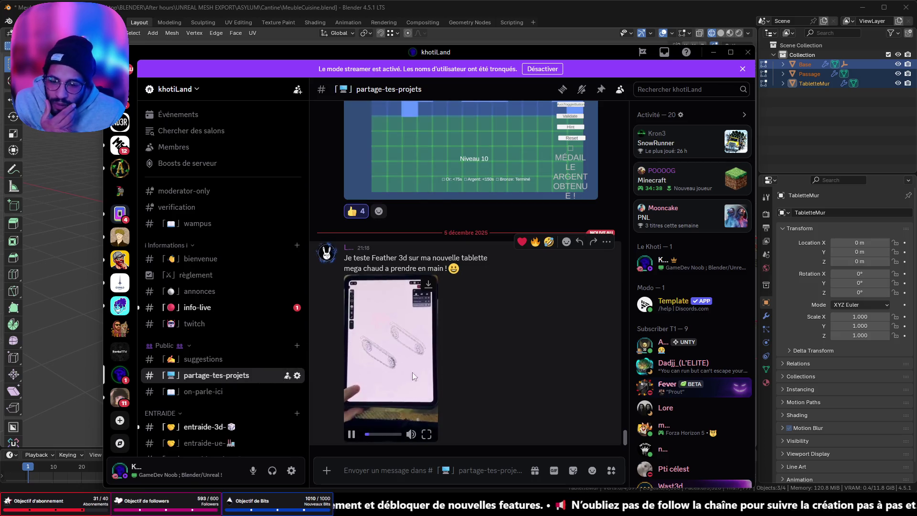
{"action": "left_click", "coordinate": [427, 434]}
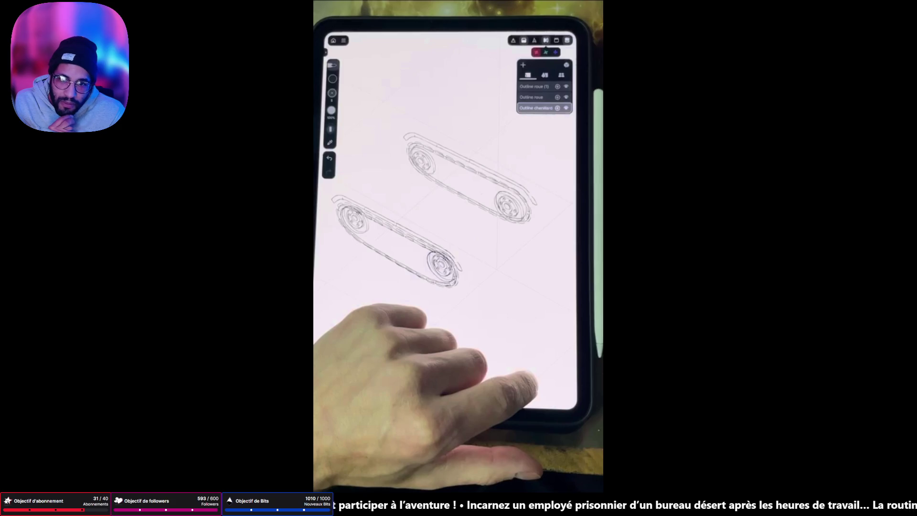
{"action": "key", "text": "Escape"}
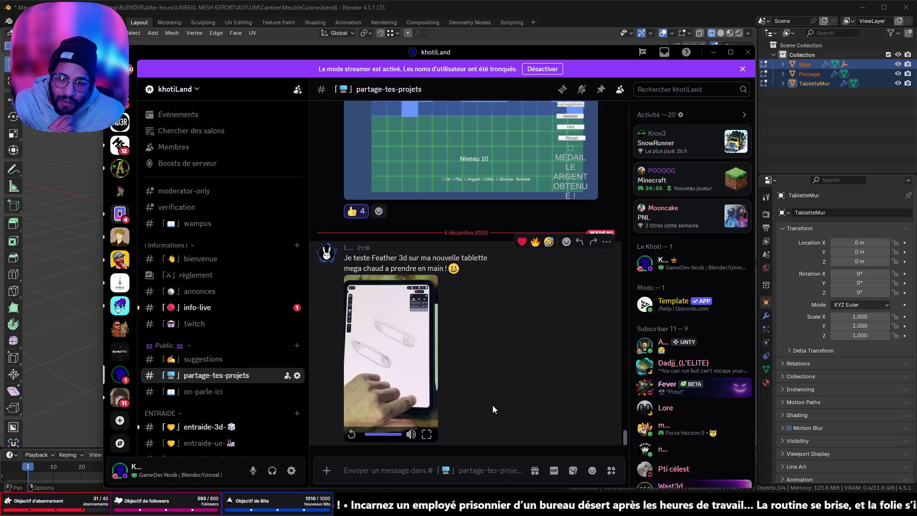
{"action": "left_click", "coordinate": [535, 242]}
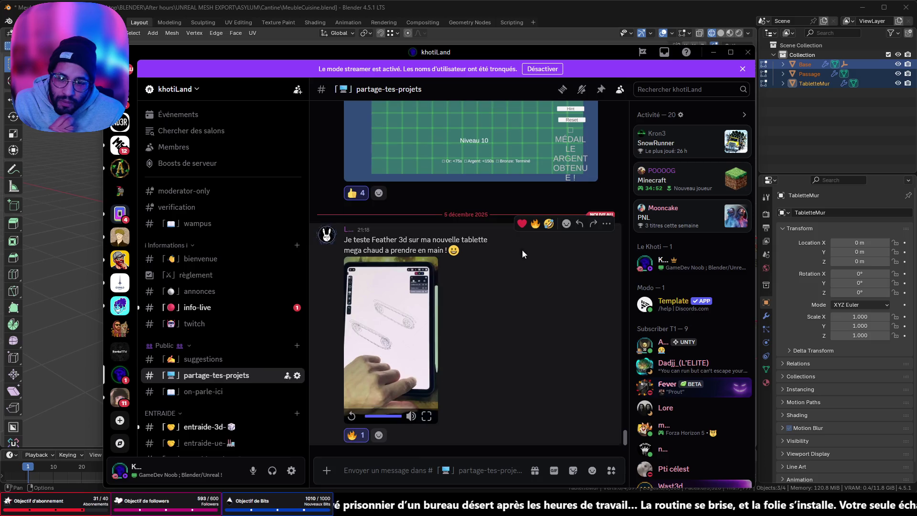
View the shared mesh image in entraide-3d, then minimize Discord.
{"action": "left_click", "coordinate": [205, 426]}
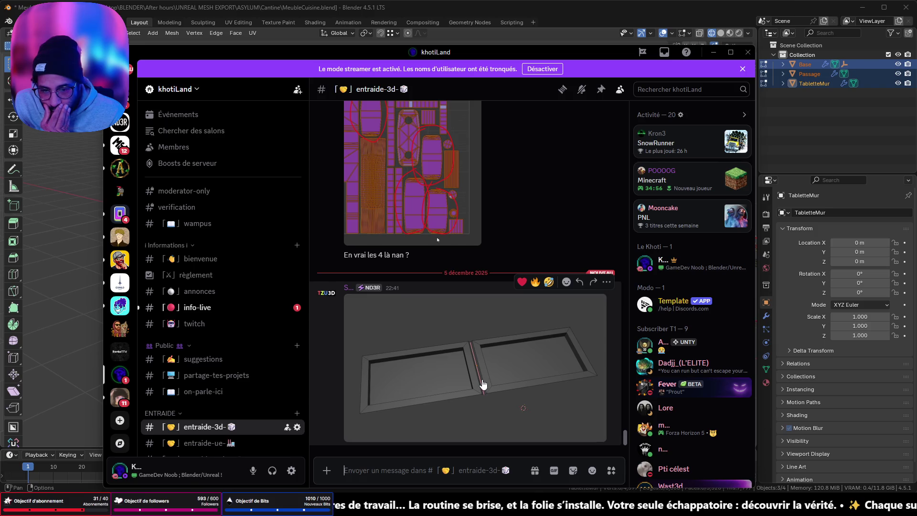
{"action": "left_click", "coordinate": [483, 384]}
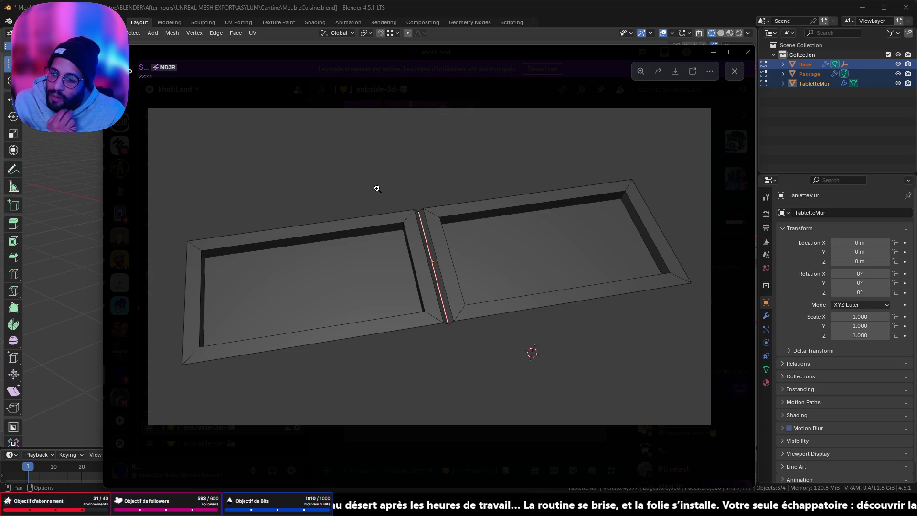
{"action": "left_click", "coordinate": [712, 54]}
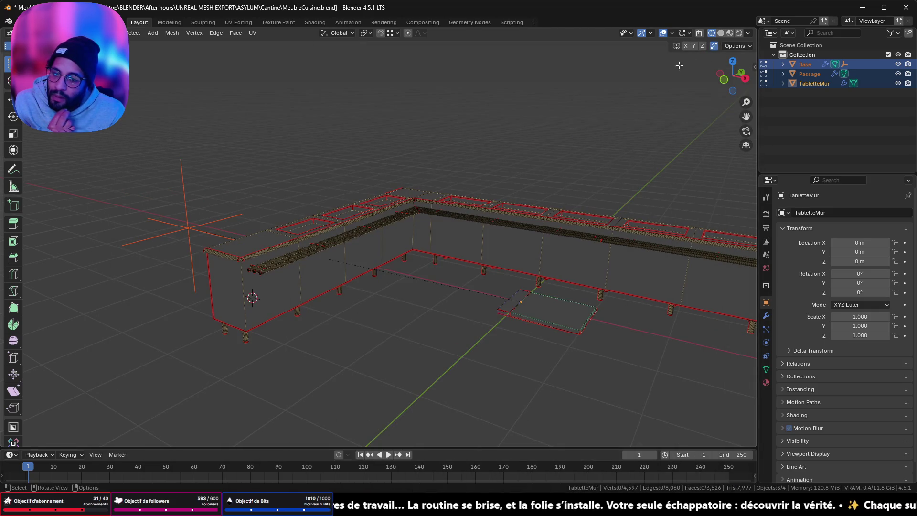
Try a two-segment bevel on the narrow cabinet-corner face, then undo it.
{"action": "scroll", "coordinate": [543, 197], "scroll_direction": "up", "scroll_amount": 8}
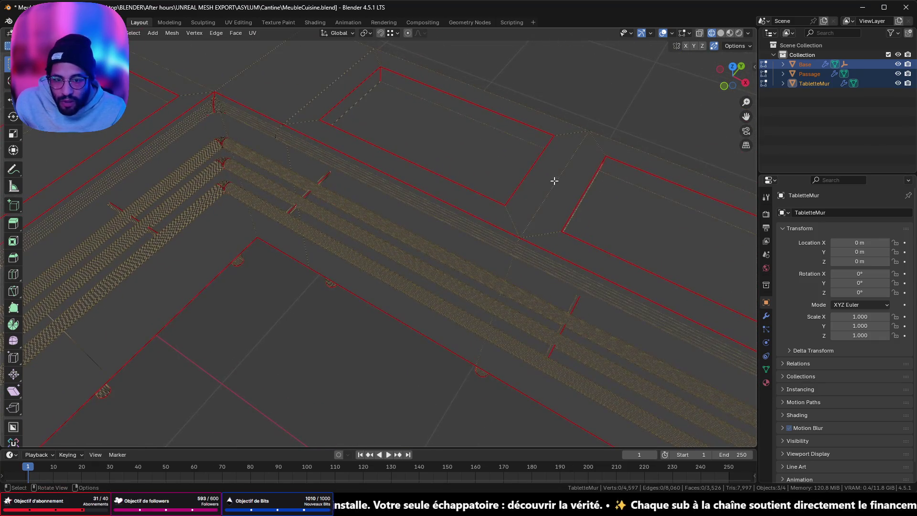
{"action": "left_click", "coordinate": [557, 181]}
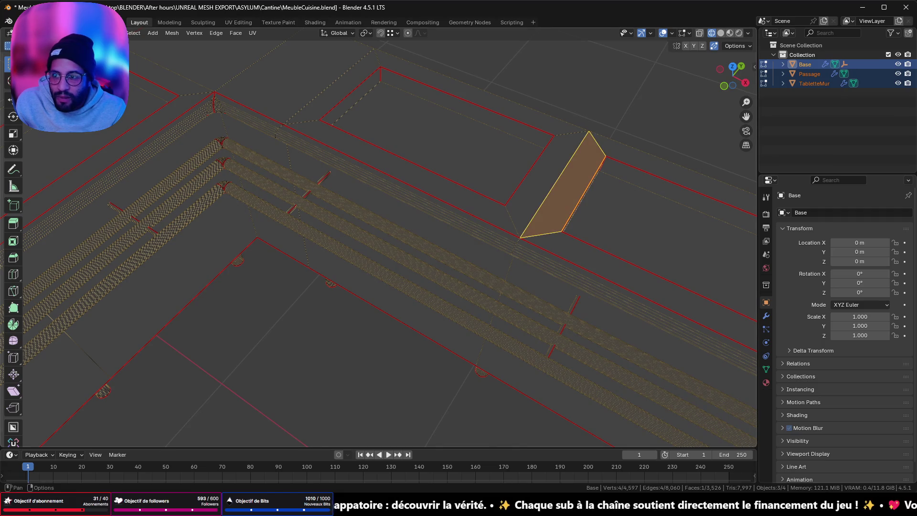
{"action": "key", "text": "ctrl+b"}
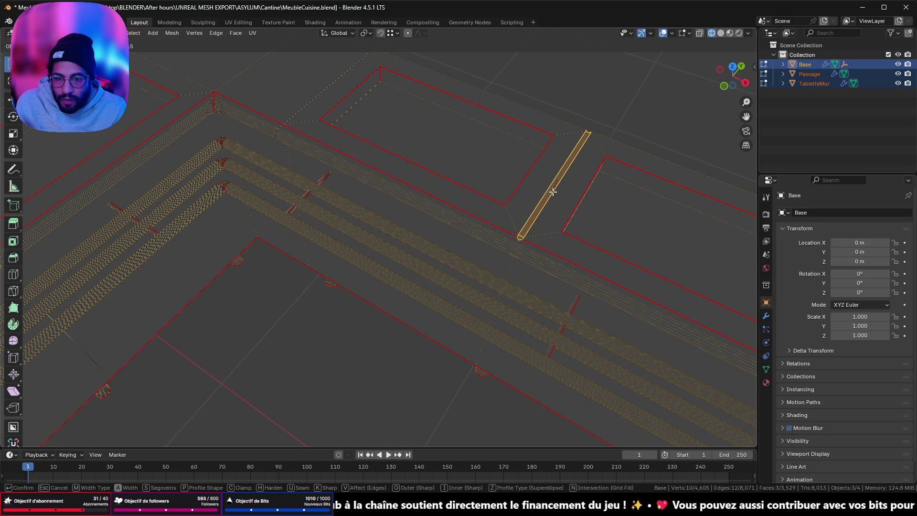
{"action": "left_click", "coordinate": [553, 191]}
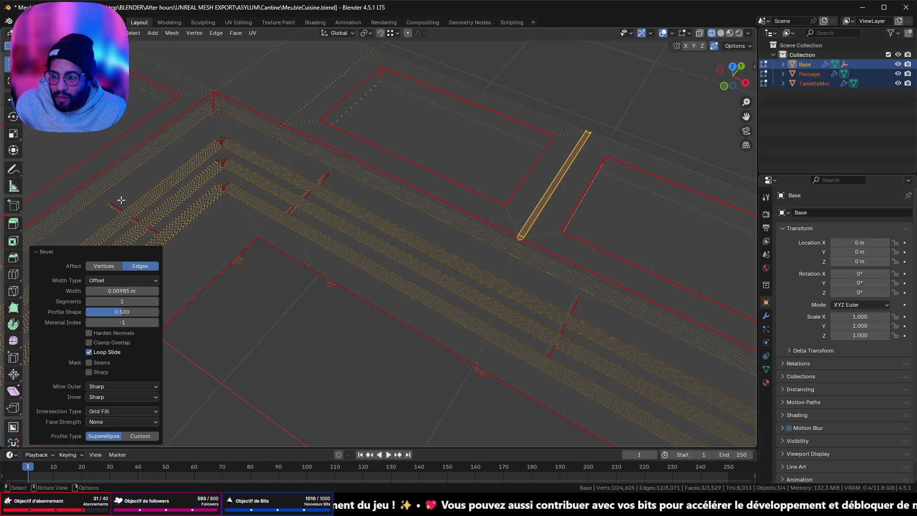
{"action": "left_click", "coordinate": [155, 301]}
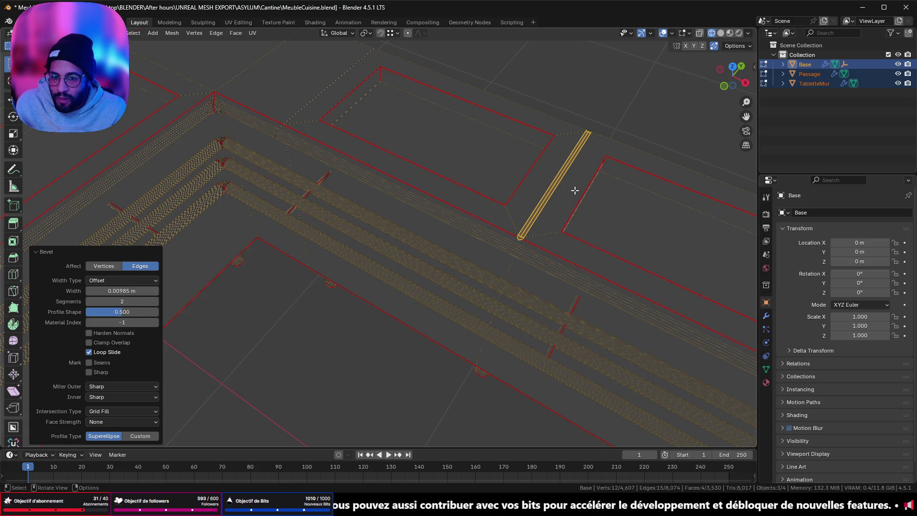
{"action": "scroll", "coordinate": [532, 214], "scroll_direction": "up", "scroll_amount": 5}
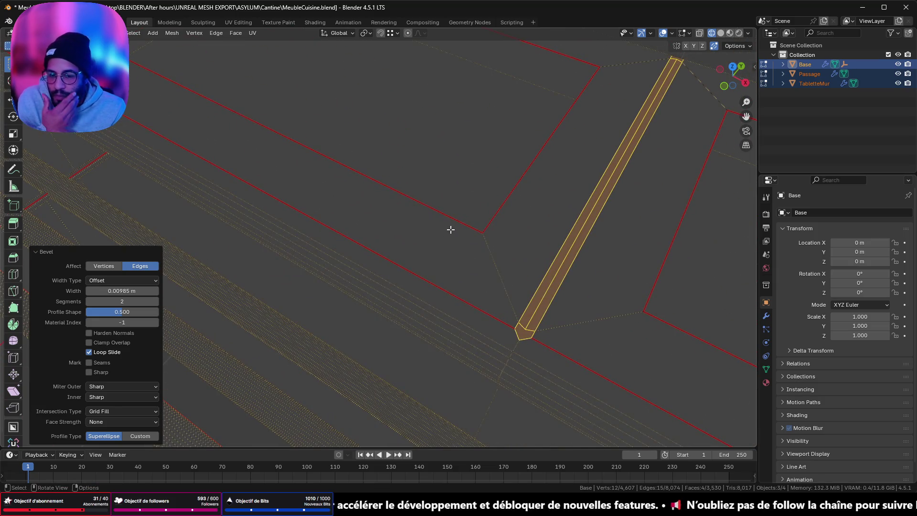
{"action": "scroll", "coordinate": [450, 230], "scroll_direction": "down", "scroll_amount": 3}
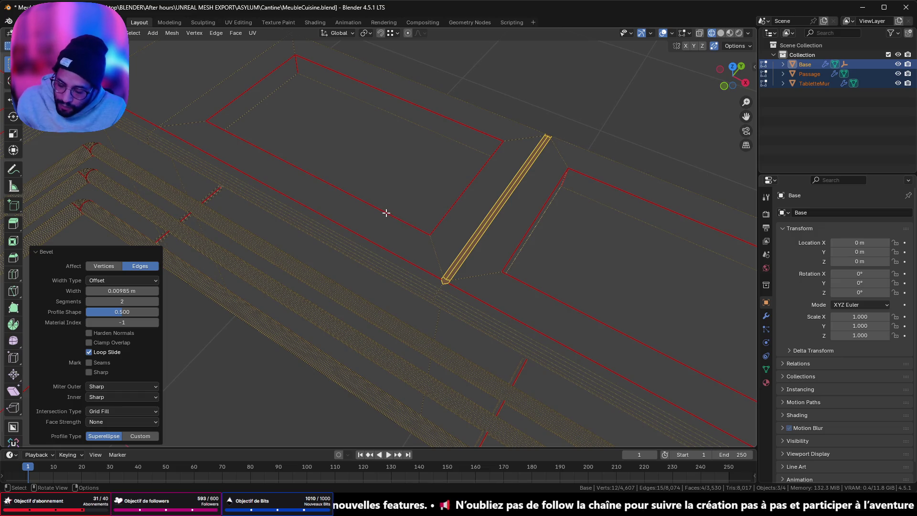
{"action": "key", "text": "ctrl+z"}
Orbit to view the L-shaped counter from lower, then minimize Blender.
{"action": "mouse_move", "coordinate": [419, 213]}
{"action": "left_mouse_down"}
{"action": "mouse_move", "coordinate": [489, 199]}
{"action": "mouse_move", "coordinate": [346, 178]}
{"action": "mouse_move", "coordinate": [365, 149]}
{"action": "mouse_move", "coordinate": [493, 117]}
{"action": "mouse_move", "coordinate": [593, 123]}
{"action": "mouse_move", "coordinate": [533, 195]}
{"action": "left_mouse_up"}
{"action": "scroll", "coordinate": [489, 199], "scroll_direction": "down", "scroll_amount": 8}
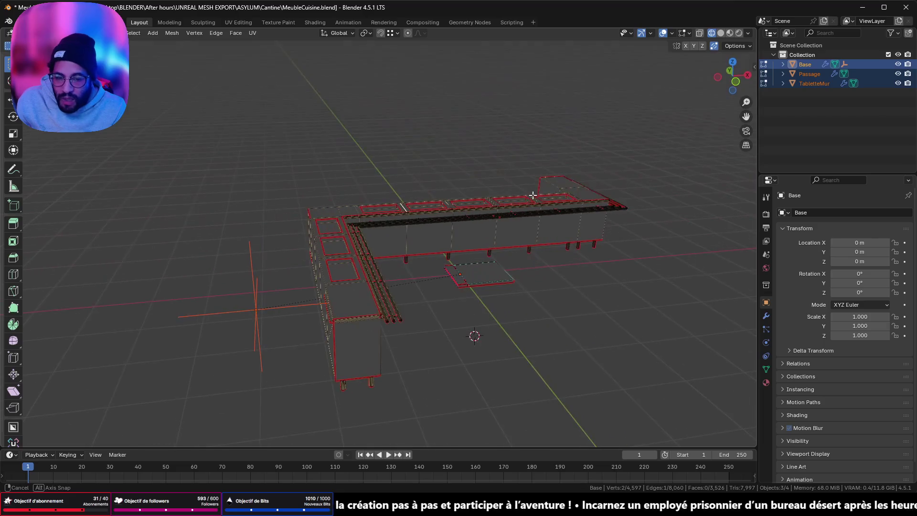
{"action": "left_click_drag", "start_coordinate": [465, 266], "coordinate": [452, 281]}
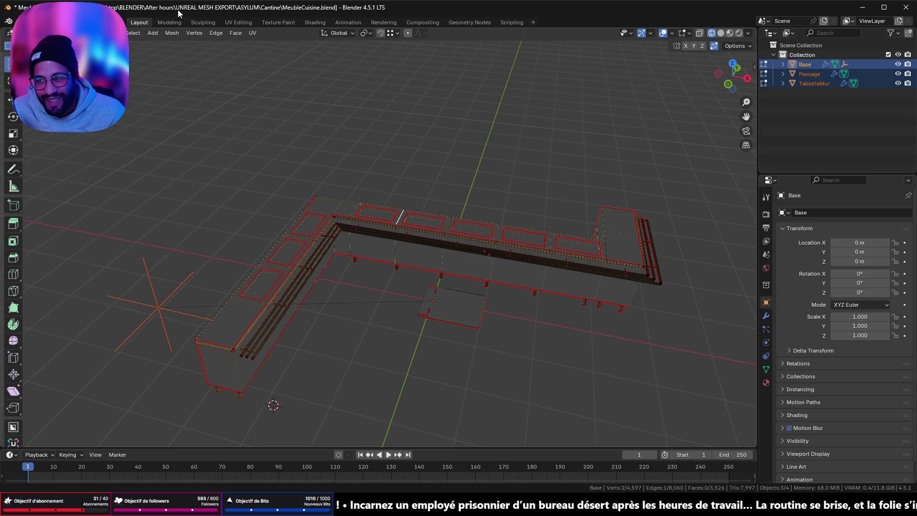
{"action": "left_click", "coordinate": [863, 8]}
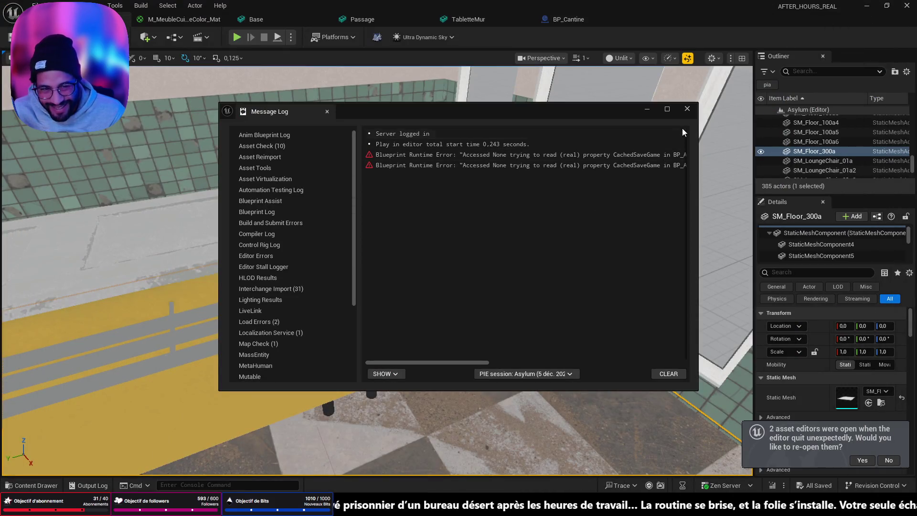
Close the Message Log and create a LightSwitch-Buttons folder inside ASYLUM.
{"action": "left_click", "coordinate": [687, 110]}
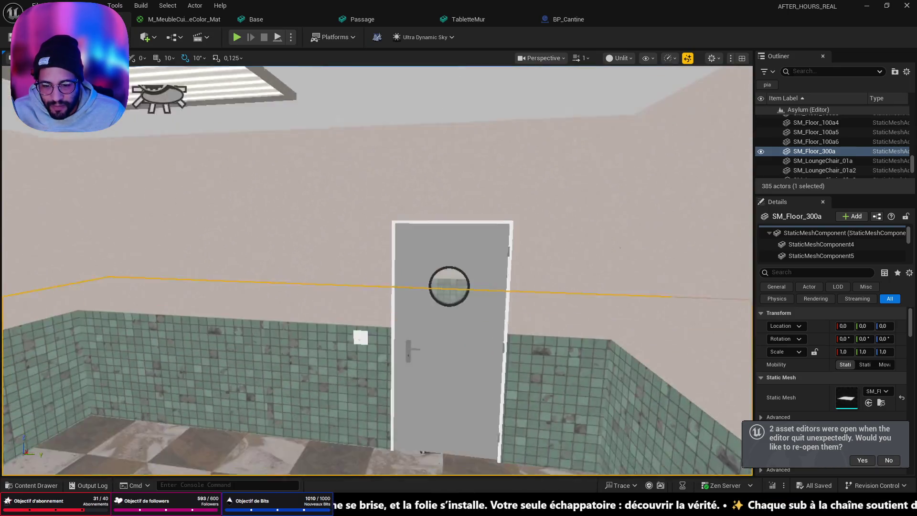
{"action": "key", "text": "ctrl+space"}
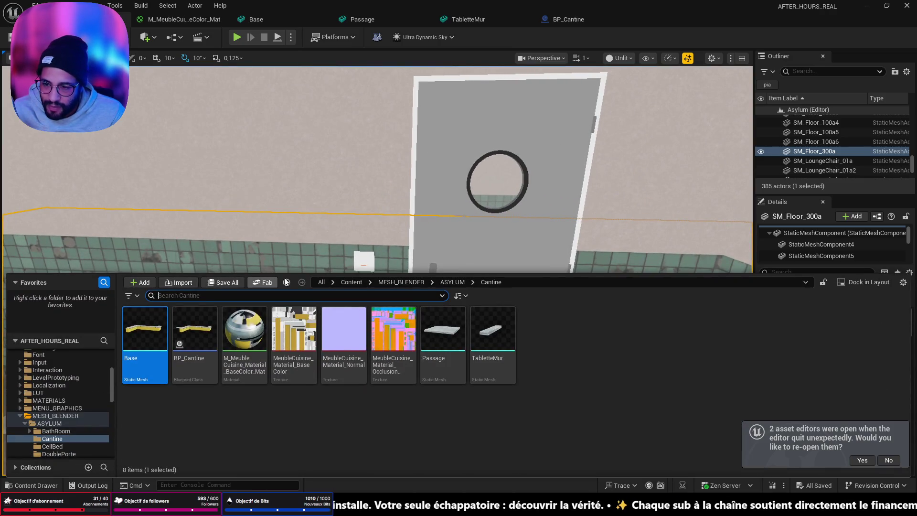
{"action": "left_click", "coordinate": [287, 281]}
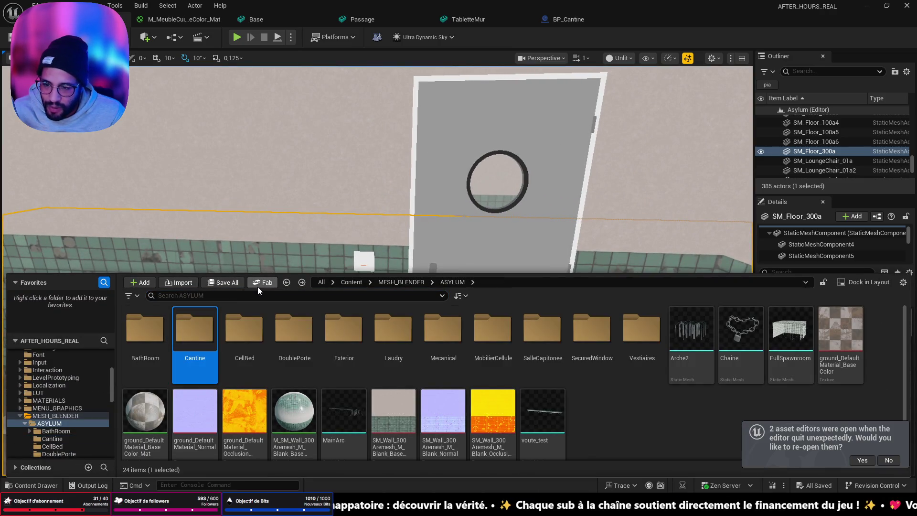
{"action": "left_click", "coordinate": [141, 281]}
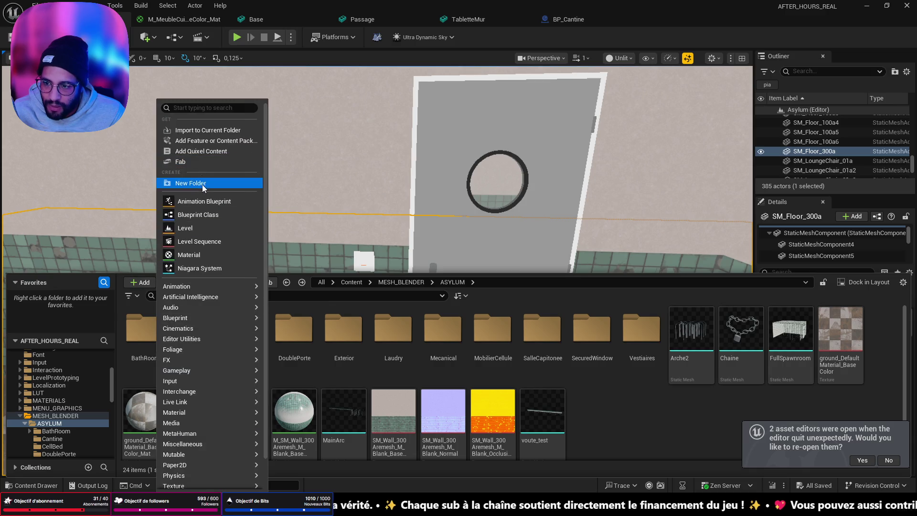
{"action": "left_click", "coordinate": [202, 183]}
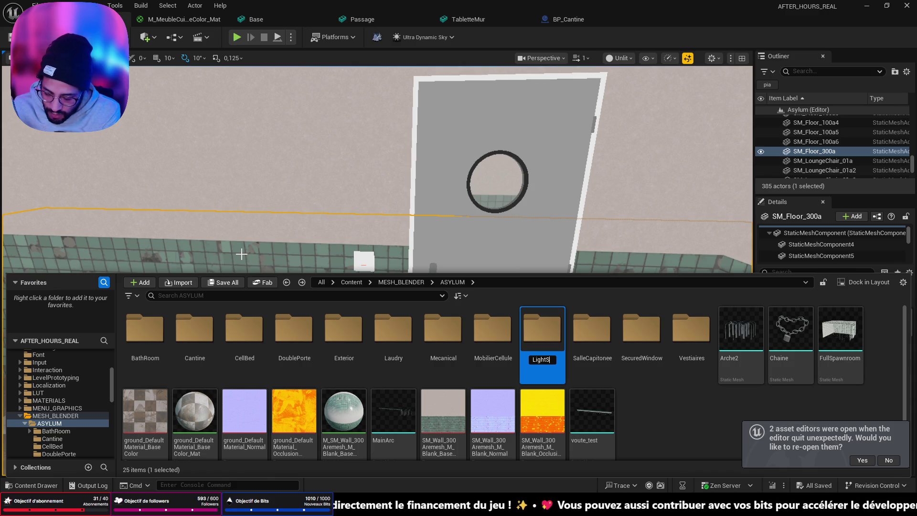
{"action": "type", "text": "LightSwitch"}
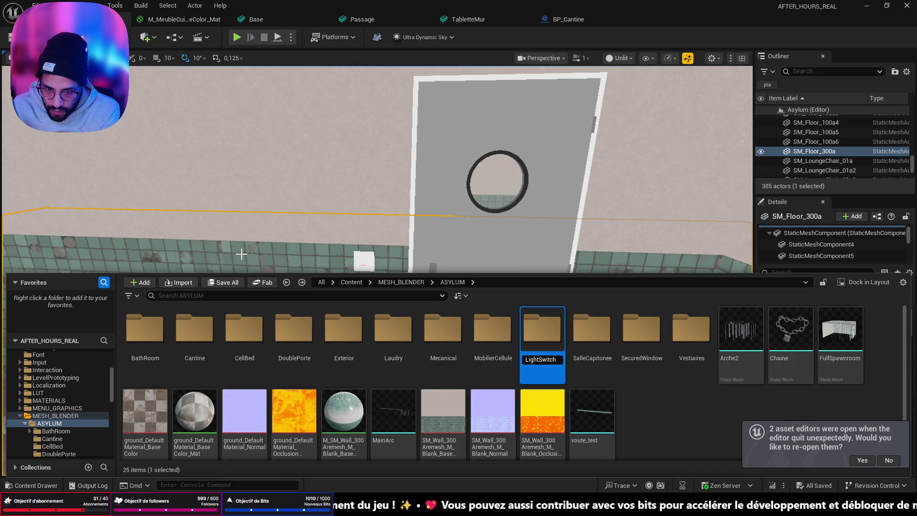
{"action": "type", "text": "&"}
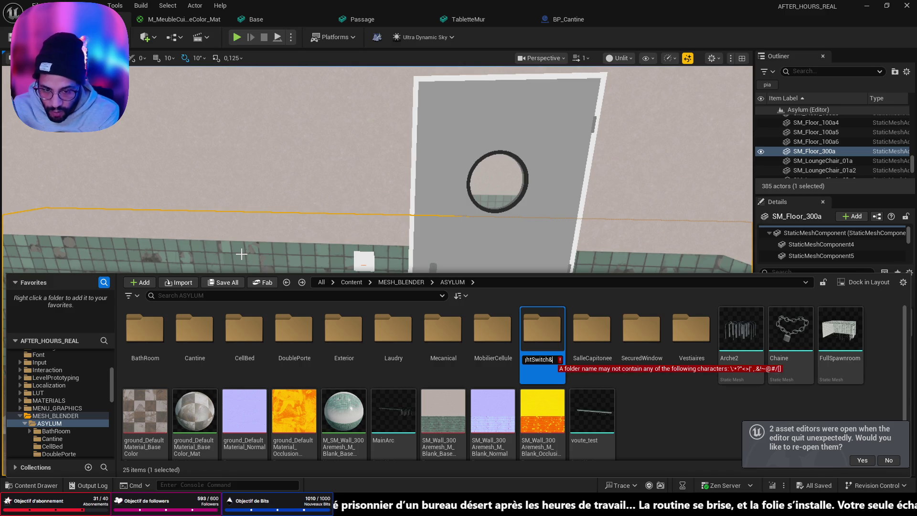
{"action": "key", "text": "BackSpace"}
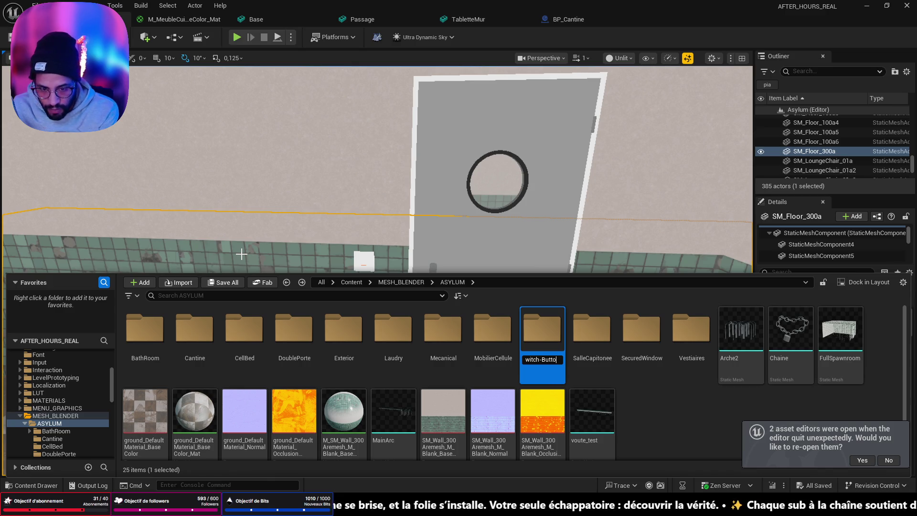
{"action": "key", "text": "Return"}
{"action": "key", "text": "Return"}
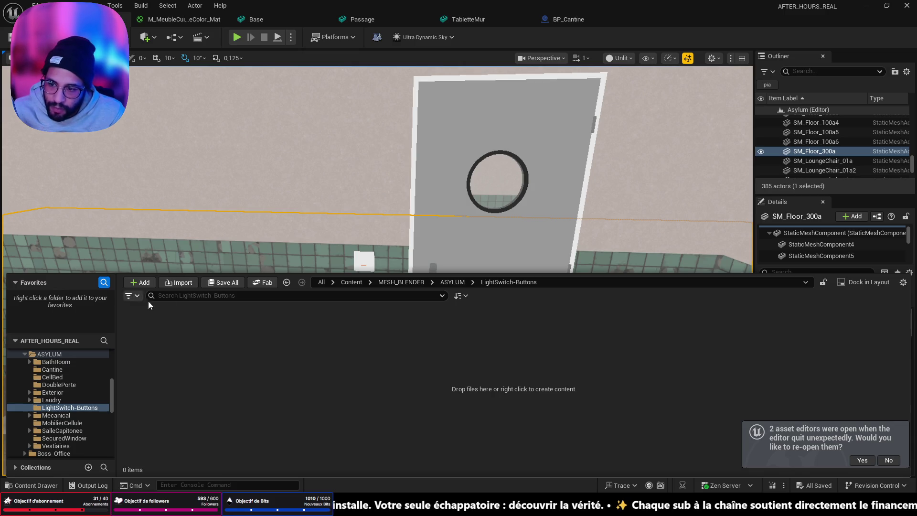
Create an AsylumLightSwitches subfolder inside LightSwitch-Buttons.
{"action": "left_click", "coordinate": [152, 283]}
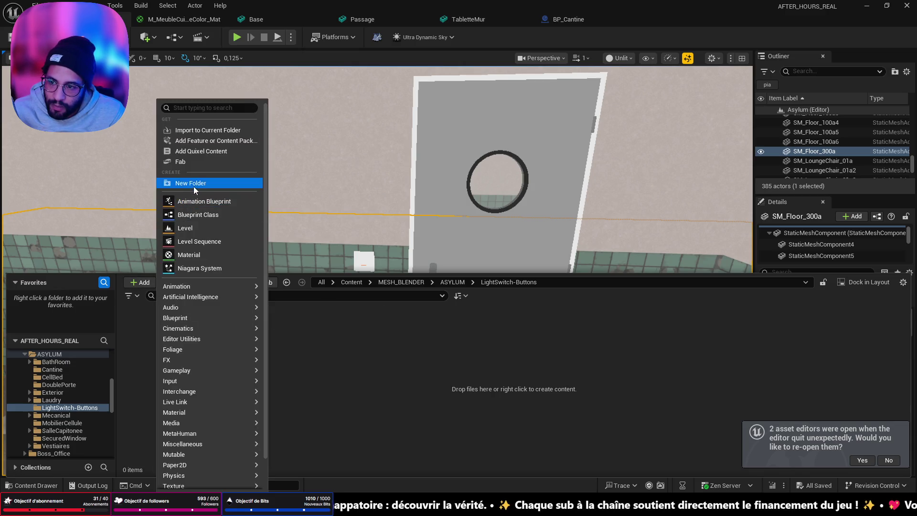
{"action": "left_click", "coordinate": [194, 187]}
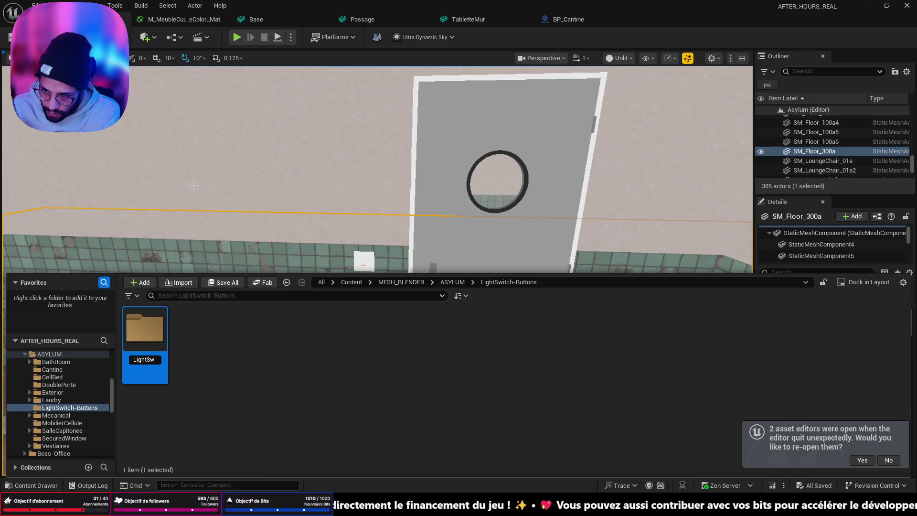
{"action": "key", "text": "BackSpace"}
{"action": "type", "text": "As"}
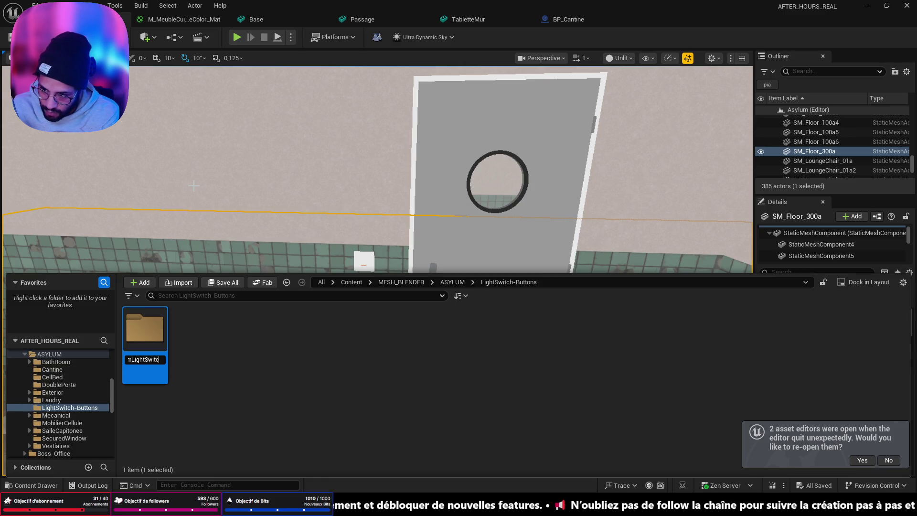
{"action": "key", "text": "Return"}
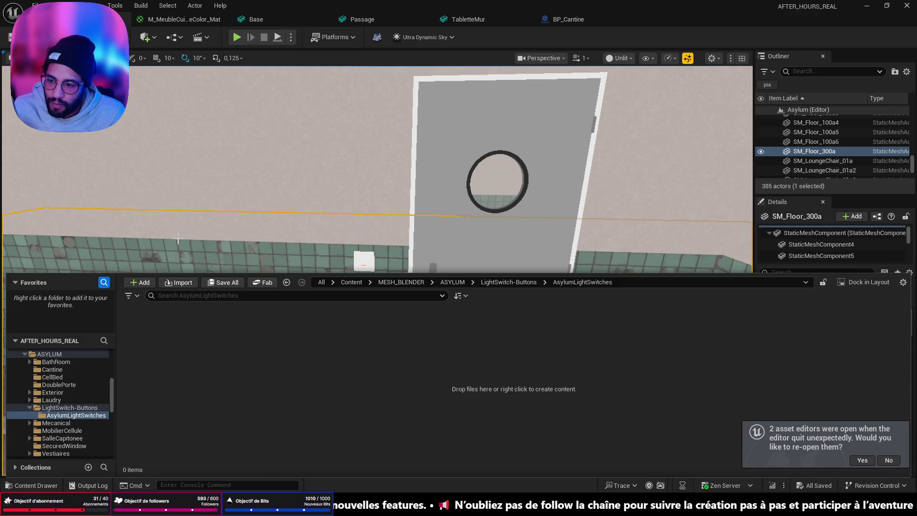
{"action": "left_click", "coordinate": [181, 283]}
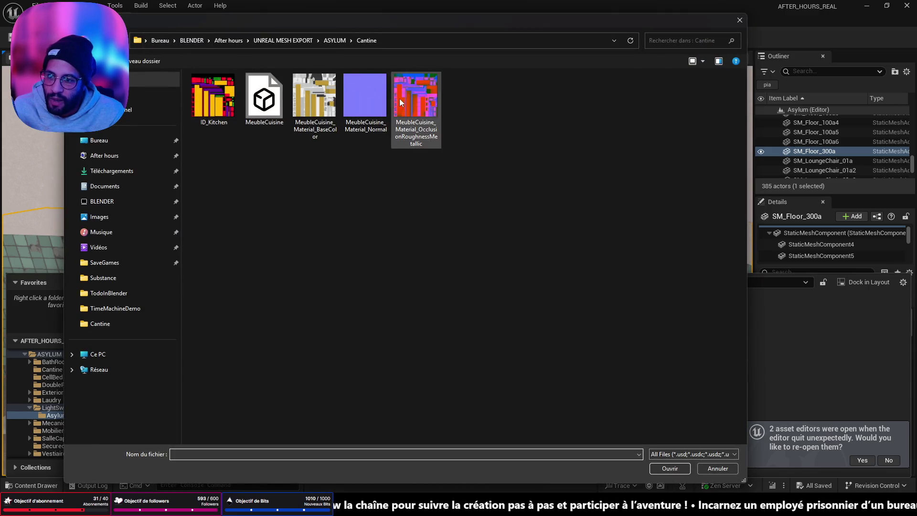
Import the AsylumSwitches FBX and its textures from the LightSwitches folder on disk.
{"action": "left_click", "coordinate": [123, 40]}
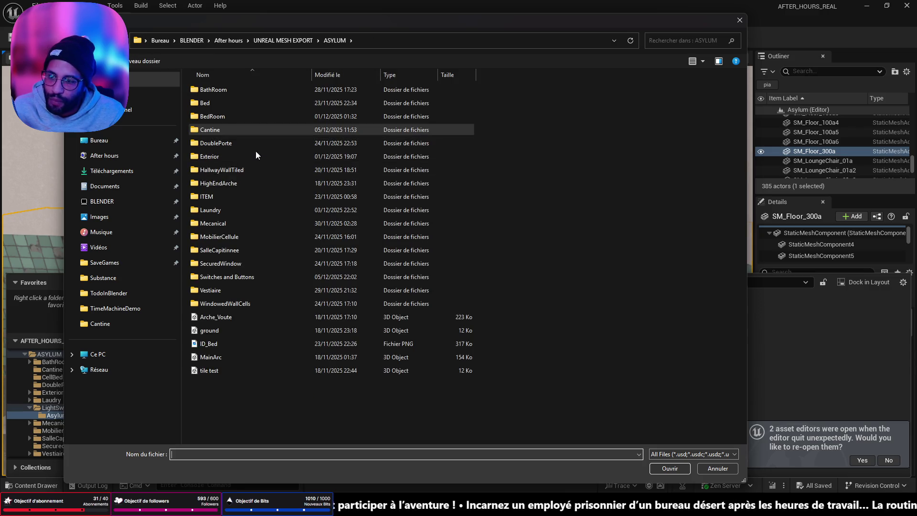
{"action": "double_click", "coordinate": [229, 277]}
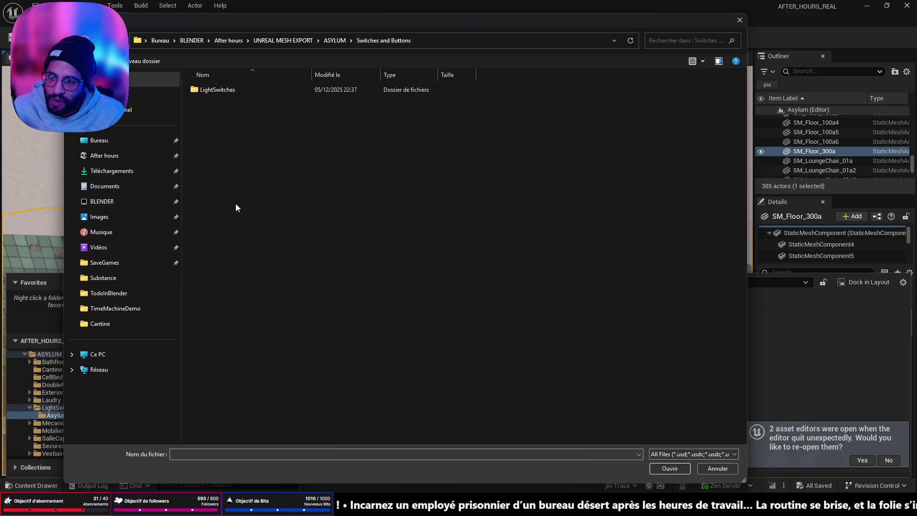
{"action": "double_click", "coordinate": [227, 90]}
{"action": "left_click", "coordinate": [366, 105]}
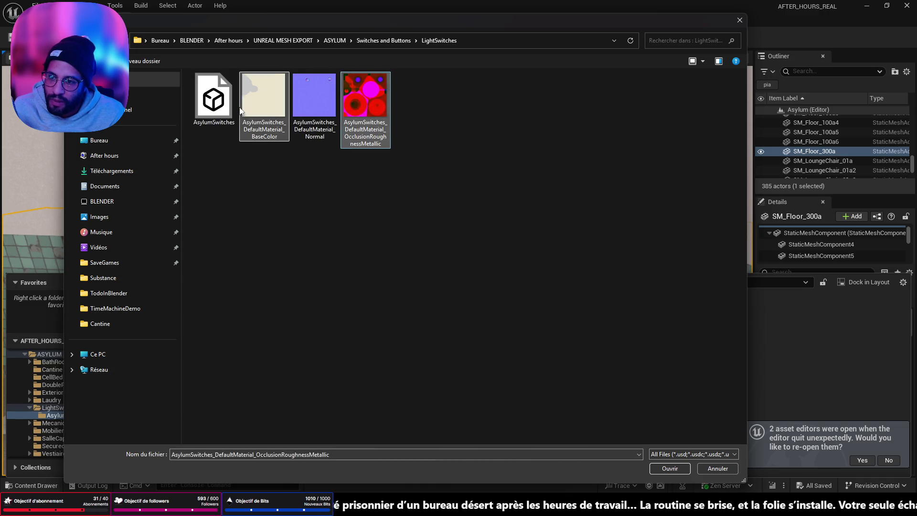
{"action": "left_click", "coordinate": [264, 101], "text": "shift"}
{"action": "left_click", "coordinate": [227, 113], "text": "ctrl"}
{"action": "left_click", "coordinate": [662, 468]}
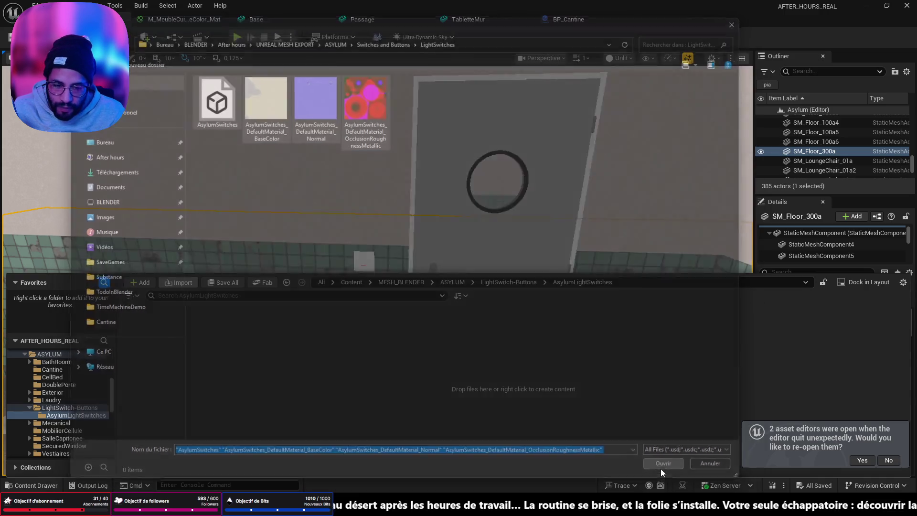
{"action": "left_click", "coordinate": [575, 397]}
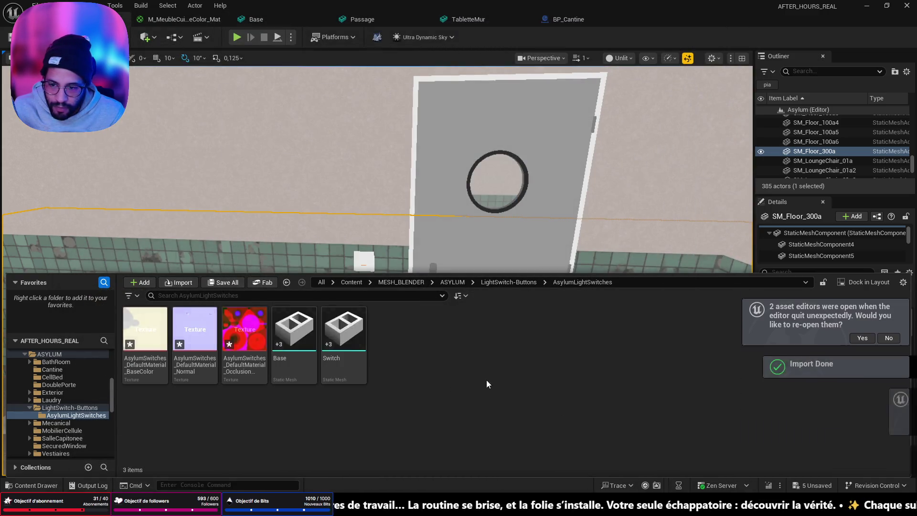
Reset the Base mesh's Switches socket scale to 1 and save the mesh.
{"action": "left_click", "coordinate": [310, 342]}
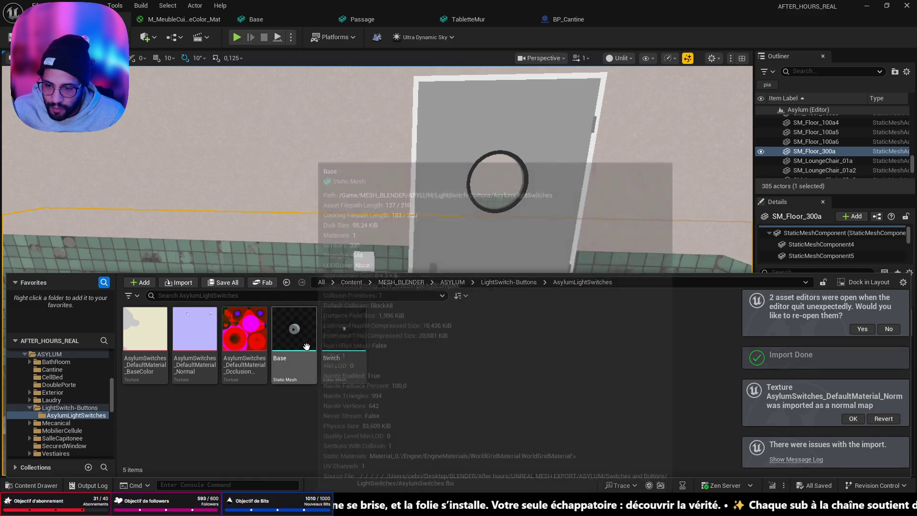
{"action": "double_click", "coordinate": [309, 342]}
{"action": "left_click", "coordinate": [795, 54]}
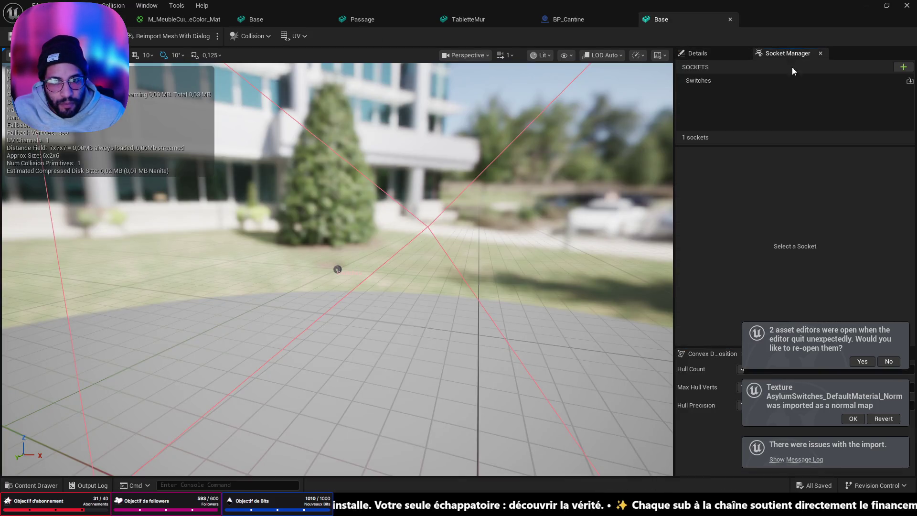
{"action": "left_click", "coordinate": [726, 81]}
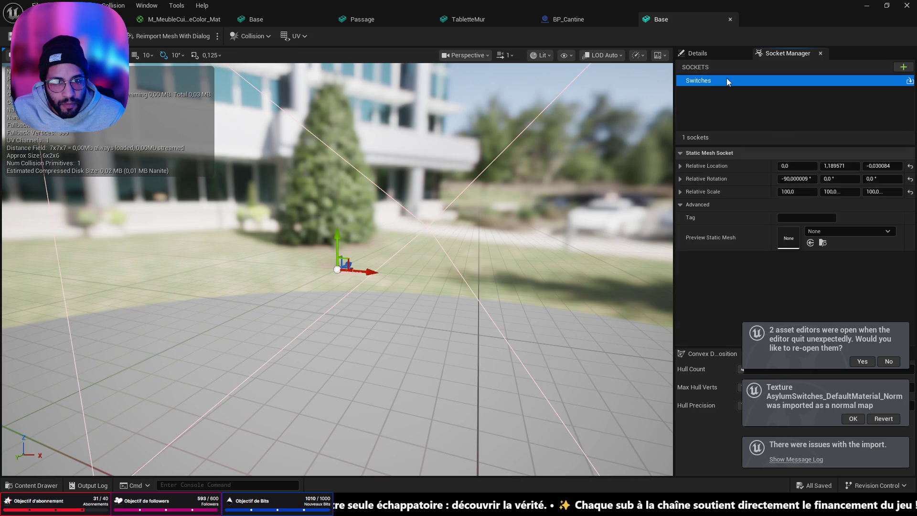
{"action": "left_click", "coordinate": [910, 192]}
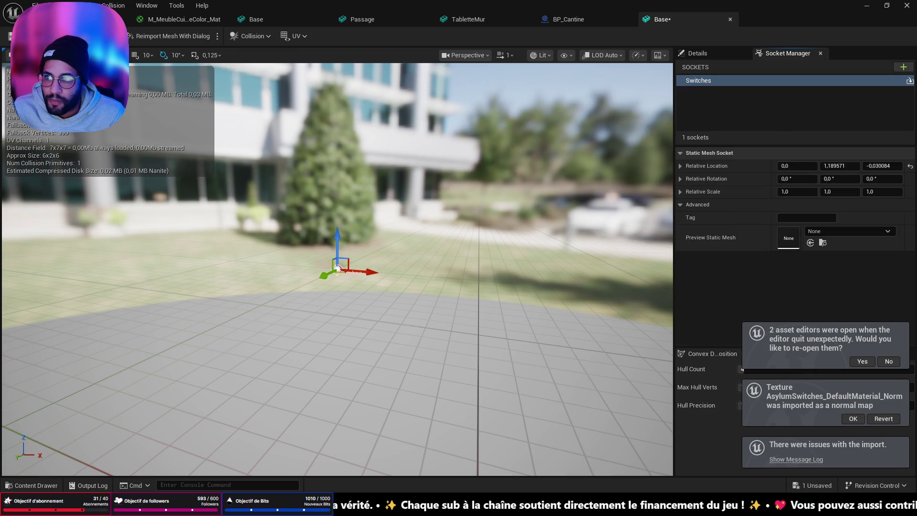
{"action": "key", "text": "ctrl+s"}
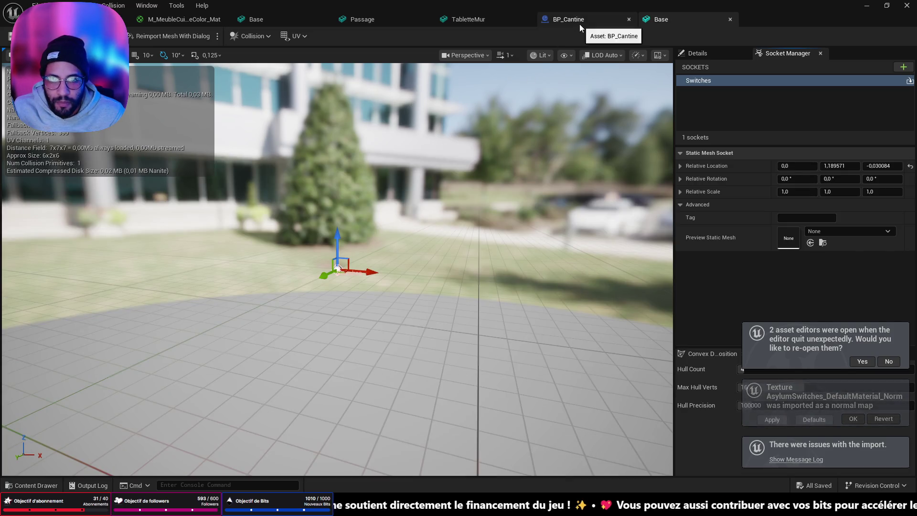
Open the Switch mesh and the OcclusionRoughnessMetallic texture.
{"action": "key", "text": "ctrl+space"}
{"action": "left_click", "coordinate": [345, 237]}
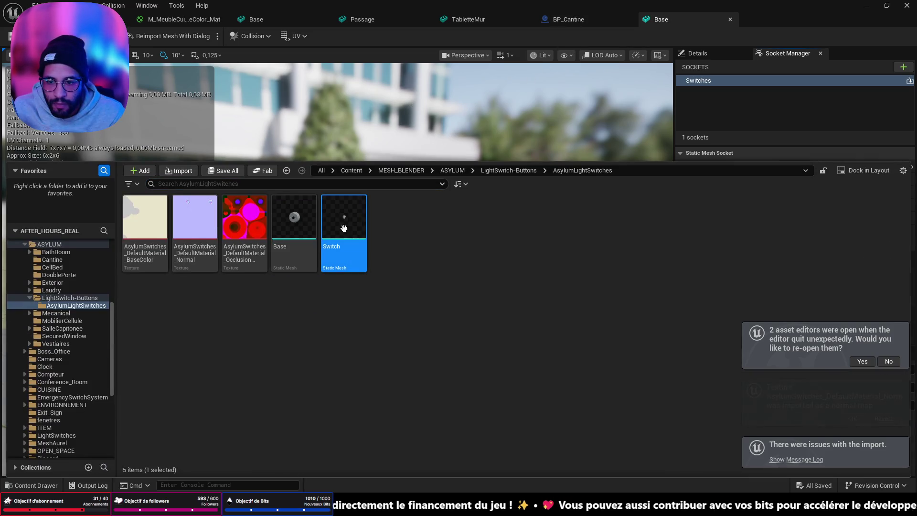
{"action": "double_click", "coordinate": [346, 237]}
{"action": "key", "text": "ctrl+space"}
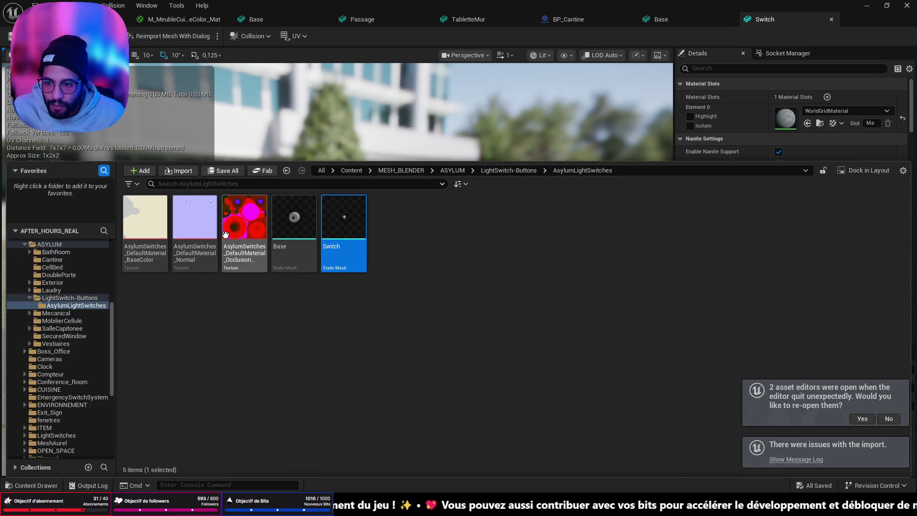
{"action": "double_click", "coordinate": [239, 228]}
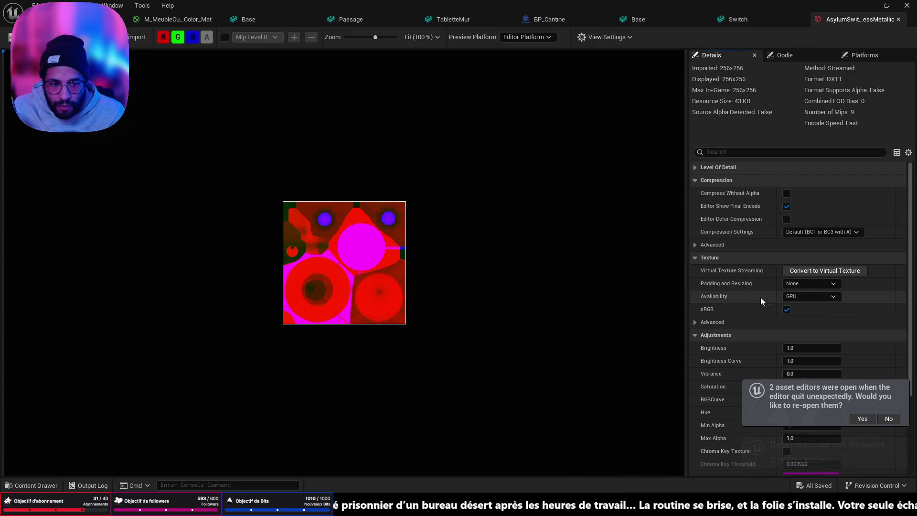
Turn off sRGB on the ORM texture and create a material from the base colour texture.
{"action": "left_click", "coordinate": [787, 310]}
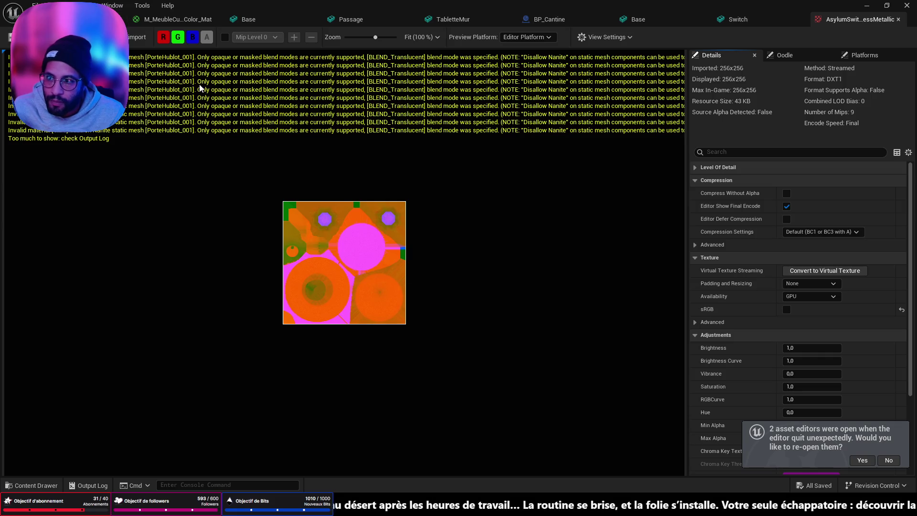
{"action": "key", "text": "ctrl+space"}
{"action": "right_click", "coordinate": [131, 382]}
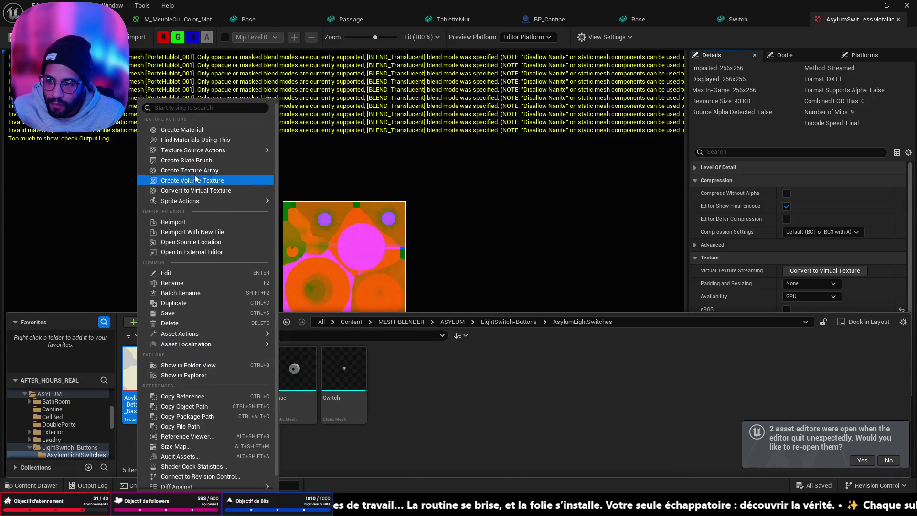
{"action": "left_click", "coordinate": [199, 130]}
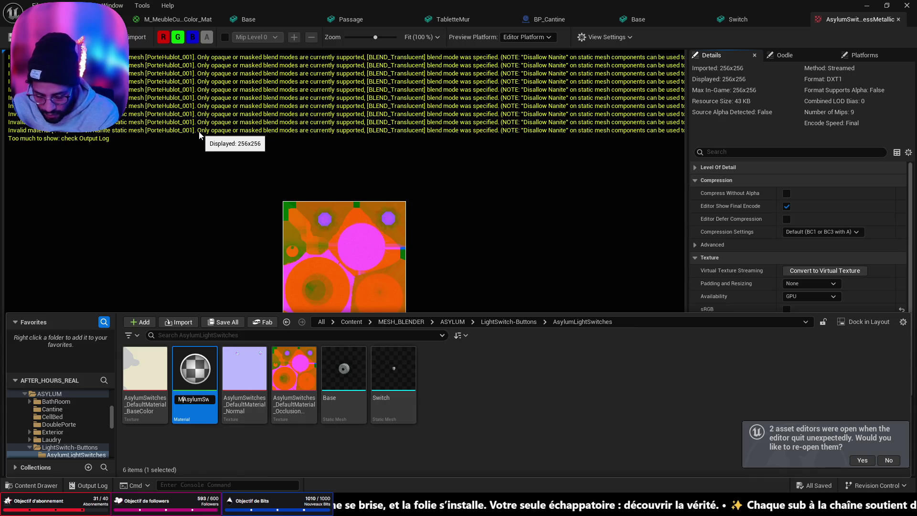
{"action": "type", "text": "_"}
{"action": "key", "text": "Return"}
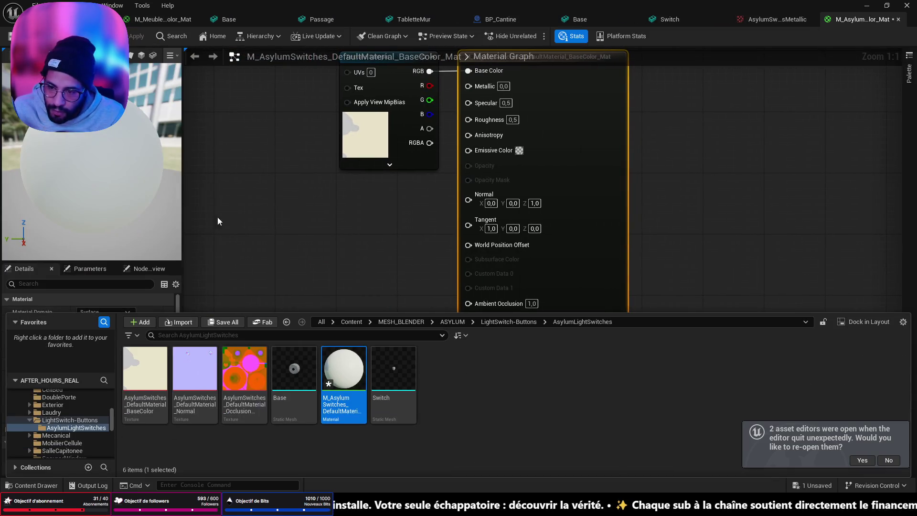
Wire ORM red→AO, green→Roughness, blue→Metallic and the normal map into Normal, then save.
{"action": "left_click", "coordinate": [245, 367]}
{"action": "left_click", "coordinate": [195, 368], "text": "ctrl"}
{"action": "left_click_drag", "start_coordinate": [195, 368], "coordinate": [219, 227]}
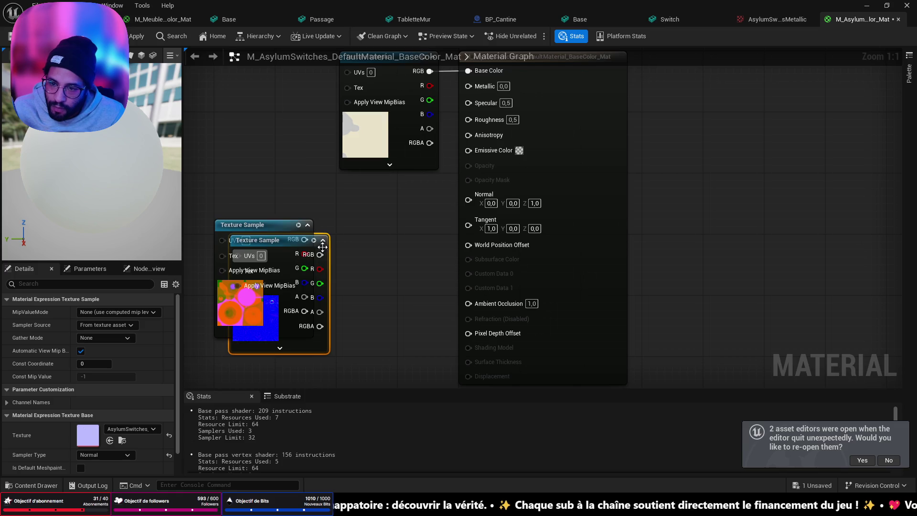
{"action": "left_click_drag", "start_coordinate": [322, 248], "coordinate": [413, 203]}
{"action": "left_click_drag", "start_coordinate": [417, 259], "coordinate": [402, 344]}
{"action": "left_click_drag", "start_coordinate": [279, 226], "coordinate": [403, 184]}
{"action": "mouse_move", "coordinate": [429, 215]}
{"action": "left_mouse_down"}
{"action": "mouse_move", "coordinate": [470, 303]}
{"action": "mouse_move", "coordinate": [468, 118]}
{"action": "left_mouse_up"}
{"action": "left_click_drag", "start_coordinate": [427, 244], "coordinate": [468, 85]}
{"action": "left_click_drag", "start_coordinate": [408, 351], "coordinate": [471, 190]}
{"action": "key", "text": "ctrl+s"}
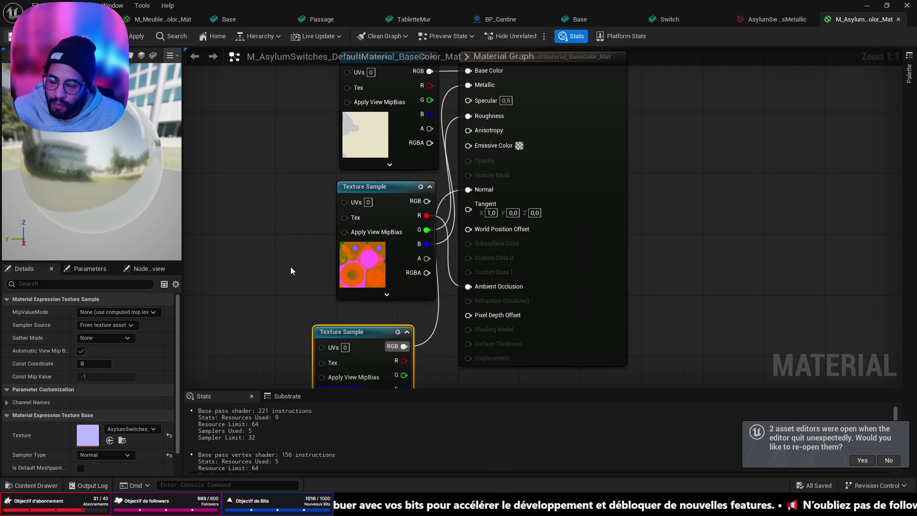
Select the new switch material and return to the Switch mesh editor.
{"action": "key", "text": "ctrl+space"}
{"action": "left_click", "coordinate": [345, 368]}
{"action": "left_click", "coordinate": [709, 25]}
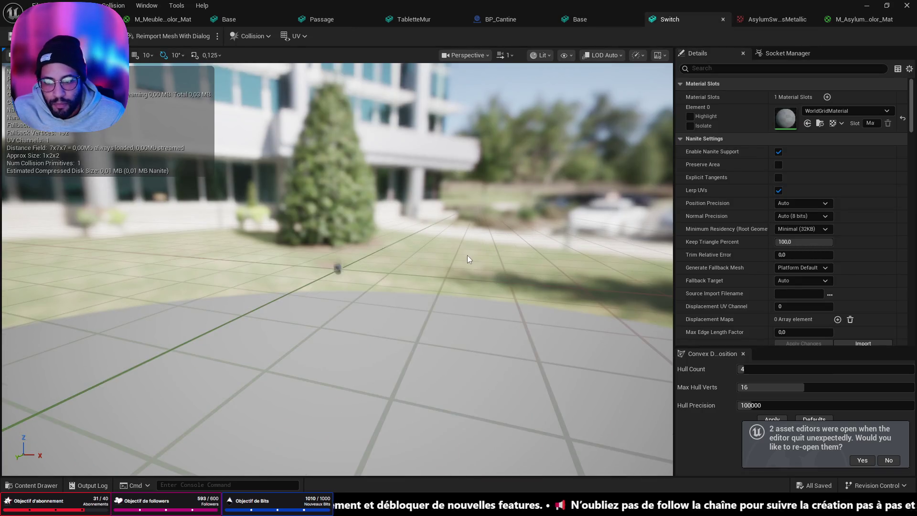
Disable Recompute Normals on the Switch mesh, apply changes, and assign the new switch material.
{"action": "scroll", "coordinate": [457, 256], "scroll_direction": "up", "scroll_amount": 5}
{"action": "mouse_move", "coordinate": [338, 267]}
{"action": "left_mouse_down"}
{"action": "mouse_move", "coordinate": [286, 246]}
{"action": "mouse_move", "coordinate": [272, 260]}
{"action": "mouse_move", "coordinate": [262, 230]}
{"action": "mouse_move", "coordinate": [253, 238]}
{"action": "mouse_move", "coordinate": [450, 261]}
{"action": "left_mouse_up"}
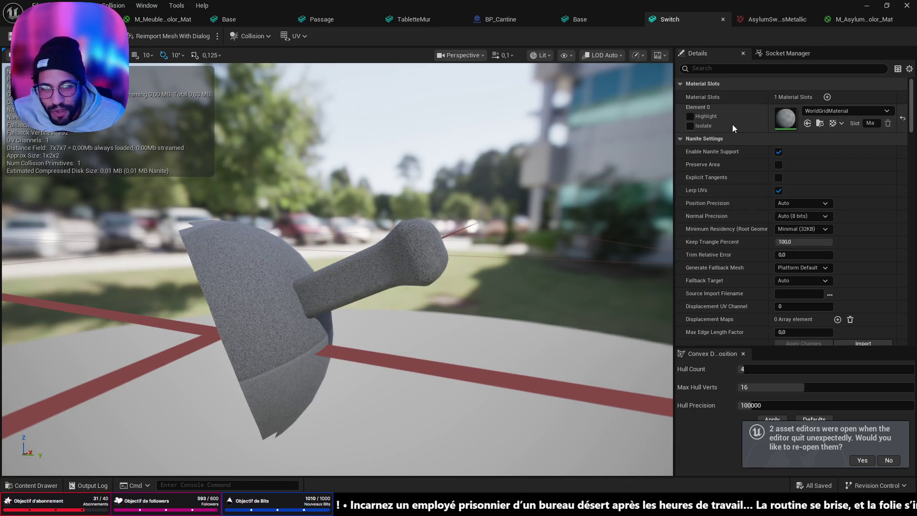
{"action": "scroll", "coordinate": [689, 95], "scroll_direction": "down", "scroll_amount": 8}
{"action": "scroll", "coordinate": [790, 282], "scroll_direction": "down", "scroll_amount": 1}
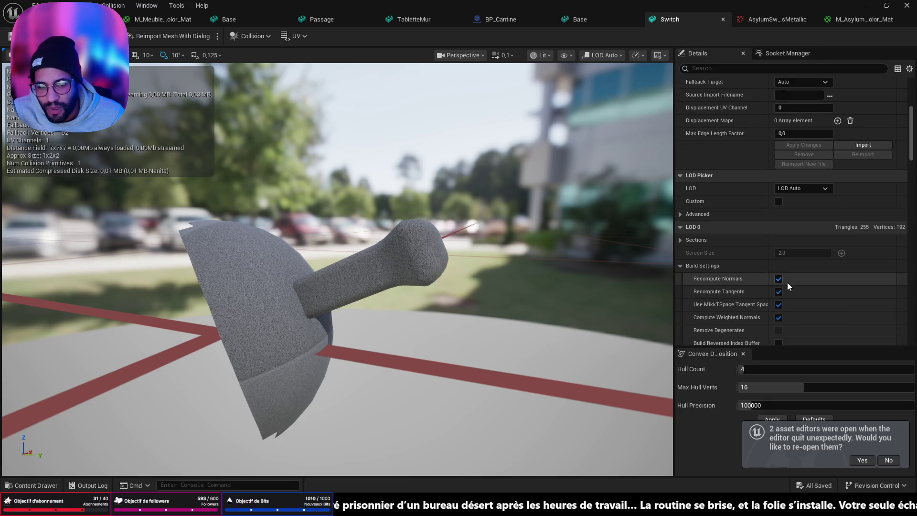
{"action": "left_click", "coordinate": [778, 278]}
{"action": "scroll", "coordinate": [785, 283], "scroll_direction": "down", "scroll_amount": 12}
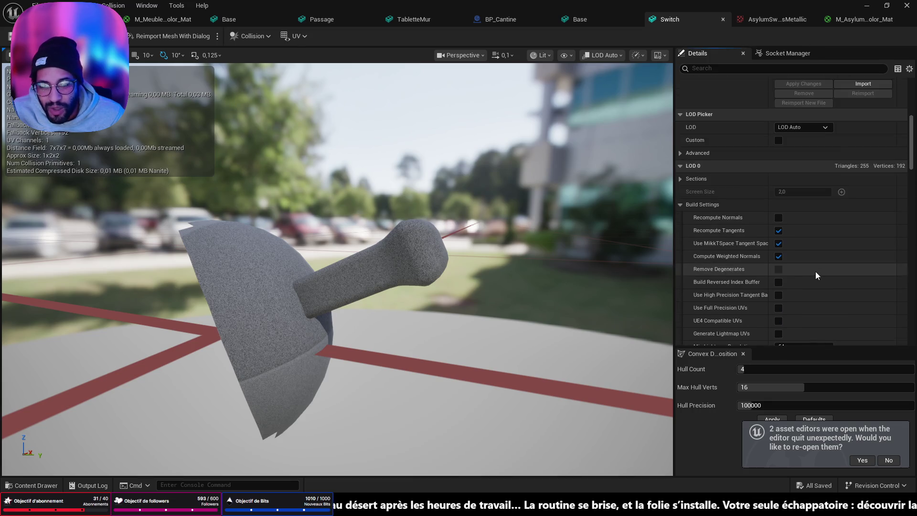
{"action": "left_click", "coordinate": [801, 313]}
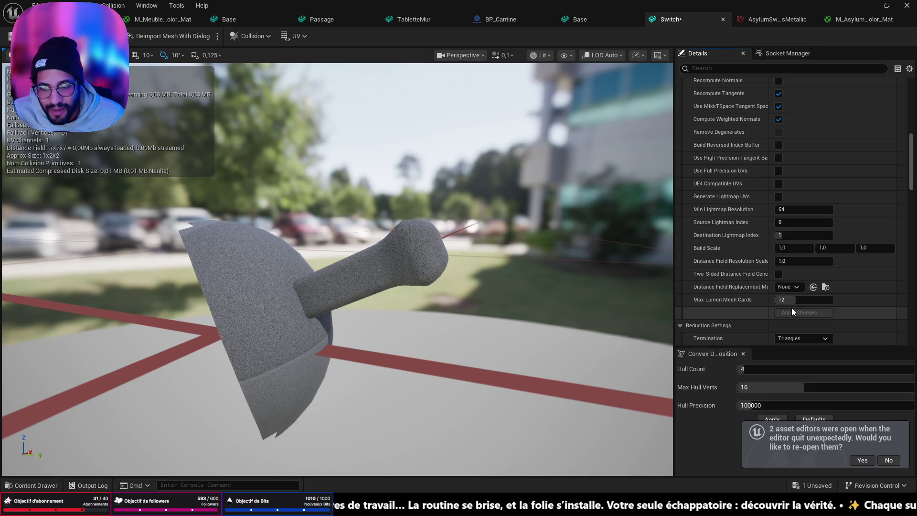
{"action": "scroll", "coordinate": [793, 286], "scroll_direction": "up", "scroll_amount": 6}
{"action": "scroll", "coordinate": [780, 187], "scroll_direction": "down", "scroll_amount": 10}
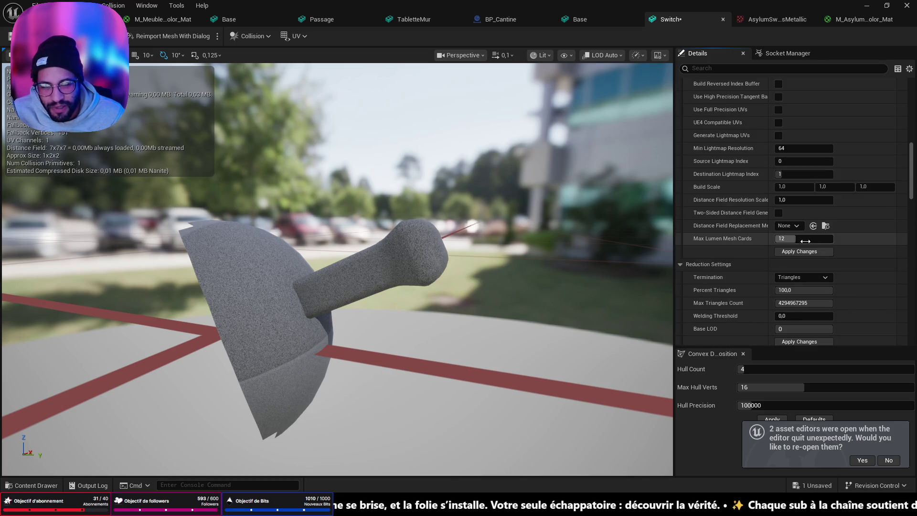
{"action": "scroll", "coordinate": [801, 239], "scroll_direction": "up", "scroll_amount": 10}
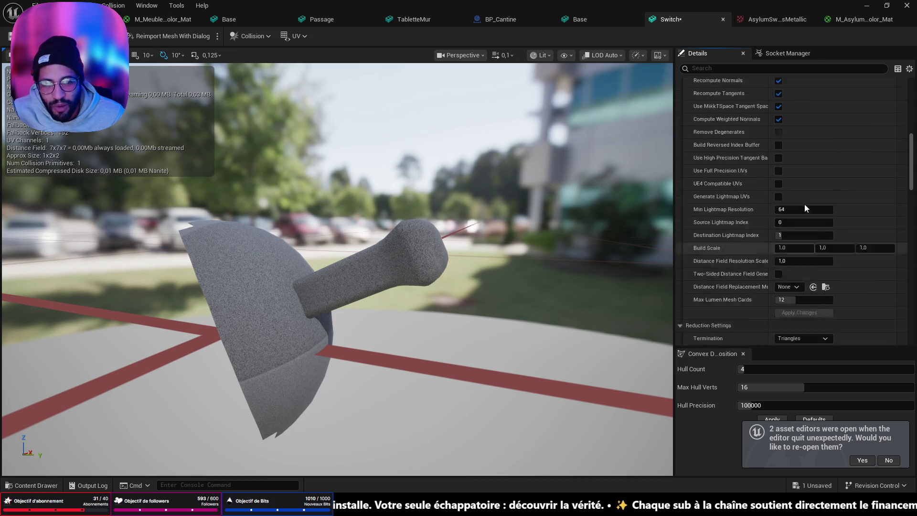
{"action": "scroll", "coordinate": [792, 200], "scroll_direction": "up", "scroll_amount": 12}
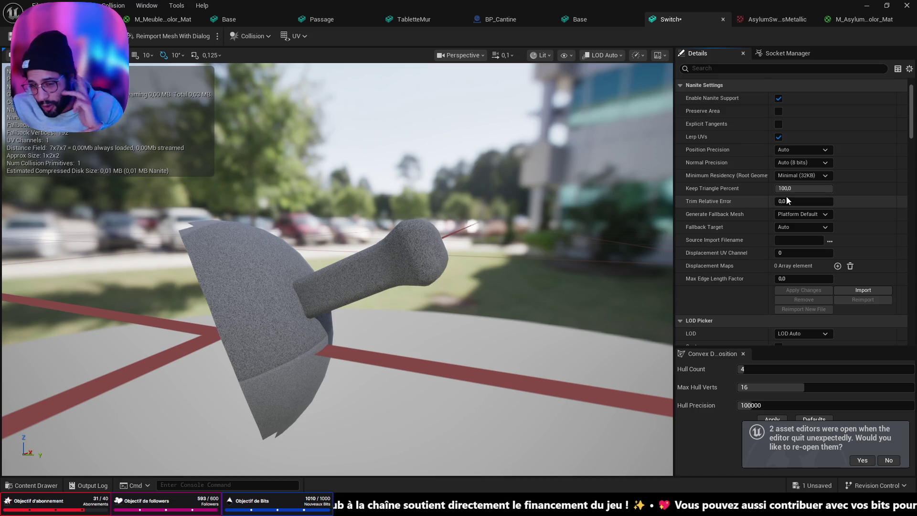
{"action": "scroll", "coordinate": [798, 128], "scroll_direction": "up", "scroll_amount": 3}
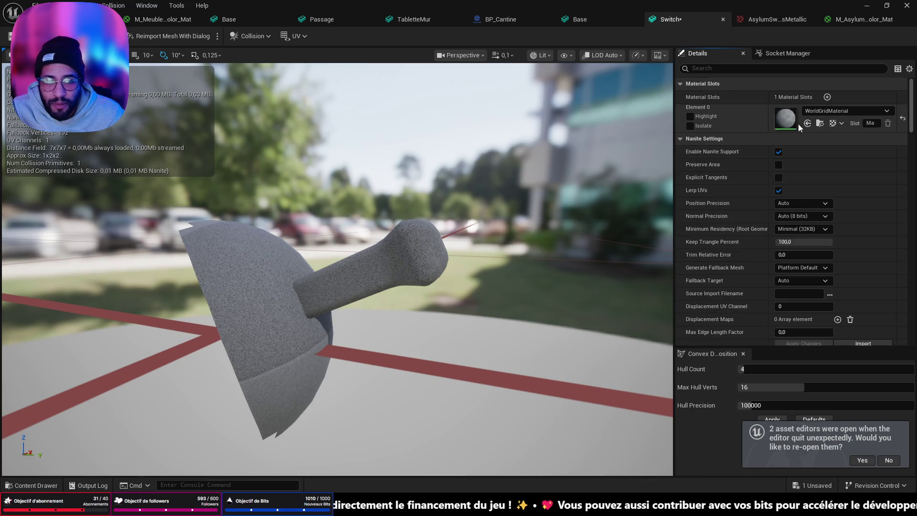
{"action": "left_click", "coordinate": [807, 123]}
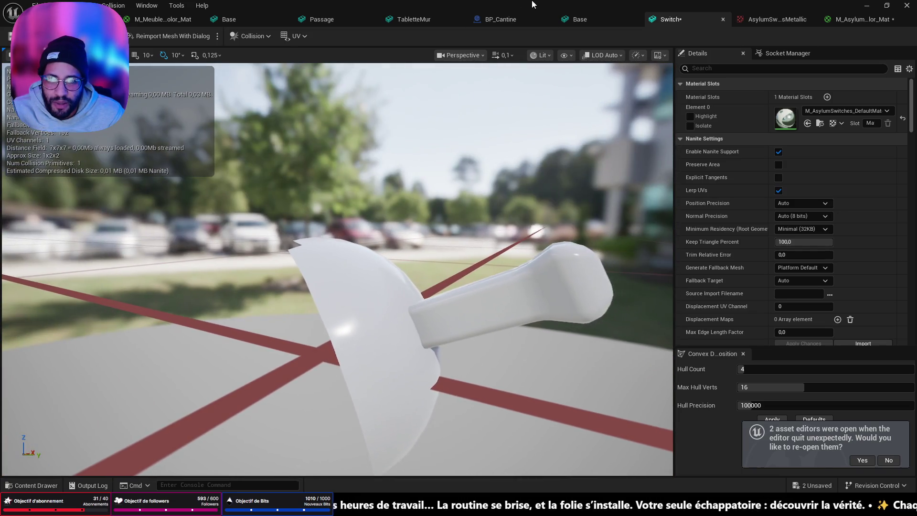
Apply the Base mesh's build settings and save all assets.
{"action": "left_click", "coordinate": [592, 20]}
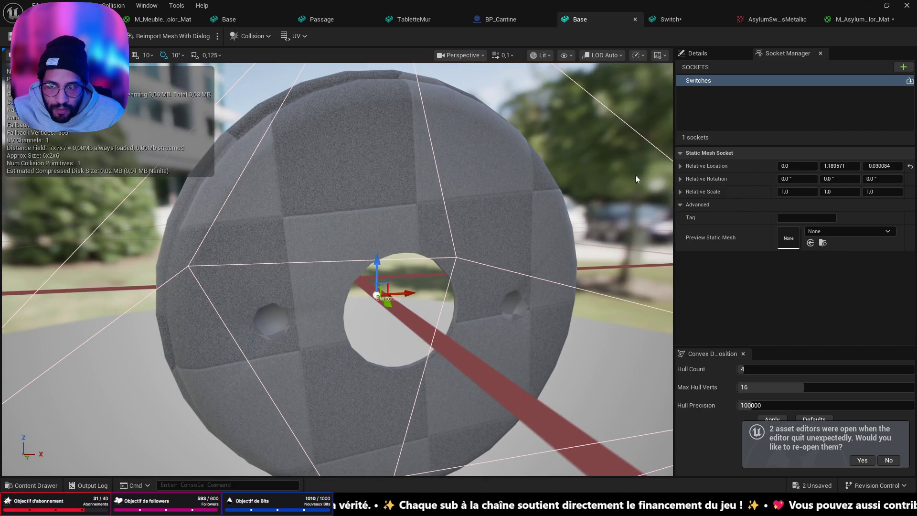
{"action": "left_click", "coordinate": [697, 53]}
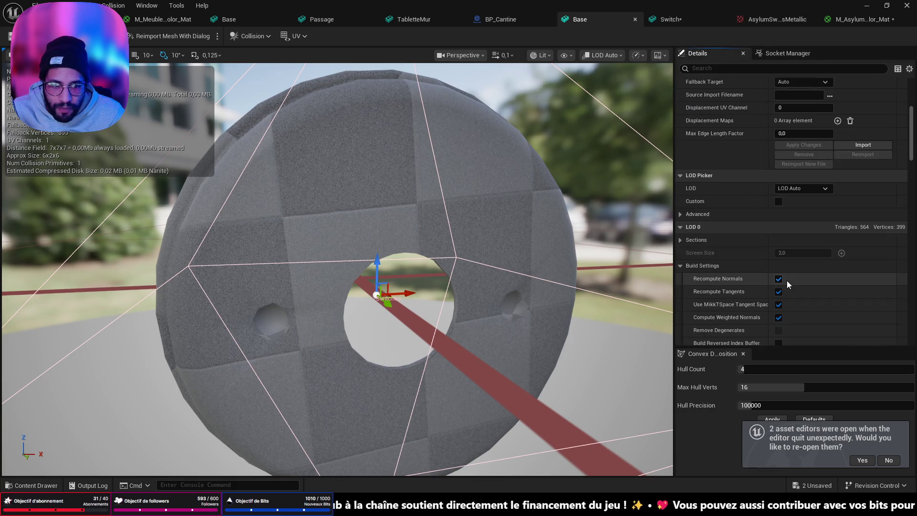
{"action": "scroll", "coordinate": [785, 279], "scroll_direction": "down", "scroll_amount": 8}
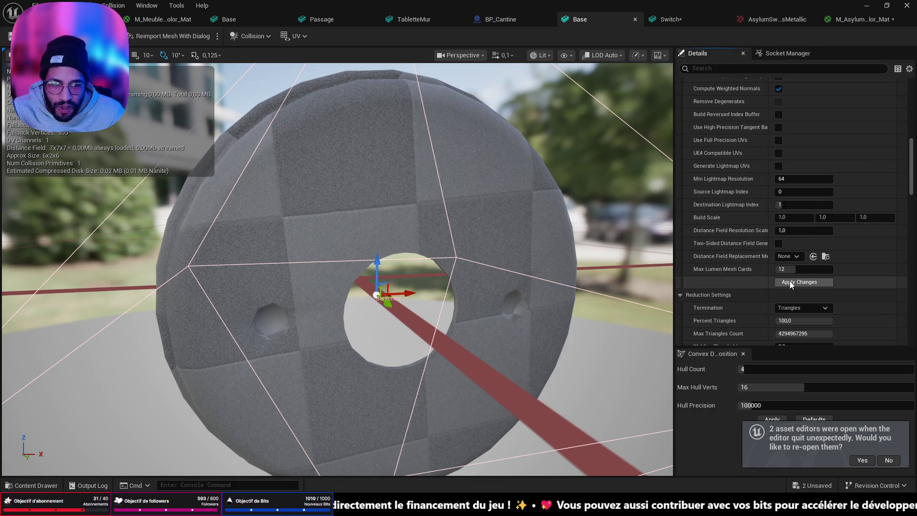
{"action": "left_click", "coordinate": [790, 281]}
{"action": "scroll", "coordinate": [779, 201], "scroll_direction": "up", "scroll_amount": 10}
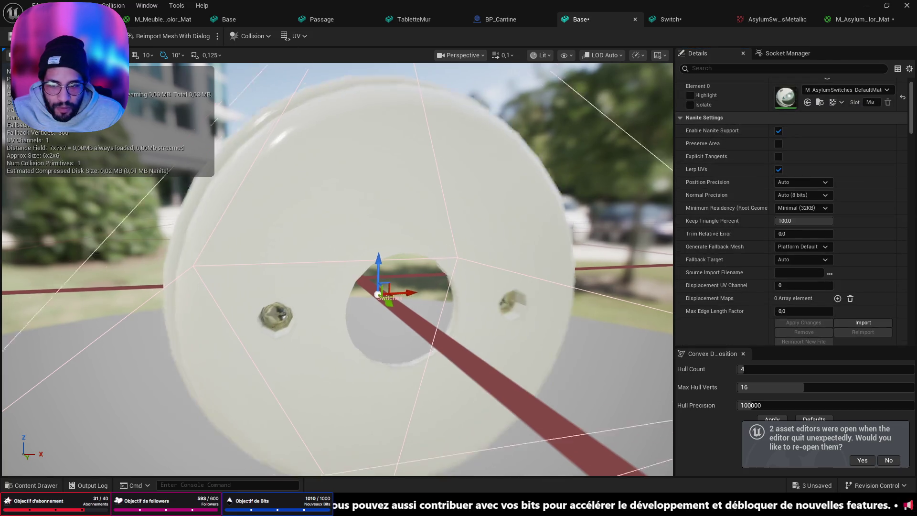
{"action": "key", "text": "ctrl+shift+s"}
{"action": "key", "text": "ctrl+space"}
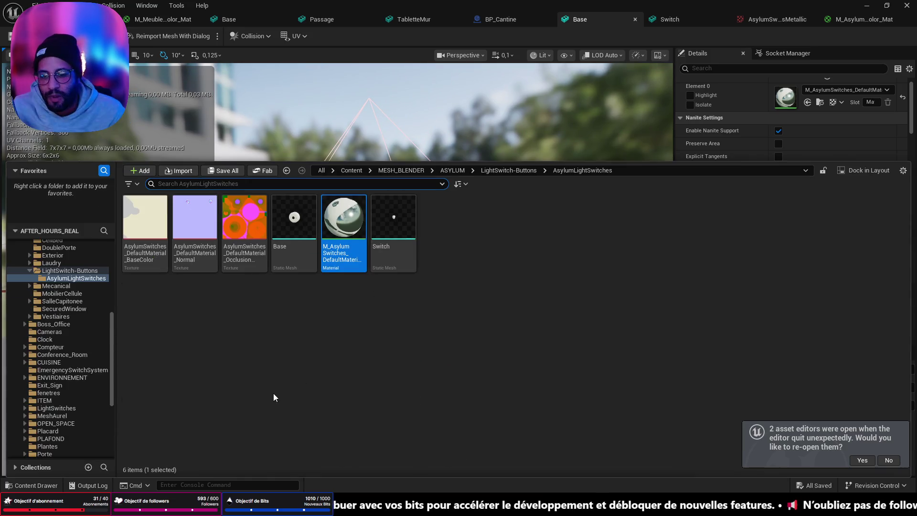
Create a LightSwitchesAsylum folder inside BLUEPRINT › ASYLUM.
{"action": "scroll", "coordinate": [34, 325], "scroll_direction": "up", "scroll_amount": 10}
{"action": "left_click", "coordinate": [48, 275]}
{"action": "left_click", "coordinate": [154, 219]}
{"action": "double_click", "coordinate": [153, 219]}
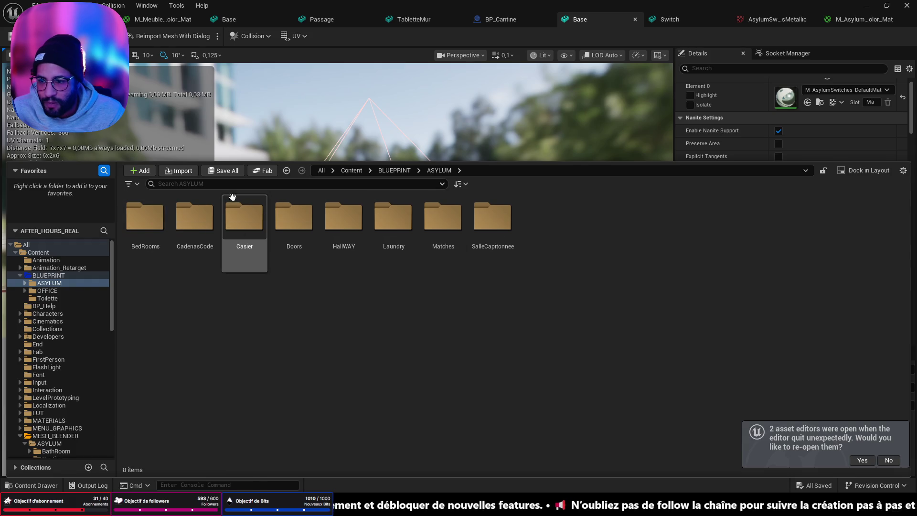
{"action": "left_click", "coordinate": [136, 173]}
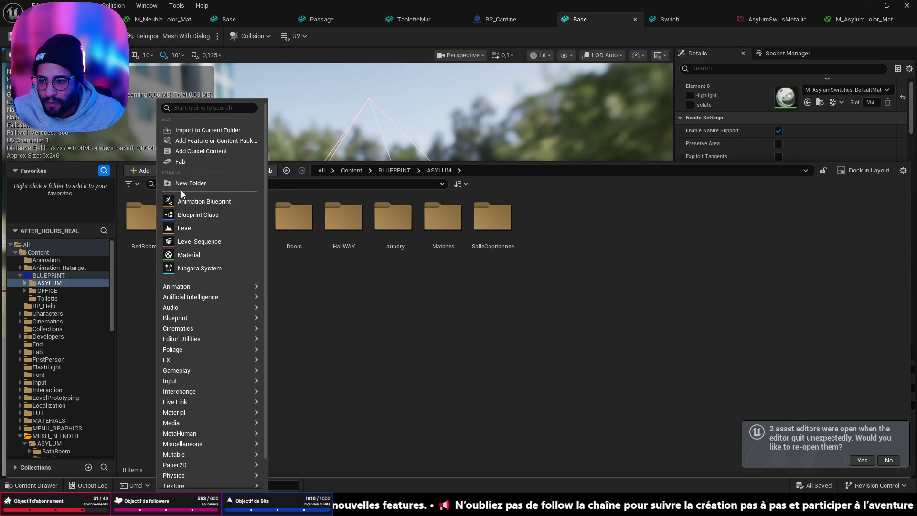
{"action": "left_click", "coordinate": [182, 184]}
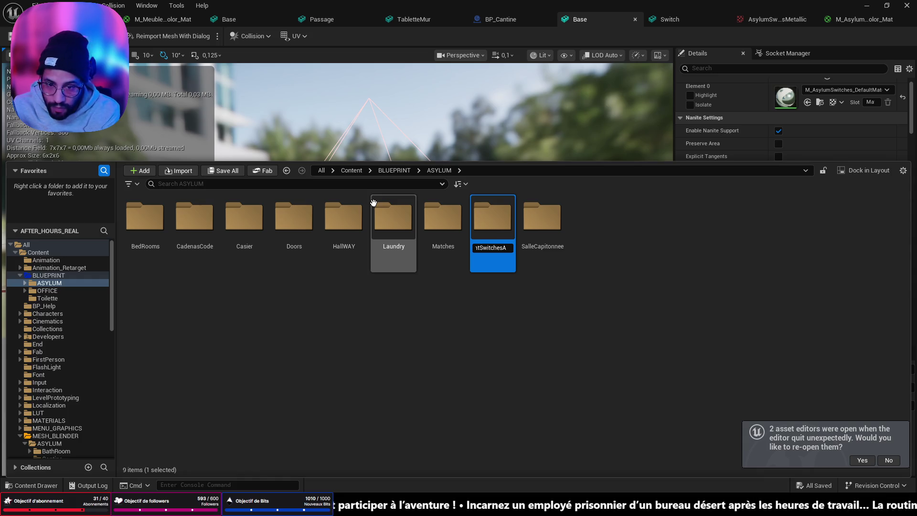
{"action": "key", "text": "Return"}
{"action": "key", "text": "Return"}
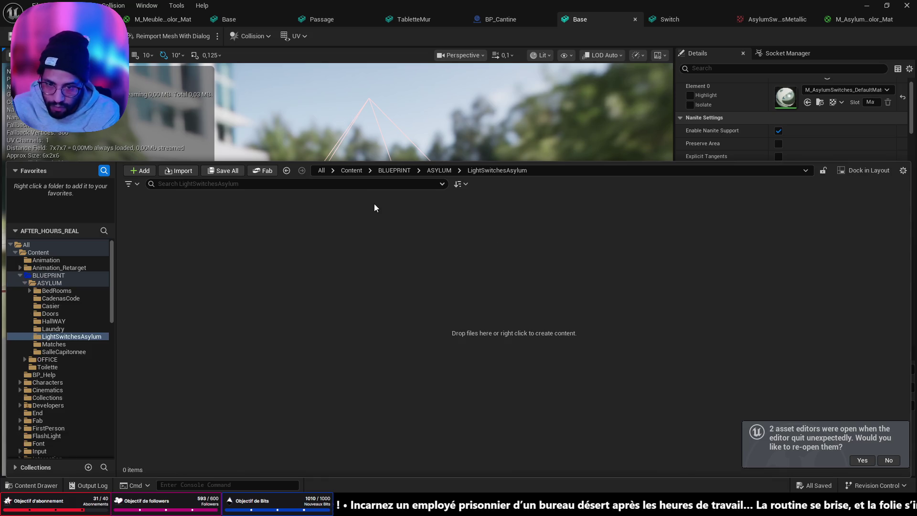
Start a new Blueprint Class in the empty folder, then cancel the parent class picker.
{"action": "right_click", "coordinate": [165, 235]}
{"action": "left_click", "coordinate": [199, 222]}
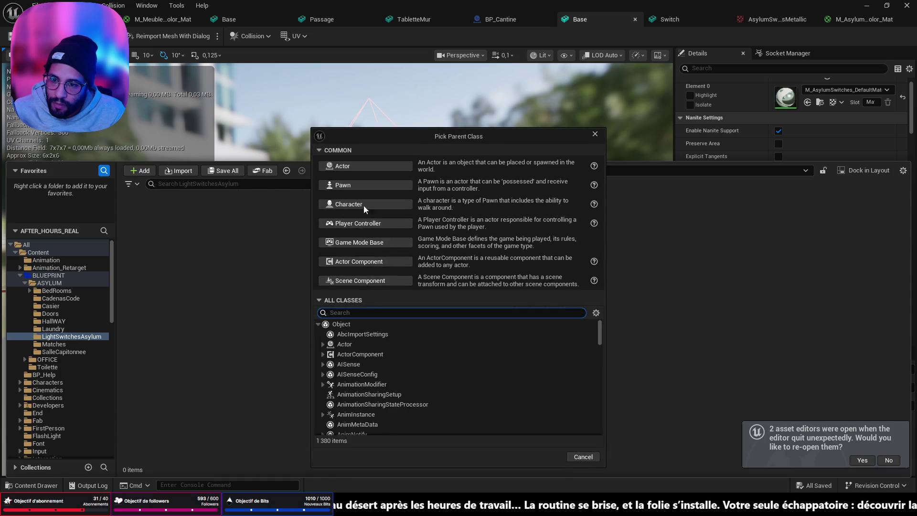
{"action": "left_click", "coordinate": [595, 134]}
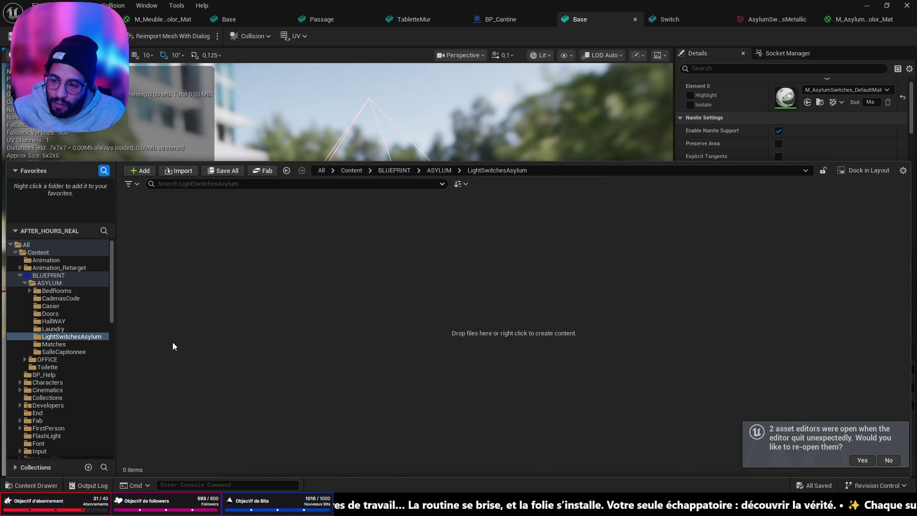
Browse to BLUEPRINT › OFFICE › LightSwitches.
{"action": "left_click", "coordinate": [58, 275]}
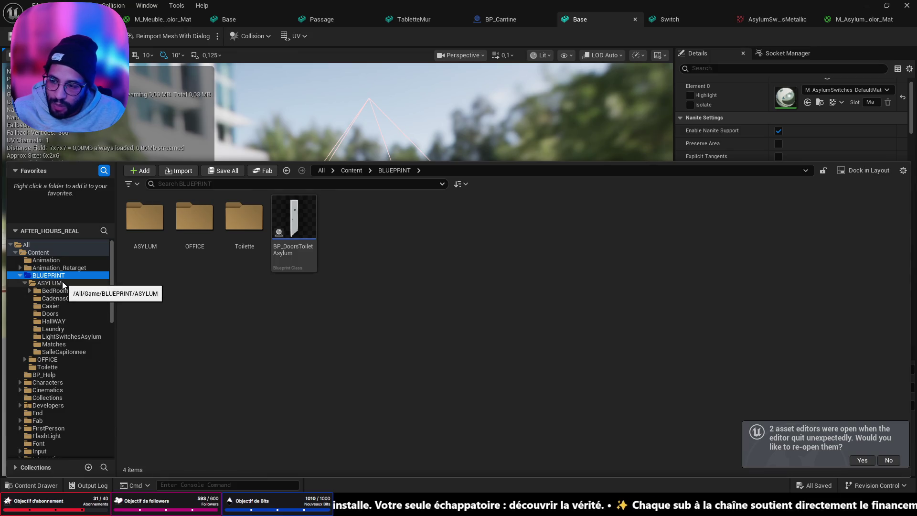
{"action": "left_click", "coordinate": [53, 252]}
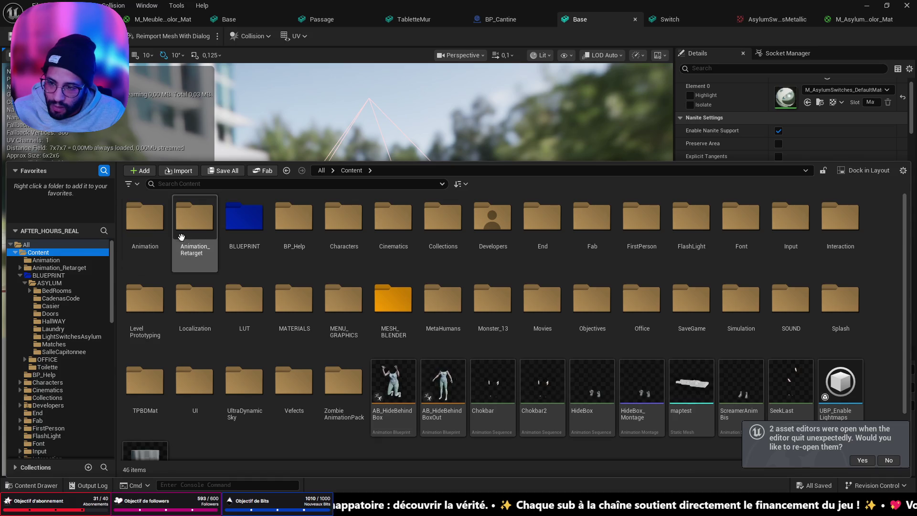
{"action": "double_click", "coordinate": [222, 225]}
{"action": "double_click", "coordinate": [194, 227]}
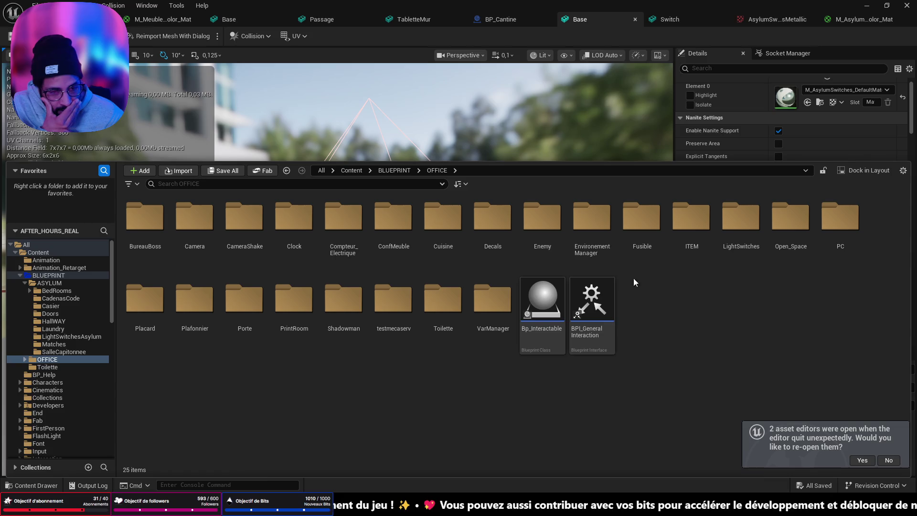
{"action": "double_click", "coordinate": [745, 237]}
Duplicate BP_LightSwitch and rename the copy BP_LightSwitchAsylum.
{"action": "left_click", "coordinate": [145, 224]}
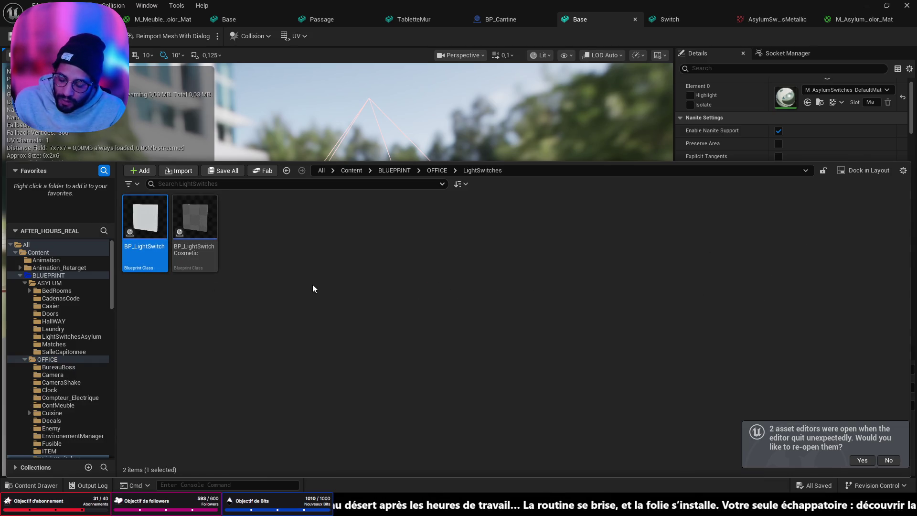
{"action": "key", "text": "ctrl+d"}
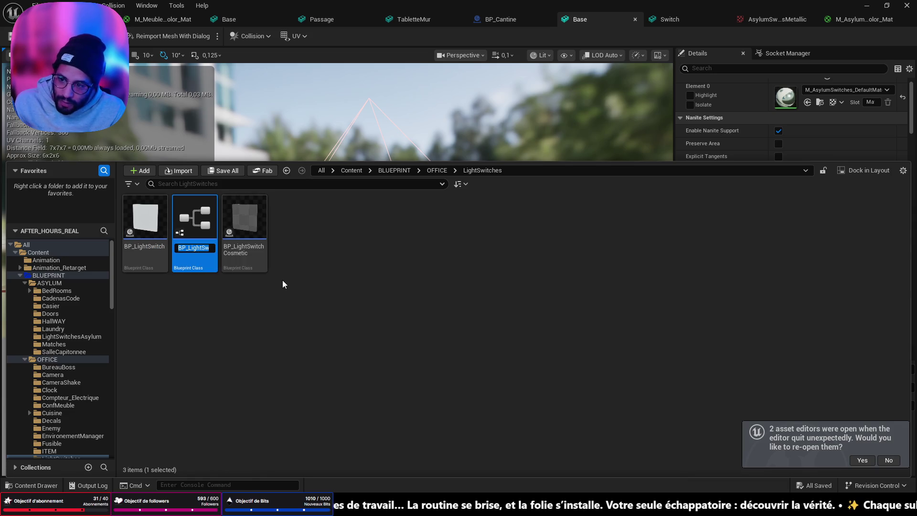
{"action": "key", "text": "End"}
{"action": "key", "text": "BackSpace"}
{"action": "type", "text": "Asylum"}
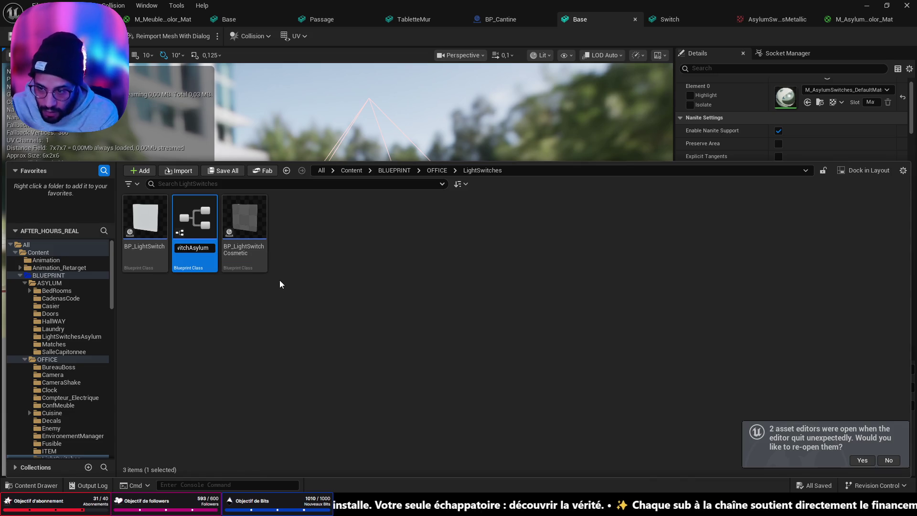
{"action": "key", "text": "Return"}
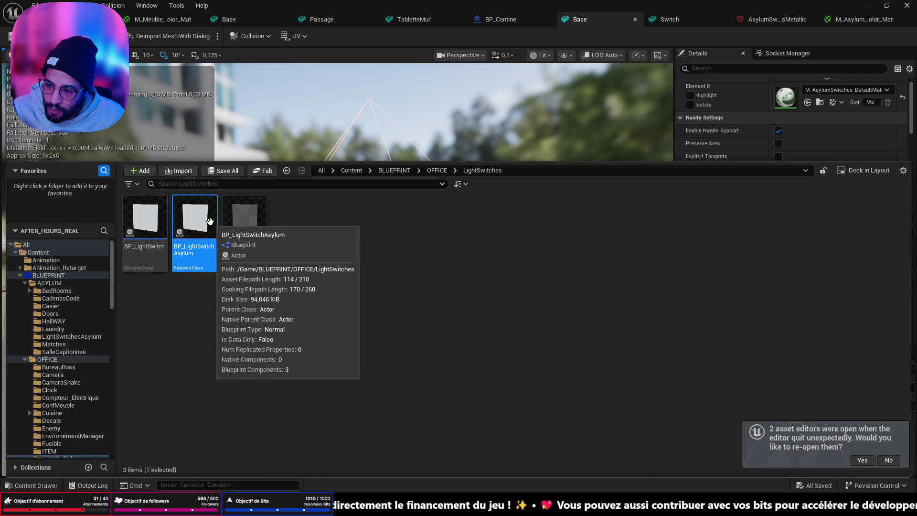
Move BP_LightSwitchAsylum into the LightSwitchesAsylum folder and select it there.
{"action": "mouse_move", "coordinate": [197, 223]}
{"action": "left_mouse_down"}
{"action": "mouse_move", "coordinate": [88, 287]}
{"action": "mouse_move", "coordinate": [63, 336]}
{"action": "left_mouse_up"}
{"action": "left_click", "coordinate": [79, 357]}
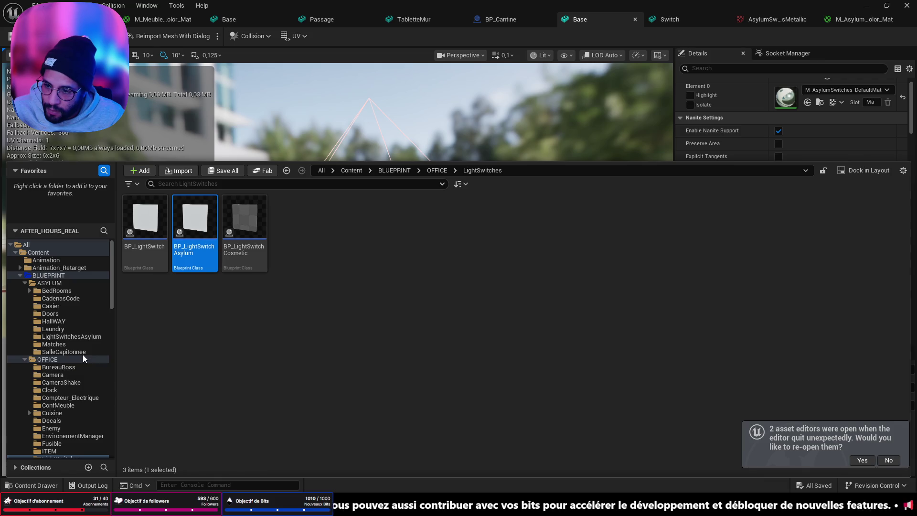
{"action": "left_click", "coordinate": [82, 337]}
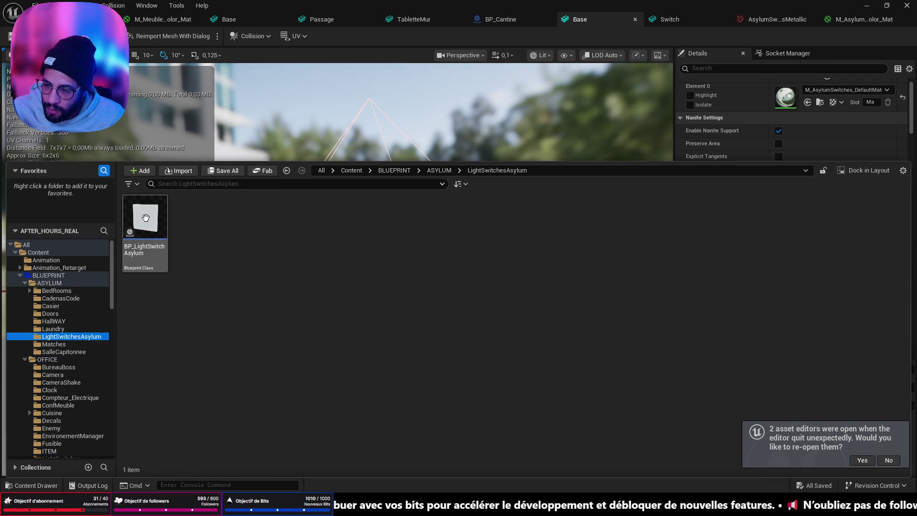
{"action": "left_click", "coordinate": [161, 217]}
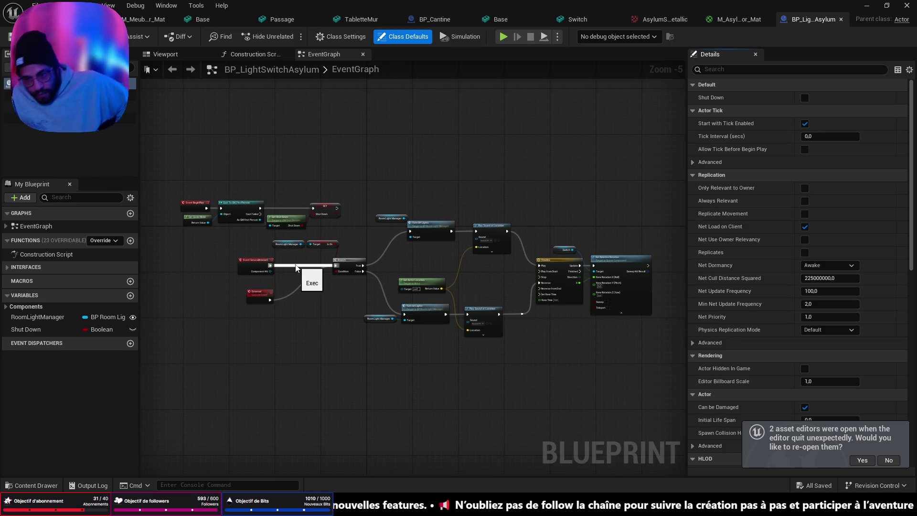
Delete the BeginPlay shutdown-check nodes and reposition the Room Light Manager nodes.
{"action": "scroll", "coordinate": [296, 267], "scroll_direction": "up", "scroll_amount": 4}
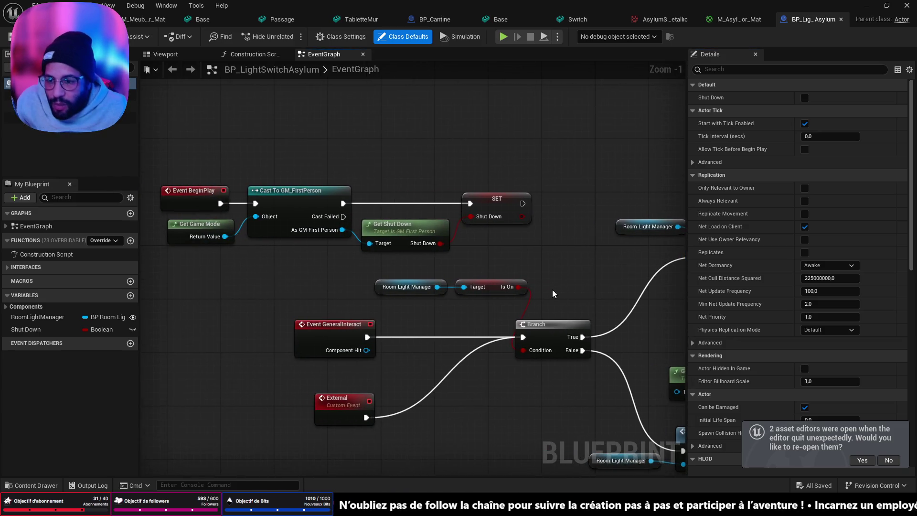
{"action": "mouse_move", "coordinate": [506, 258]}
{"action": "left_mouse_down"}
{"action": "mouse_move", "coordinate": [186, 193]}
{"action": "mouse_move", "coordinate": [382, 189]}
{"action": "mouse_move", "coordinate": [311, 173]}
{"action": "left_mouse_up"}
{"action": "key", "text": "Delete"}
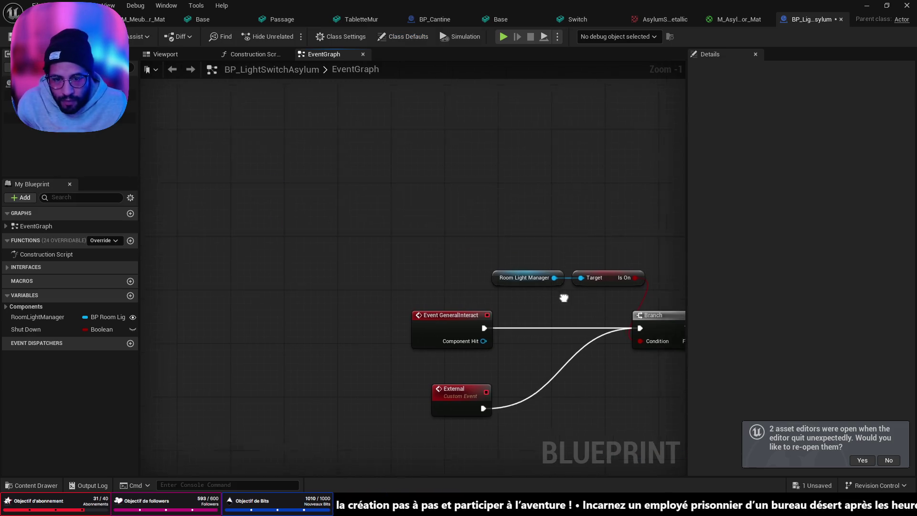
{"action": "scroll", "coordinate": [351, 224], "scroll_direction": "down", "scroll_amount": 1}
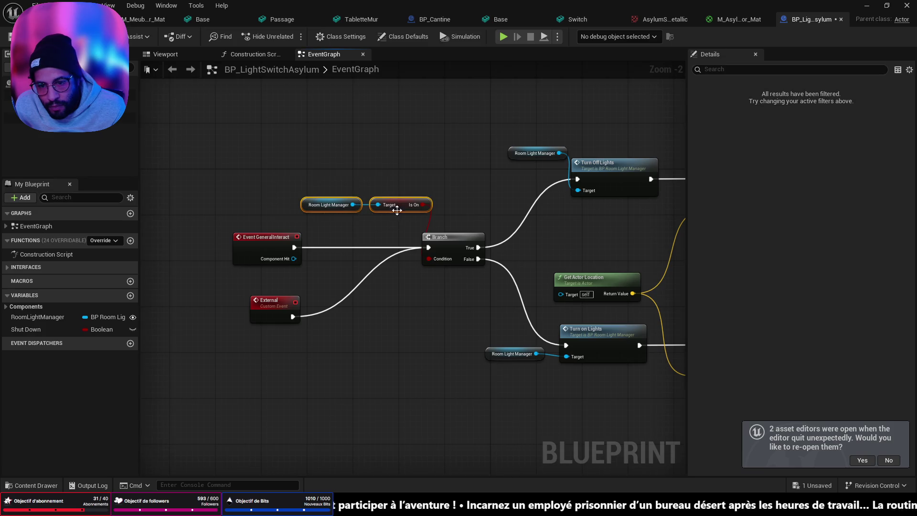
{"action": "mouse_move", "coordinate": [325, 168]}
{"action": "left_mouse_down"}
{"action": "mouse_move", "coordinate": [391, 222]}
{"action": "mouse_move", "coordinate": [362, 197]}
{"action": "left_mouse_up"}
{"action": "left_click_drag", "start_coordinate": [306, 174], "coordinate": [283, 198]}
{"action": "mouse_move", "coordinate": [375, 266]}
{"action": "left_mouse_down"}
{"action": "mouse_move", "coordinate": [309, 212]}
{"action": "mouse_move", "coordinate": [266, 210]}
{"action": "mouse_move", "coordinate": [368, 204]}
{"action": "mouse_move", "coordinate": [649, 229]}
{"action": "left_mouse_up"}
Save the Blueprint and select the old switch mesh components.
{"action": "left_click", "coordinate": [130, 106]}
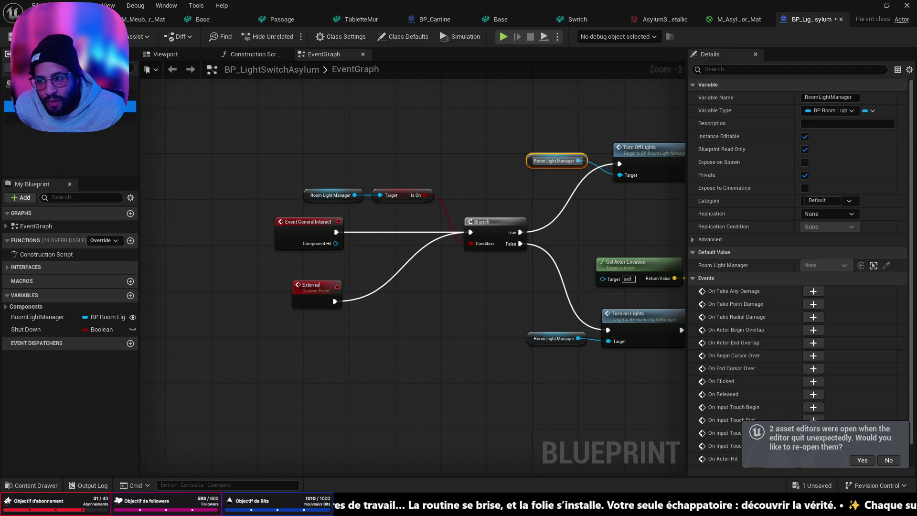
{"action": "key", "text": "ctrl+space"}
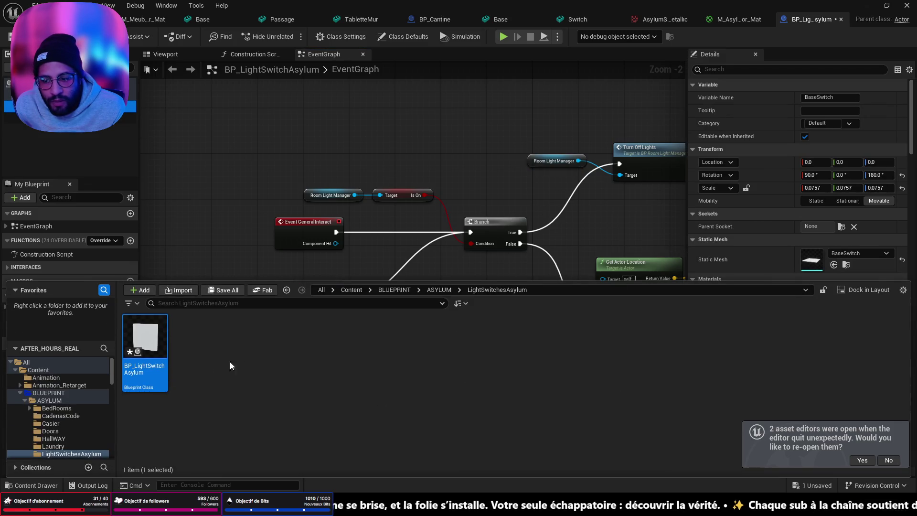
{"action": "key", "text": "ctrl+s"}
{"action": "scroll", "coordinate": [76, 426], "scroll_direction": "down", "scroll_amount": 5}
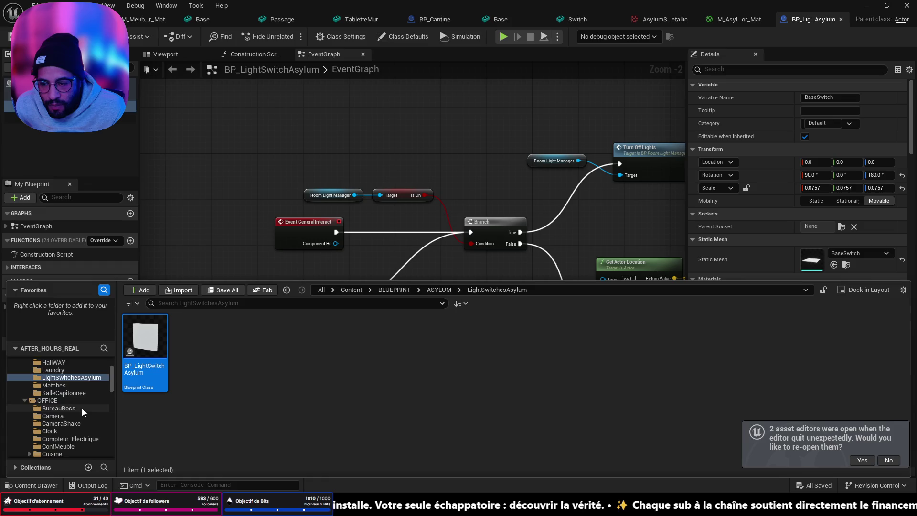
{"action": "left_click", "coordinate": [76, 117]}
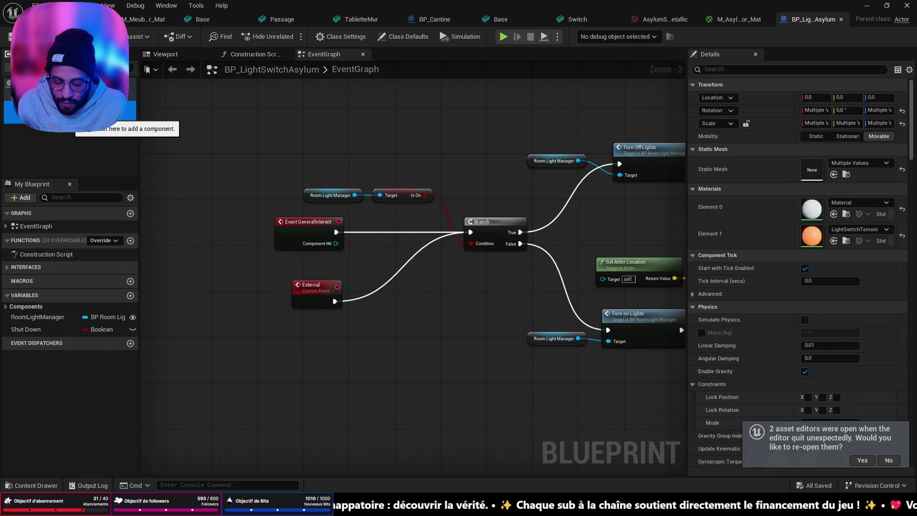
{"action": "left_click", "coordinate": [77, 117]}
Add the Base and Switch meshes from AsylumLightSwitches as Blueprint components.
{"action": "key", "text": "ctrl+space"}
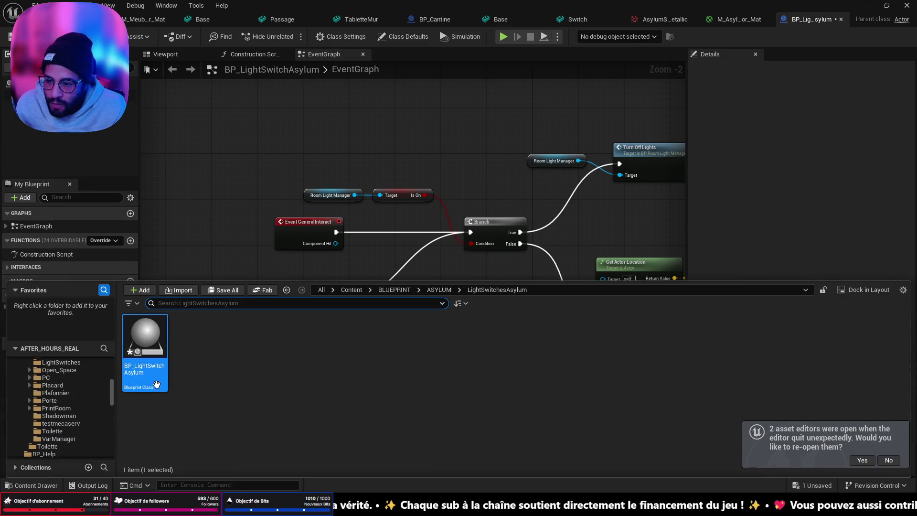
{"action": "scroll", "coordinate": [65, 400], "scroll_direction": "up", "scroll_amount": 5}
{"action": "scroll", "coordinate": [64, 400], "scroll_direction": "down", "scroll_amount": 10}
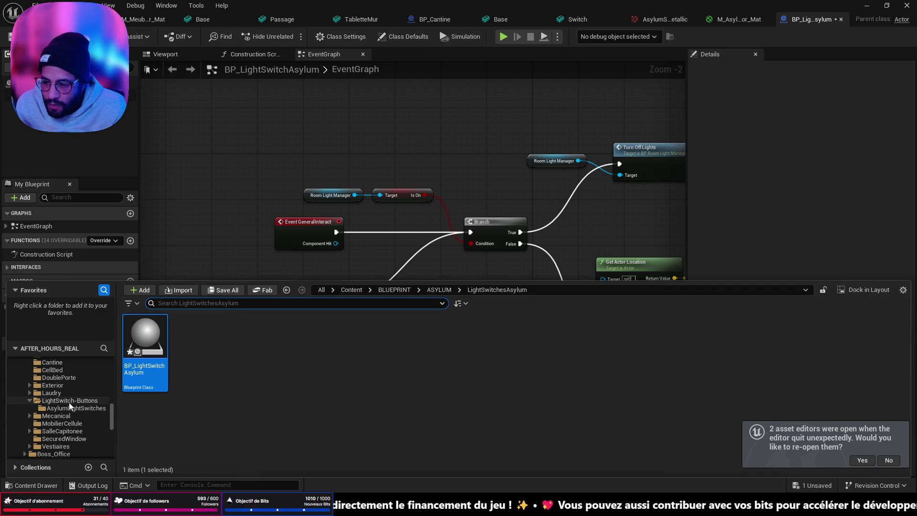
{"action": "left_click", "coordinate": [75, 454]}
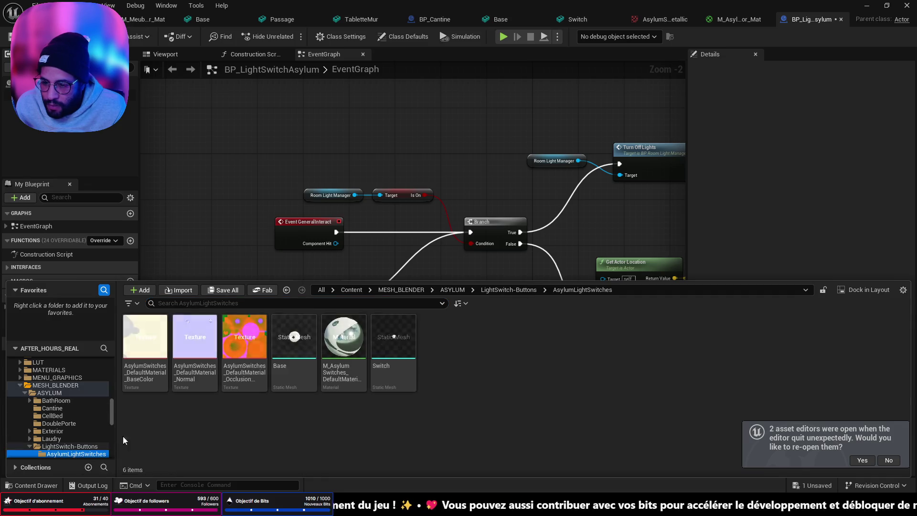
{"action": "left_click", "coordinate": [294, 377]}
{"action": "left_click", "coordinate": [372, 355], "text": "shift"}
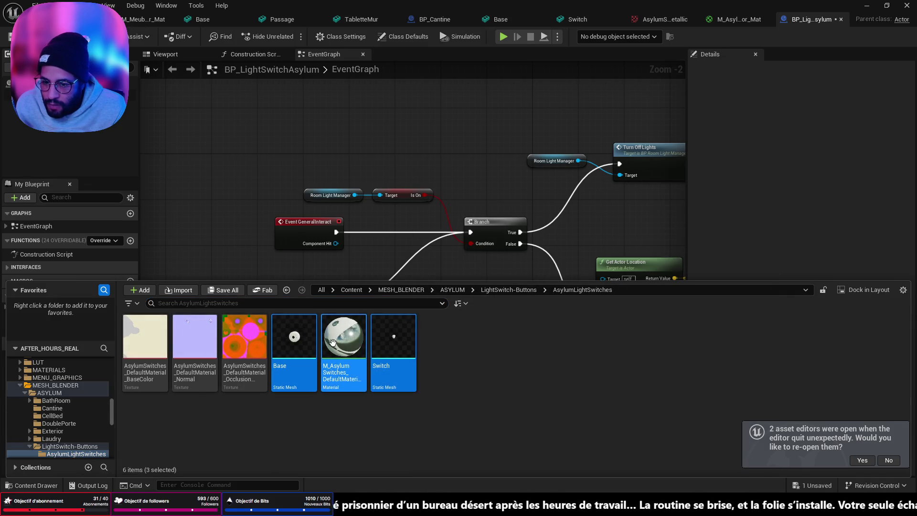
{"action": "mouse_move", "coordinate": [372, 355]}
{"action": "left_mouse_down"}
{"action": "mouse_move", "coordinate": [307, 343]}
{"action": "mouse_move", "coordinate": [67, 119]}
{"action": "left_mouse_up"}
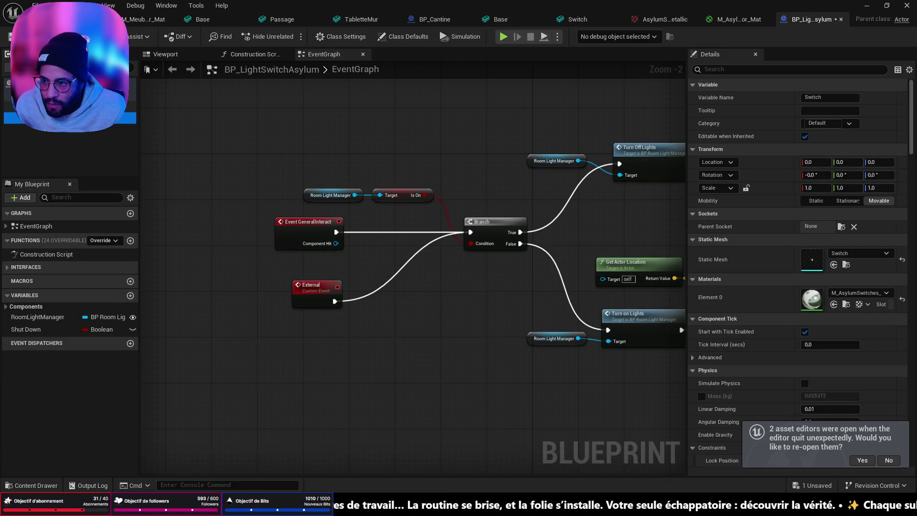
Attach the Switch component to the Switches socket and view the 3D preview.
{"action": "left_click", "coordinate": [841, 226]}
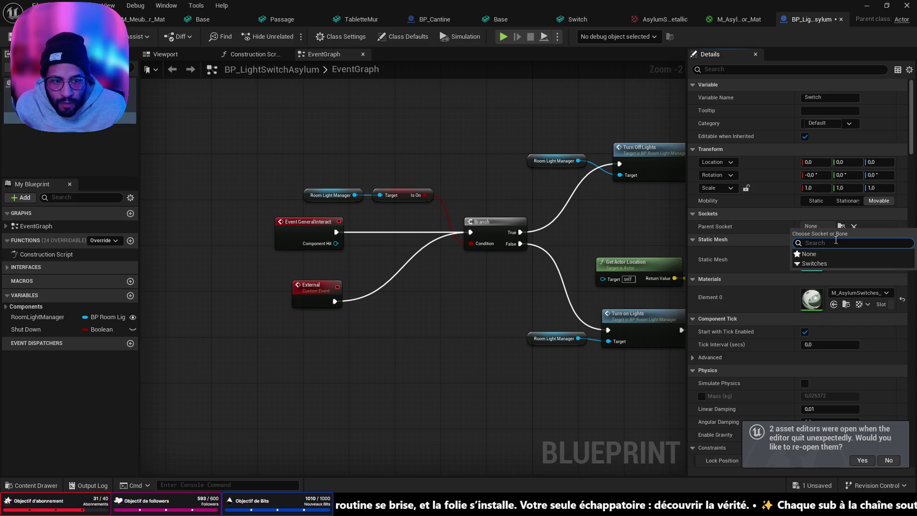
{"action": "left_click", "coordinate": [821, 264]}
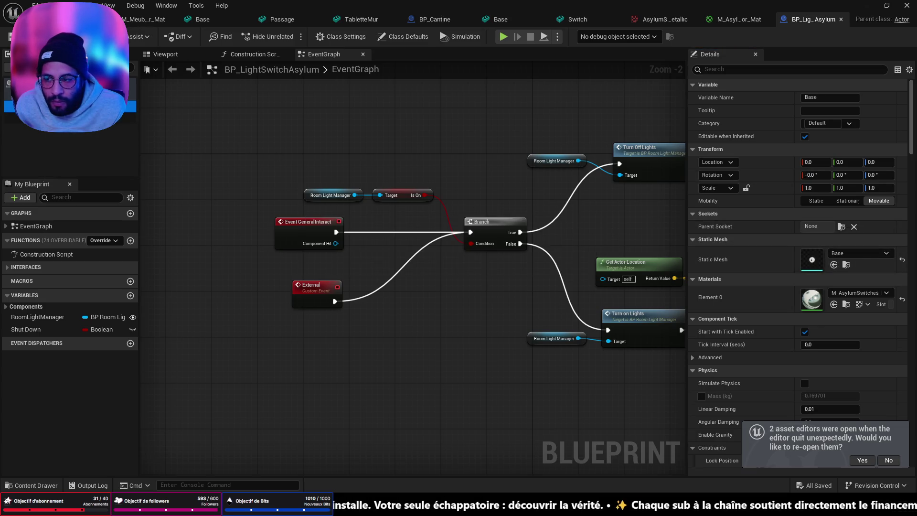
{"action": "left_click", "coordinate": [189, 55]}
{"action": "scroll", "coordinate": [405, 270], "scroll_direction": "up", "scroll_amount": 3}
{"action": "scroll", "coordinate": [413, 276], "scroll_direction": "up", "scroll_amount": 3}
Wire the Switch component into Set Relative Rotation's Target in the EventGraph.
{"action": "left_click_drag", "start_coordinate": [412, 275], "coordinate": [361, 215]}
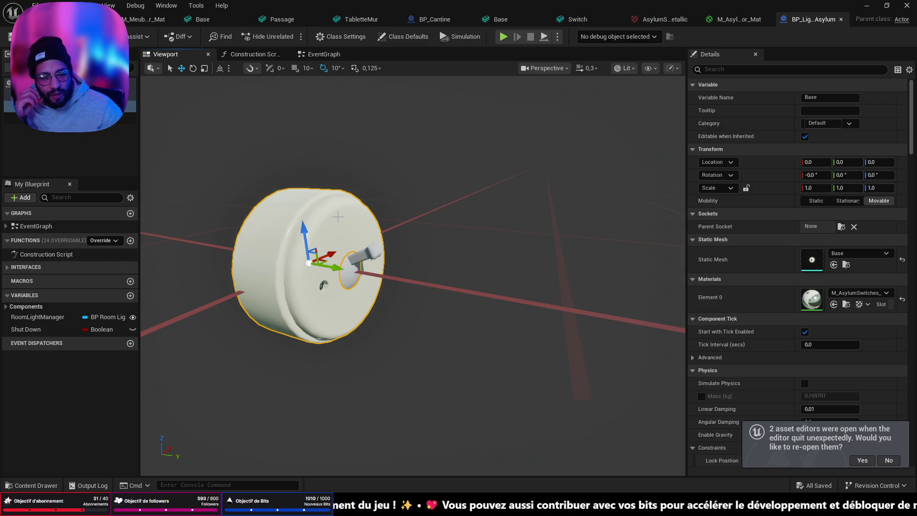
{"action": "left_click", "coordinate": [324, 54]}
{"action": "mouse_move", "coordinate": [572, 215]}
{"action": "left_mouse_down"}
{"action": "mouse_move", "coordinate": [430, 229]}
{"action": "mouse_move", "coordinate": [15, 229]}
{"action": "mouse_move", "coordinate": [95, 214]}
{"action": "left_mouse_up"}
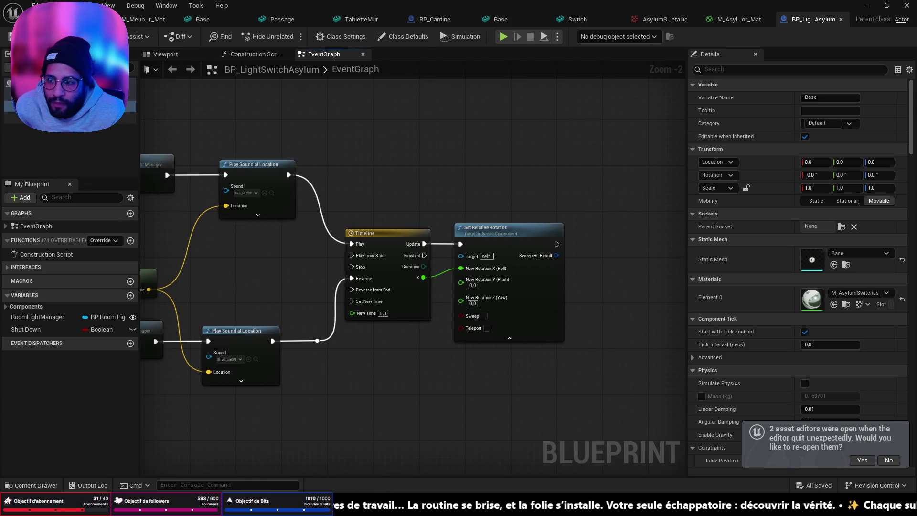
{"action": "mouse_move", "coordinate": [120, 108]}
{"action": "left_mouse_down"}
{"action": "mouse_move", "coordinate": [461, 258]}
{"action": "mouse_move", "coordinate": [444, 267]}
{"action": "mouse_move", "coordinate": [432, 241]}
{"action": "mouse_move", "coordinate": [375, 201]}
{"action": "mouse_move", "coordinate": [460, 255]}
{"action": "left_mouse_up"}
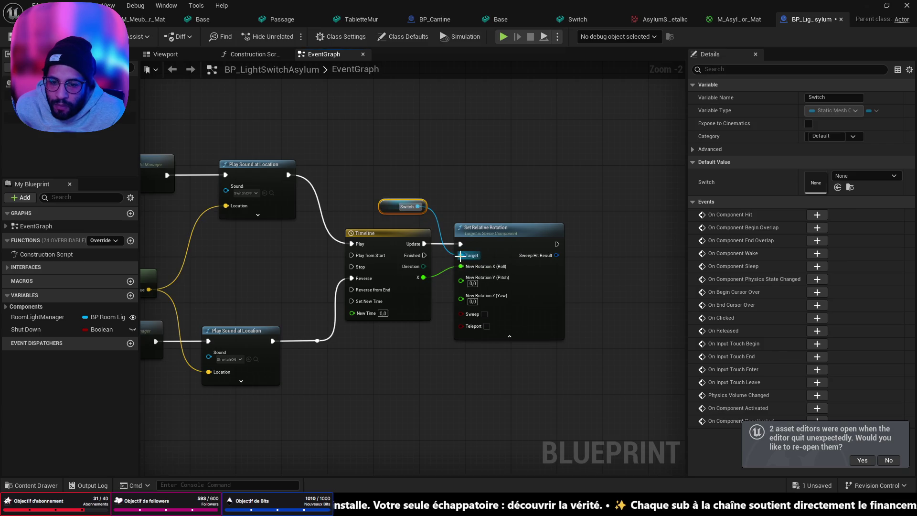
Save the Blueprint and return to the level with the Content Drawer showing.
{"action": "key", "text": "ctrl+s"}
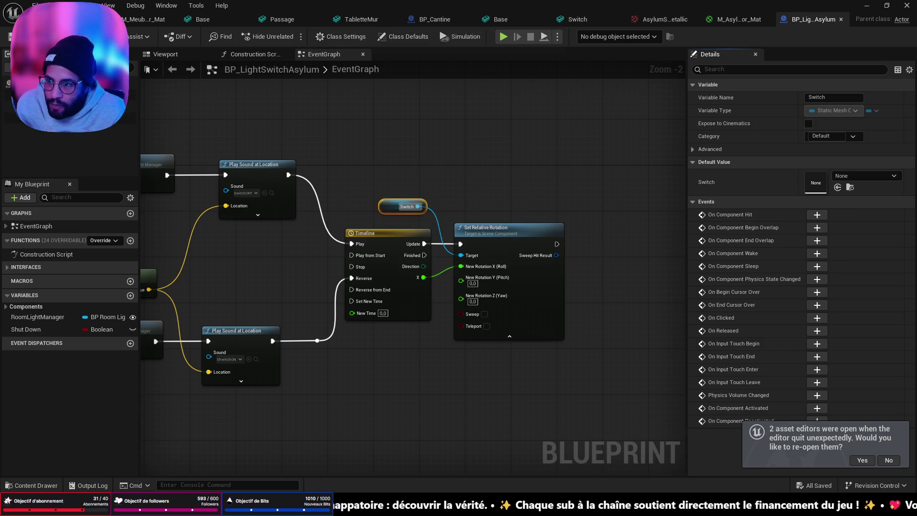
{"action": "left_click", "coordinate": [71, 19]}
{"action": "key", "text": "ctrl+space"}
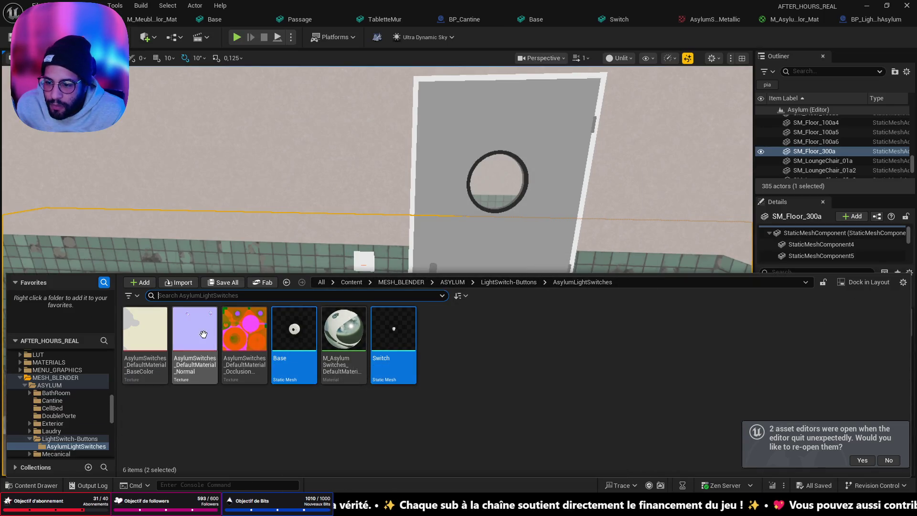
Place BP_LightSwitchAsylum on the tiled wall beside the door and focus on it.
{"action": "left_click", "coordinate": [875, 19]}
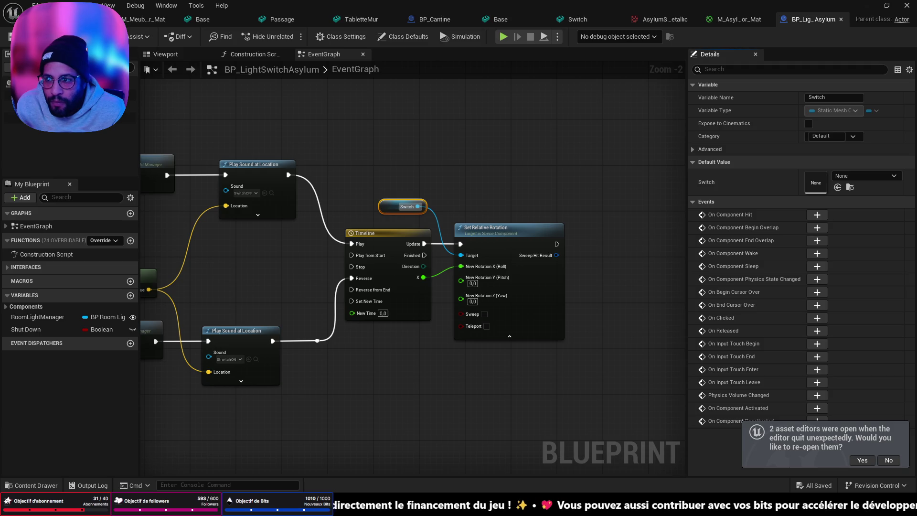
{"action": "key", "text": "ctrl+space"}
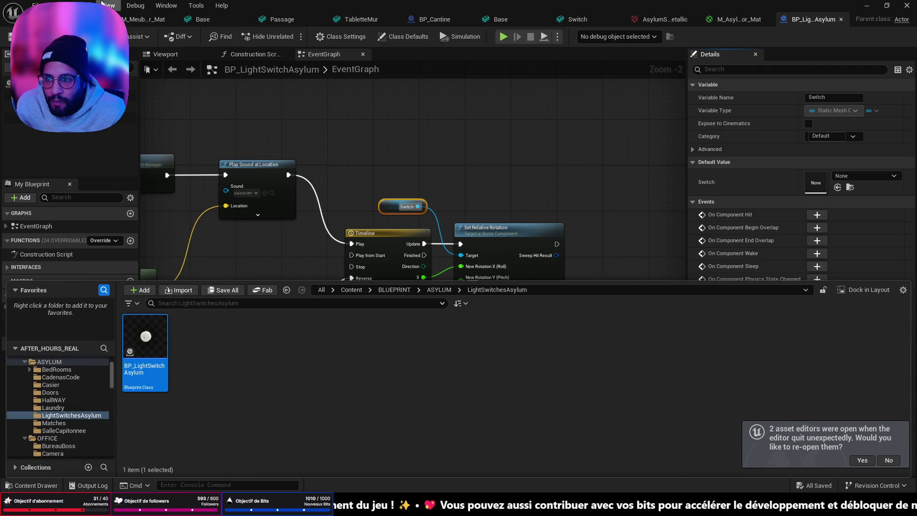
{"action": "left_click", "coordinate": [96, 19]}
{"action": "key", "text": "ctrl+space"}
{"action": "mouse_move", "coordinate": [143, 354]}
{"action": "left_mouse_down"}
{"action": "mouse_move", "coordinate": [259, 257]}
{"action": "mouse_move", "coordinate": [325, 244]}
{"action": "mouse_move", "coordinate": [363, 313]}
{"action": "mouse_move", "coordinate": [378, 281]}
{"action": "mouse_move", "coordinate": [368, 312]}
{"action": "left_mouse_up"}
{"action": "key", "text": "f"}
Scale the placed light switch up uniformly to about 1.62.
{"action": "scroll", "coordinate": [363, 313], "scroll_direction": "down", "scroll_amount": 5}
{"action": "scroll", "coordinate": [363, 313], "scroll_direction": "up", "scroll_amount": 4}
{"action": "key", "text": "w"}
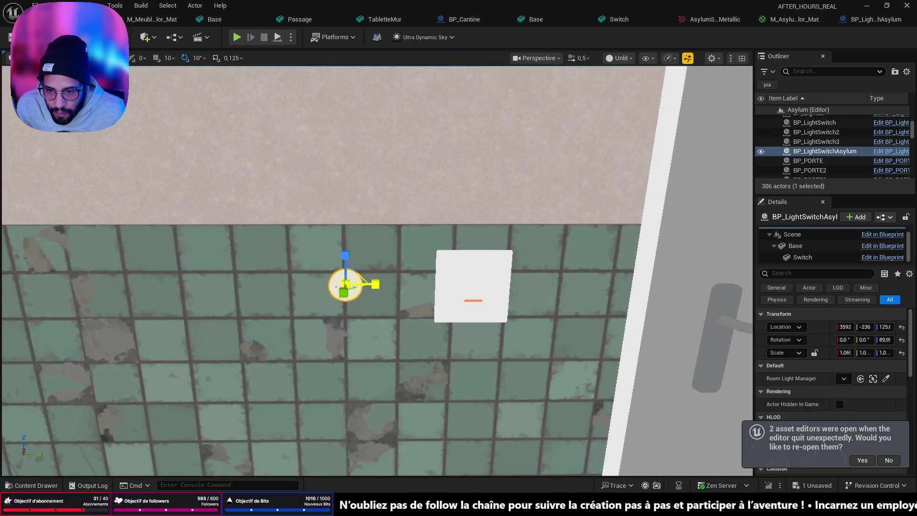
{"action": "key", "text": "ctrl+z"}
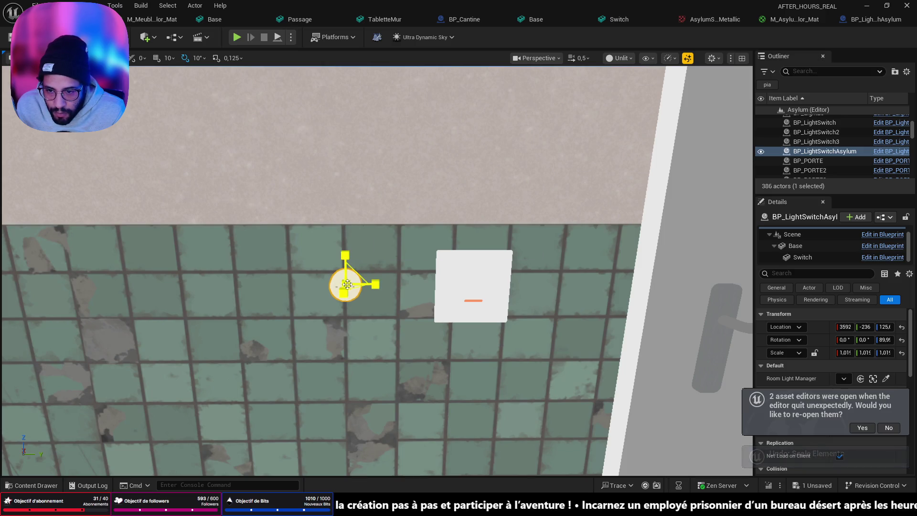
{"action": "left_click_drag", "start_coordinate": [347, 283], "coordinate": [351, 286]}
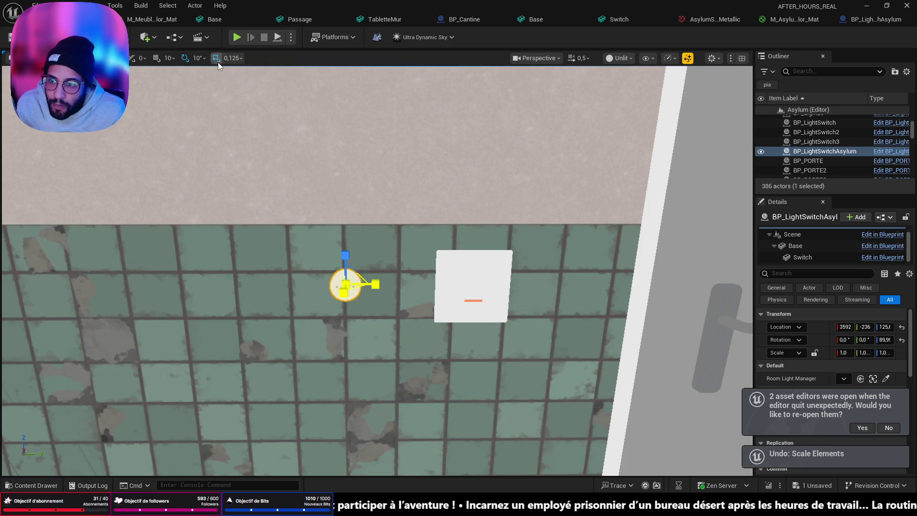
{"action": "key", "text": "ctrl+z"}
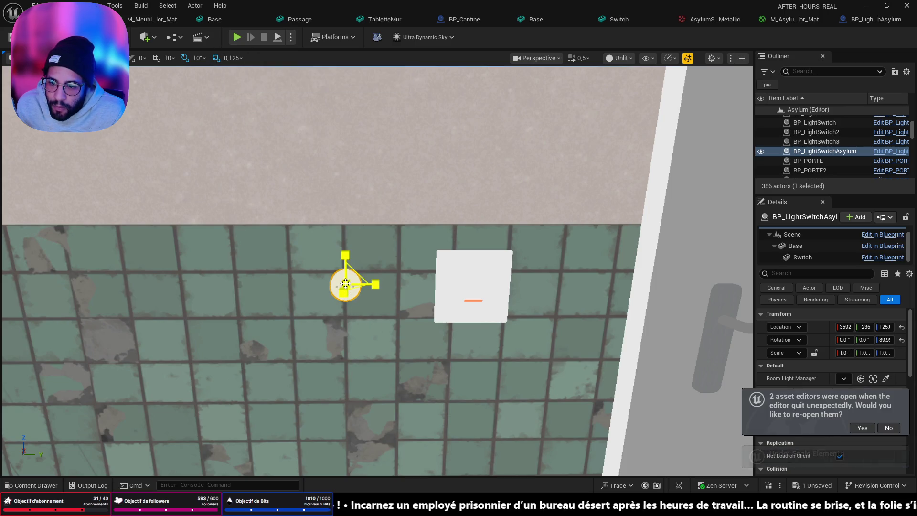
{"action": "mouse_move", "coordinate": [348, 293]}
{"action": "left_mouse_down"}
{"action": "mouse_move", "coordinate": [420, 286]}
{"action": "mouse_move", "coordinate": [344, 274]}
{"action": "mouse_move", "coordinate": [447, 465]}
{"action": "left_mouse_up"}
Start a Play From Here test at the current camera spot.
{"action": "scroll", "coordinate": [377, 271], "scroll_direction": "down", "scroll_amount": 2}
{"action": "right_click", "coordinate": [447, 465]}
{"action": "left_click", "coordinate": [453, 436]}
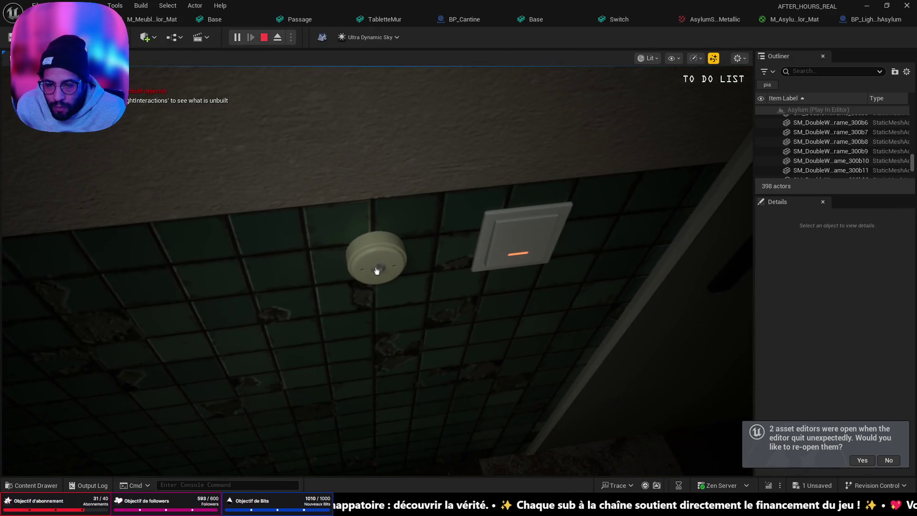
Walk up to the wall switch, stop the play test, and close the error log.
{"action": "key", "text": "w"}
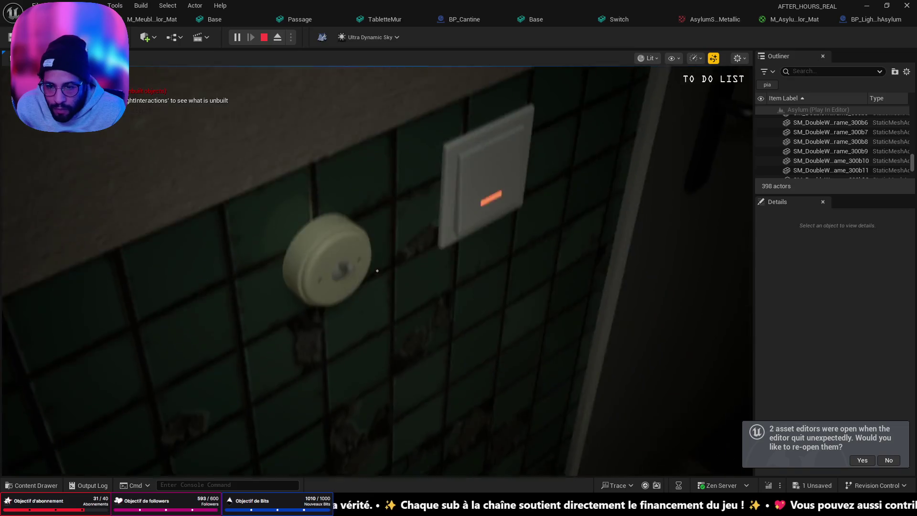
{"action": "key", "text": "s"}
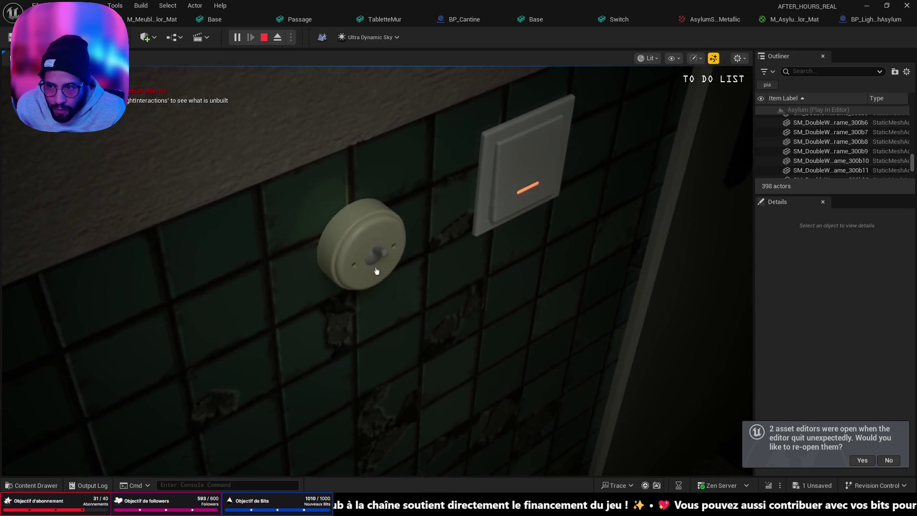
{"action": "key", "text": "Escape"}
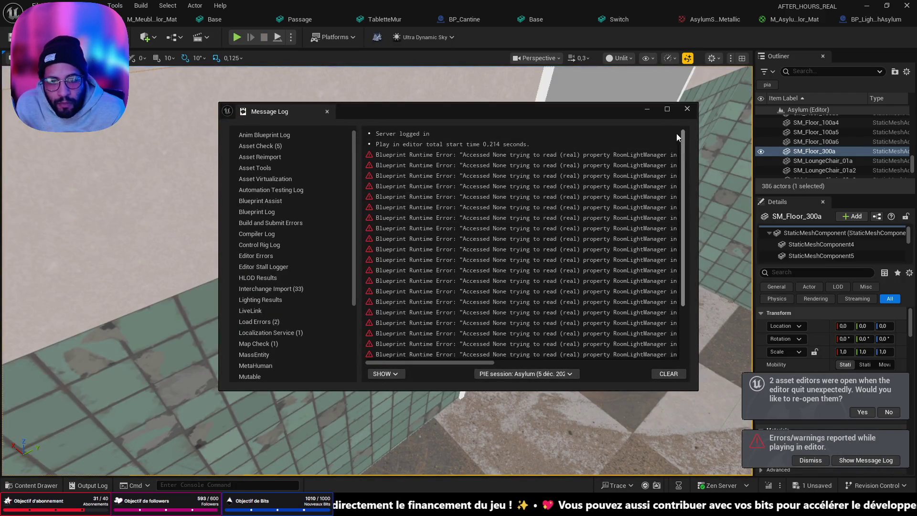
{"action": "mouse_move", "coordinate": [446, 362]}
{"action": "left_mouse_down"}
{"action": "mouse_move", "coordinate": [579, 357]}
{"action": "mouse_move", "coordinate": [586, 347]}
{"action": "left_mouse_up"}
{"action": "left_click", "coordinate": [687, 109]}
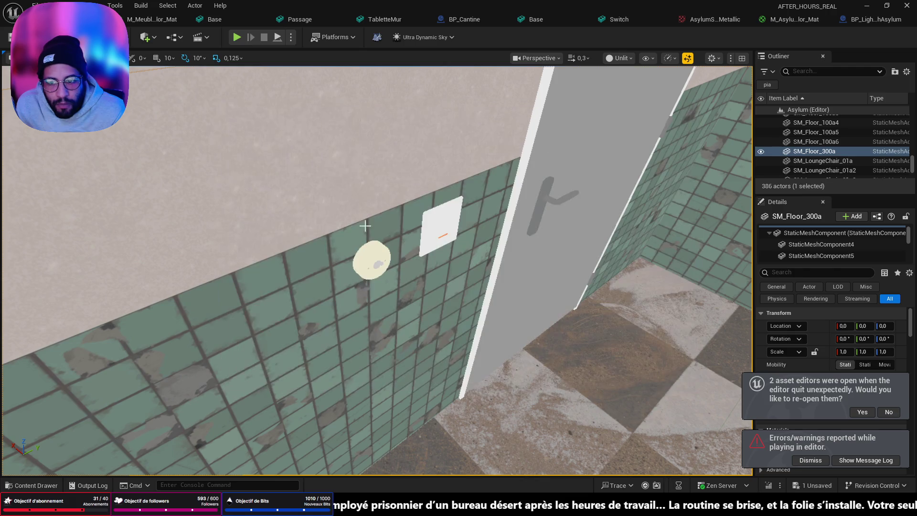
Select the placed light switch and save the level.
{"action": "left_click", "coordinate": [381, 266]}
{"action": "scroll", "coordinate": [801, 345], "scroll_direction": "down", "scroll_amount": 5}
{"action": "mouse_move", "coordinate": [761, 327]}
{"action": "left_mouse_down"}
{"action": "mouse_move", "coordinate": [624, 323]}
{"action": "mouse_move", "coordinate": [743, 317]}
{"action": "left_mouse_up"}
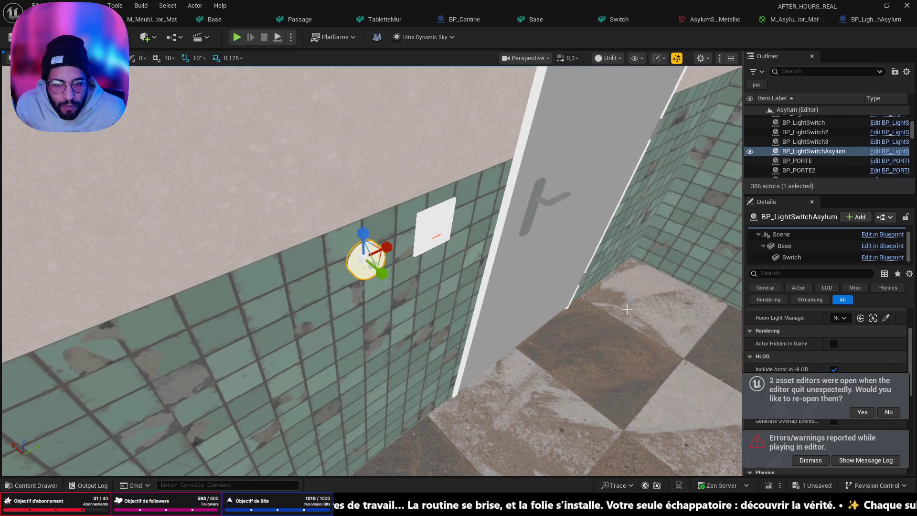
{"action": "key", "text": "ctrl+s"}
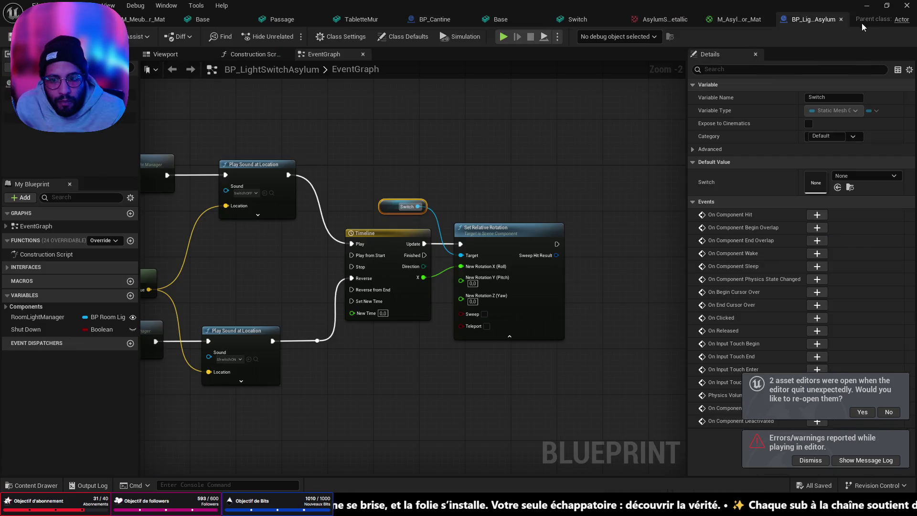
Select the Switch lever component and preview it in the 3D viewport.
{"action": "left_click", "coordinate": [867, 20]}
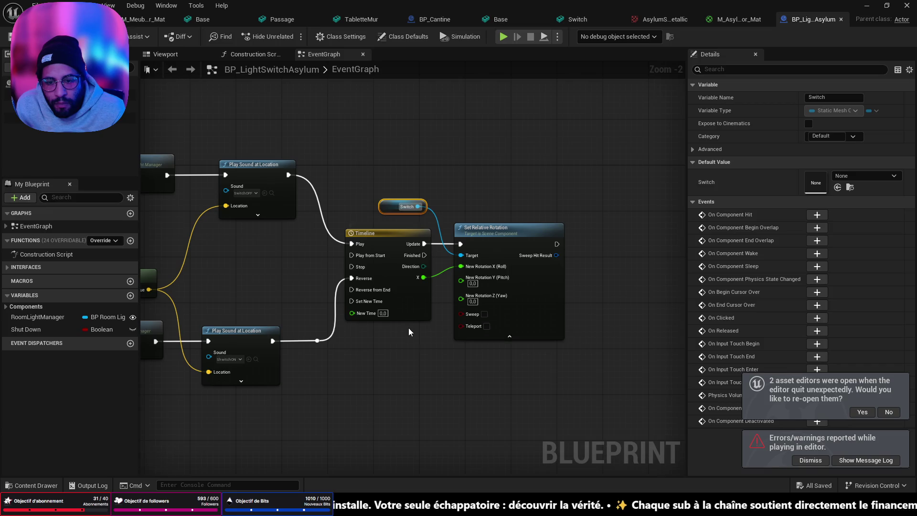
{"action": "scroll", "coordinate": [420, 343], "scroll_direction": "up", "scroll_amount": 2}
{"action": "mouse_move", "coordinate": [420, 343]}
{"action": "left_mouse_down"}
{"action": "mouse_move", "coordinate": [543, 354]}
{"action": "mouse_move", "coordinate": [387, 314]}
{"action": "mouse_move", "coordinate": [610, 317]}
{"action": "left_mouse_up"}
{"action": "scroll", "coordinate": [387, 315], "scroll_direction": "down", "scroll_amount": 2}
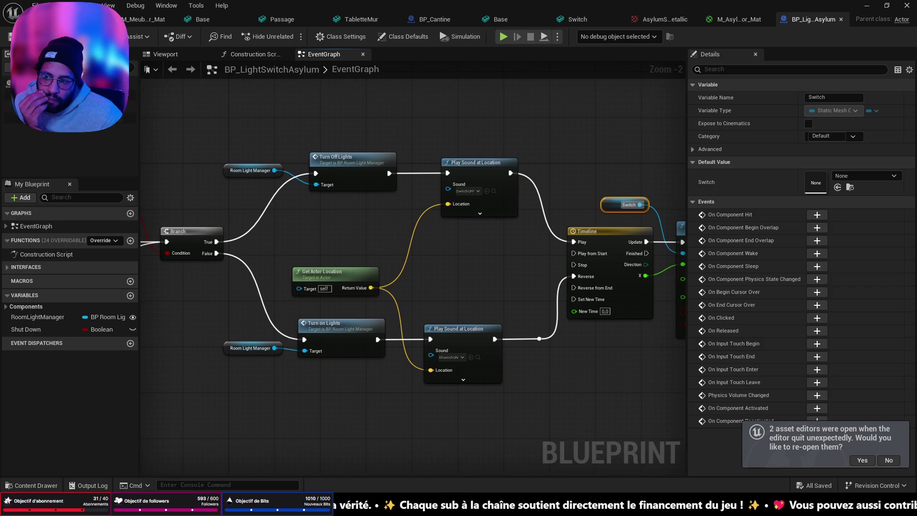
{"action": "left_click", "coordinate": [124, 117]}
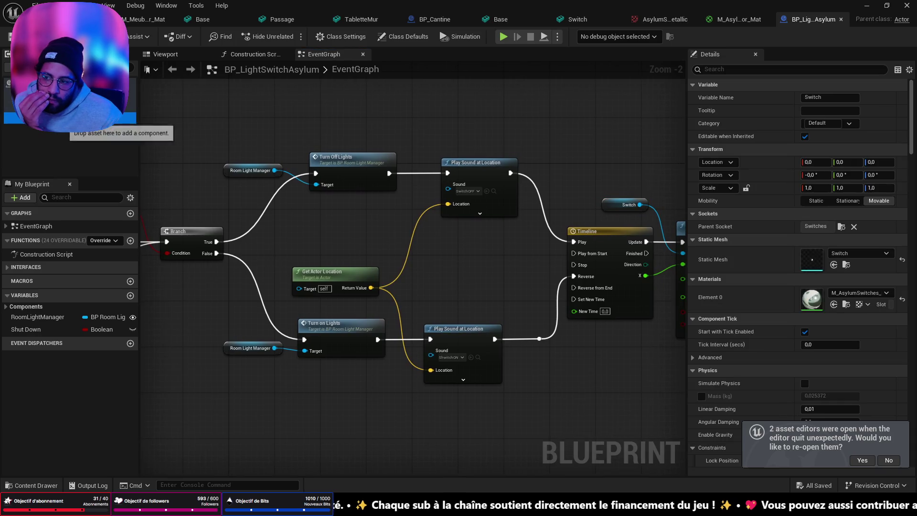
{"action": "left_click", "coordinate": [197, 60]}
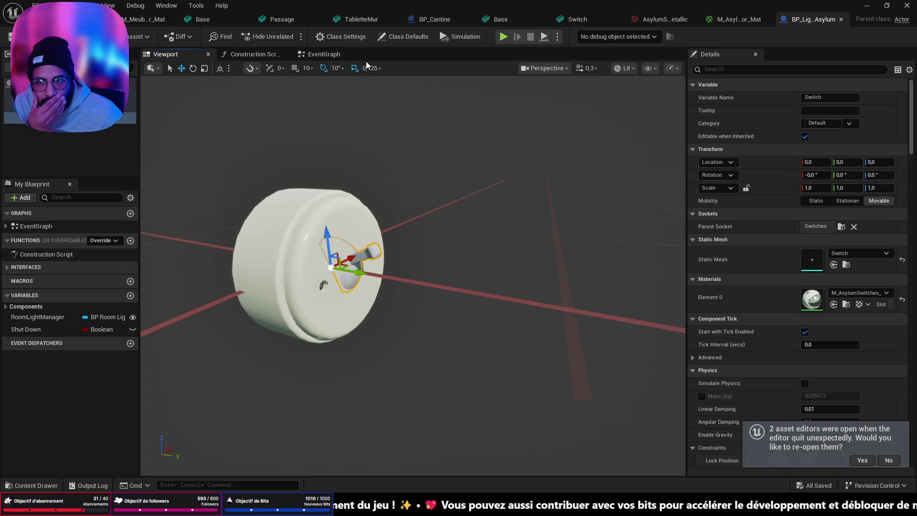
Check the Timeline curve's keys, running from 0 to 7 over 0.3 seconds.
{"action": "left_click", "coordinate": [321, 54]}
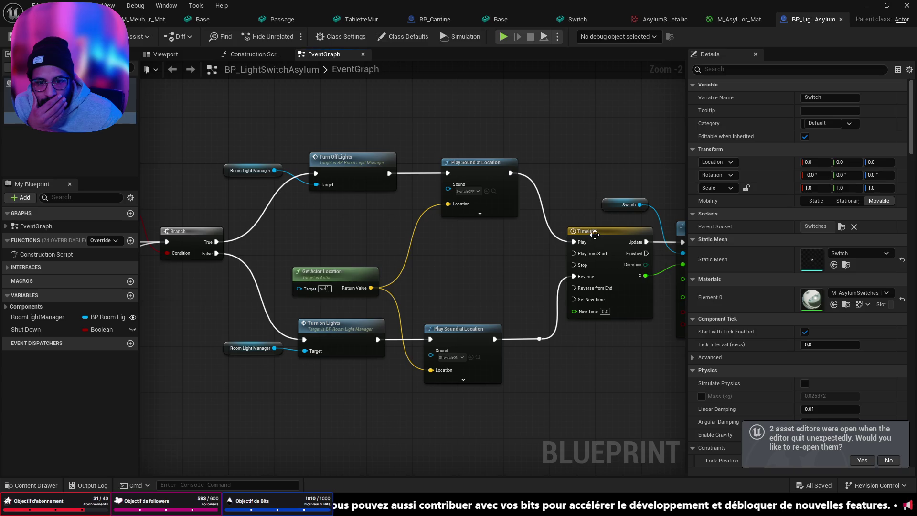
{"action": "double_click", "coordinate": [594, 233]}
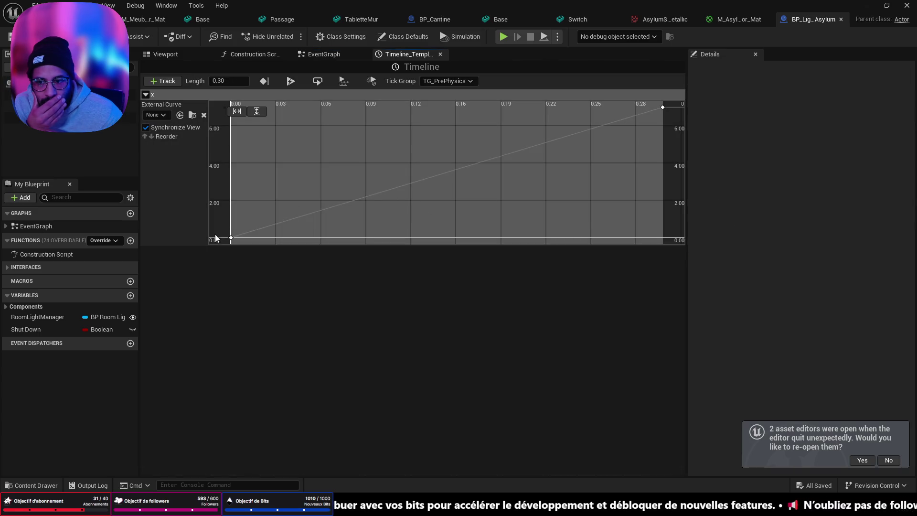
{"action": "mouse_move", "coordinate": [215, 243]}
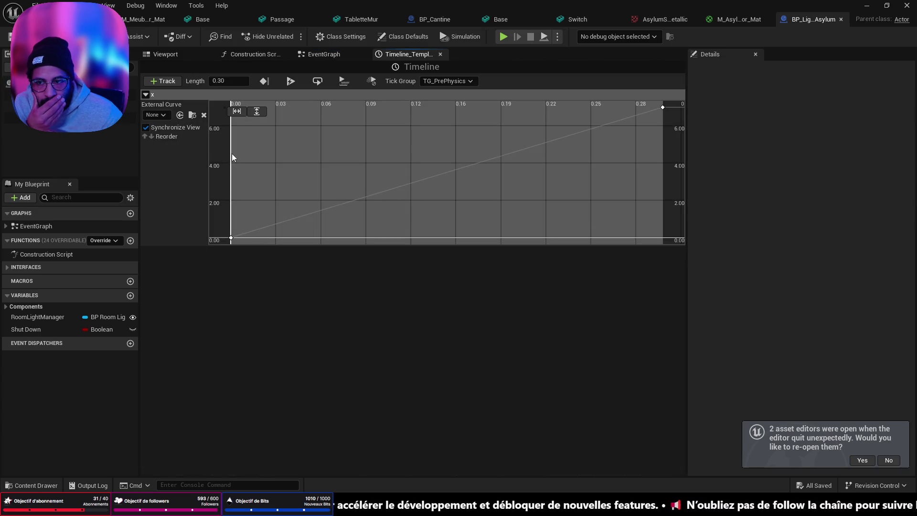
{"action": "left_click", "coordinate": [663, 108]}
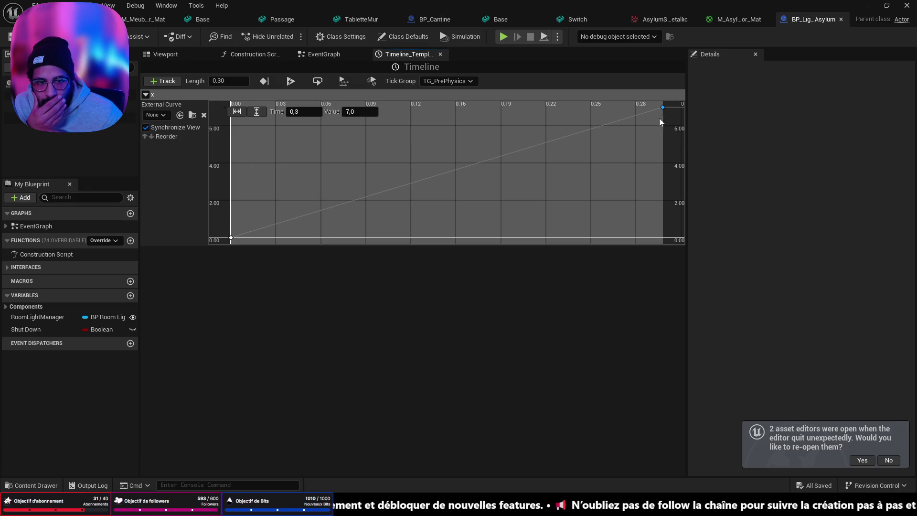
{"action": "left_click", "coordinate": [230, 238]}
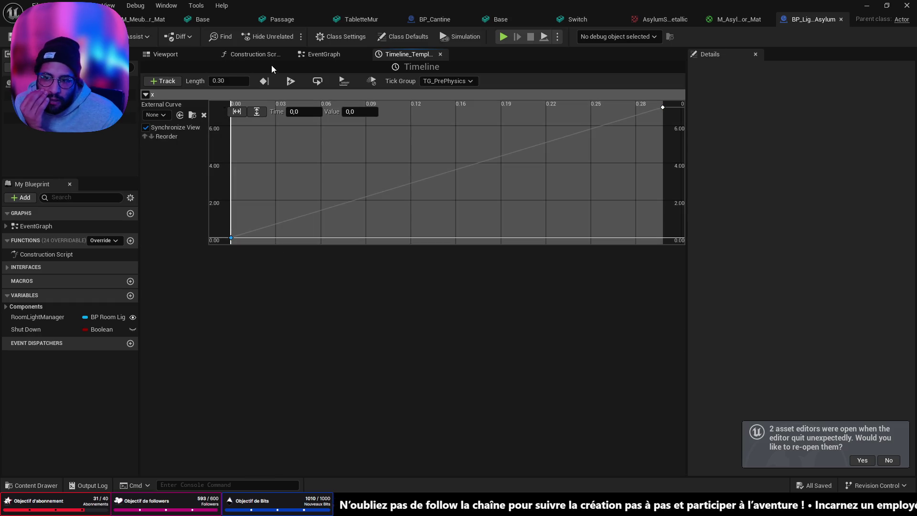
{"action": "left_click", "coordinate": [183, 59]}
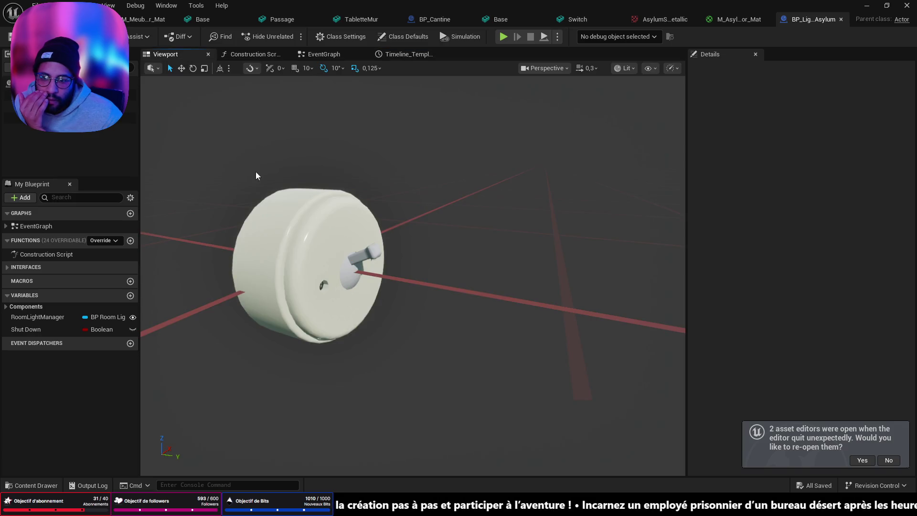
Tilt the Switch lever to 45° around X after a brief 48° trial.
{"action": "left_click", "coordinate": [66, 118]}
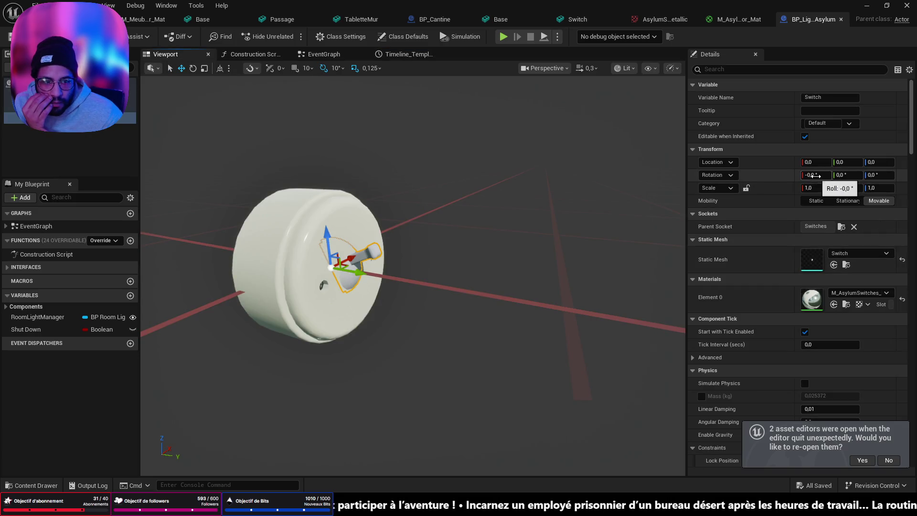
{"action": "left_click_drag", "start_coordinate": [812, 176], "coordinate": [841, 176]}
{"action": "left_click_drag", "start_coordinate": [583, 348], "coordinate": [483, 277]}
{"action": "key", "text": "f"}
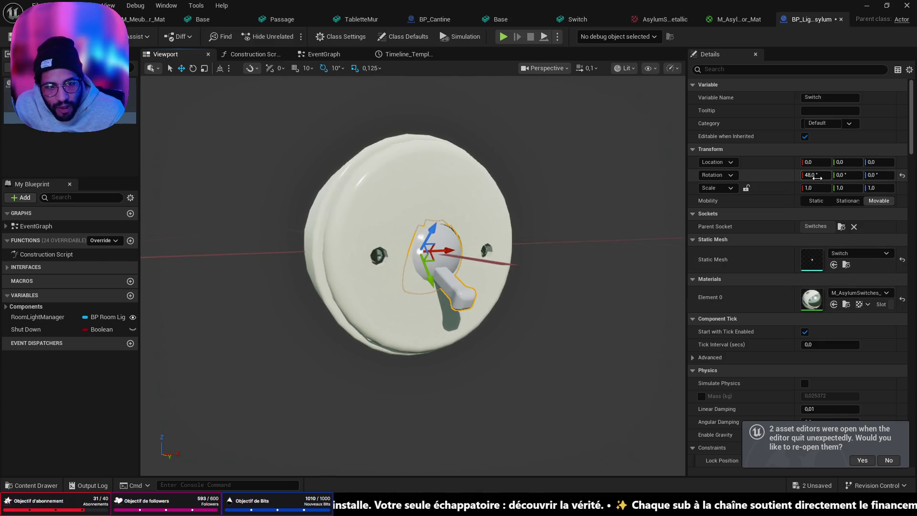
{"action": "left_click_drag", "start_coordinate": [815, 177], "coordinate": [812, 177]}
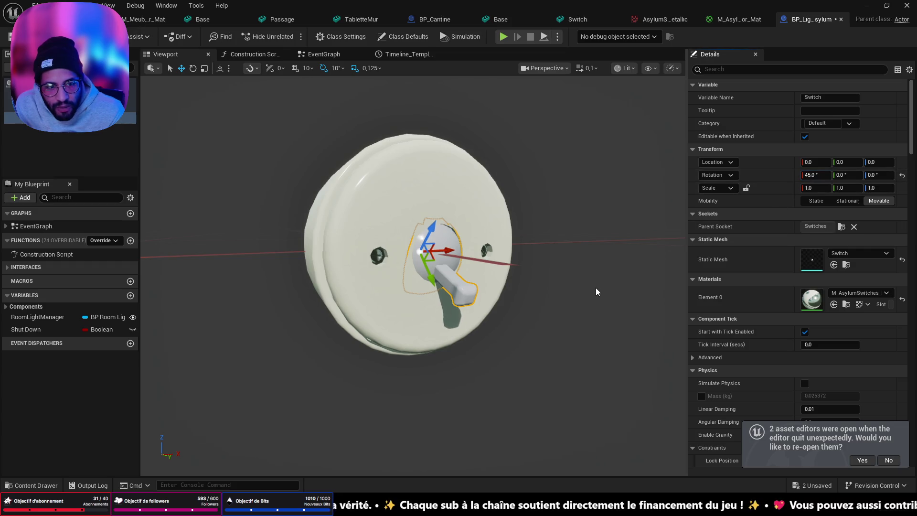
{"action": "left_click", "coordinate": [415, 54]}
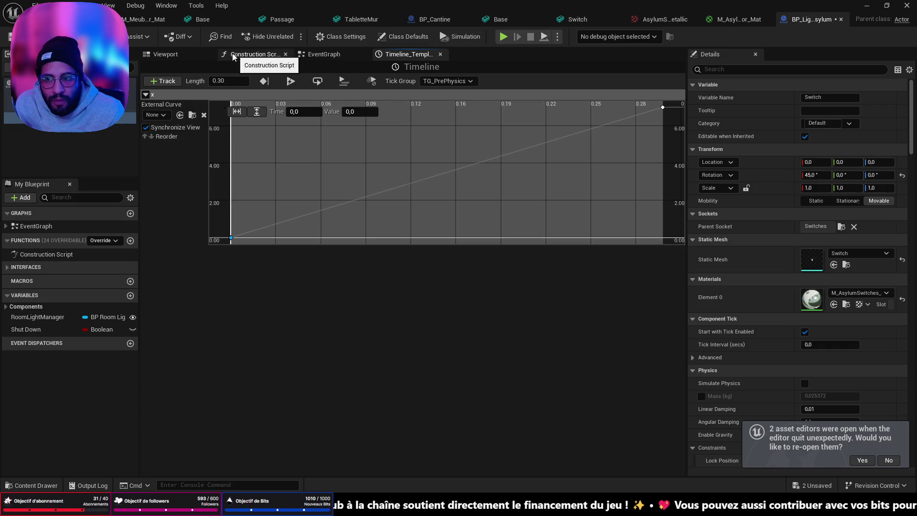
Set the Timeline curve's end key value to 45 and save.
{"action": "left_click", "coordinate": [311, 55]}
{"action": "left_click", "coordinate": [402, 56]}
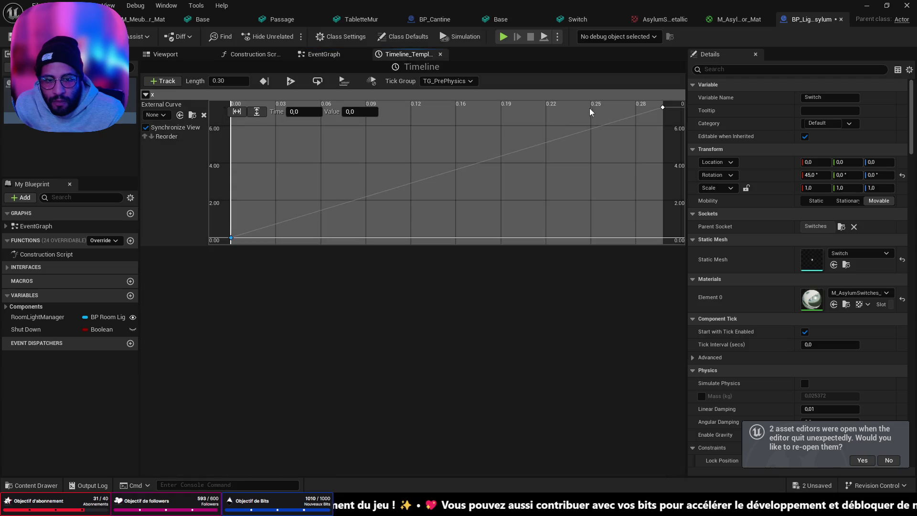
{"action": "left_click", "coordinate": [662, 107]}
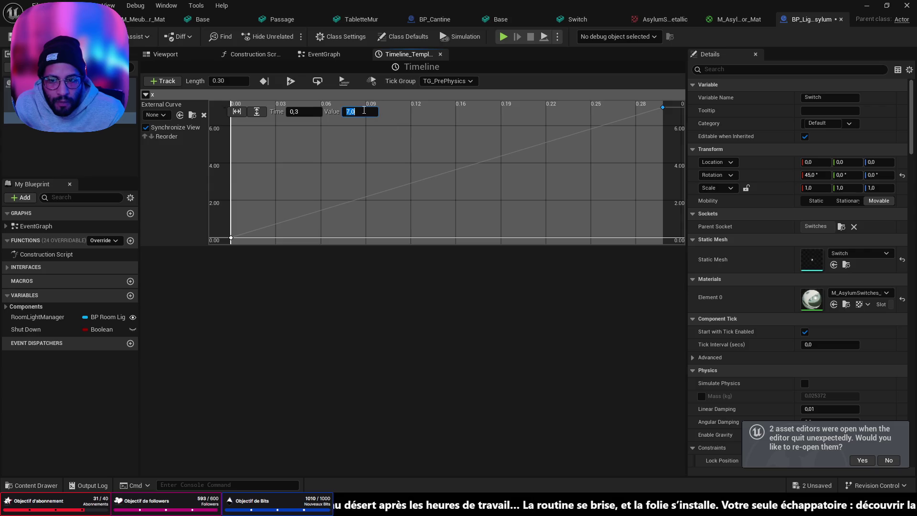
{"action": "type", "text": "45"}
{"action": "key", "text": "ctrl+s"}
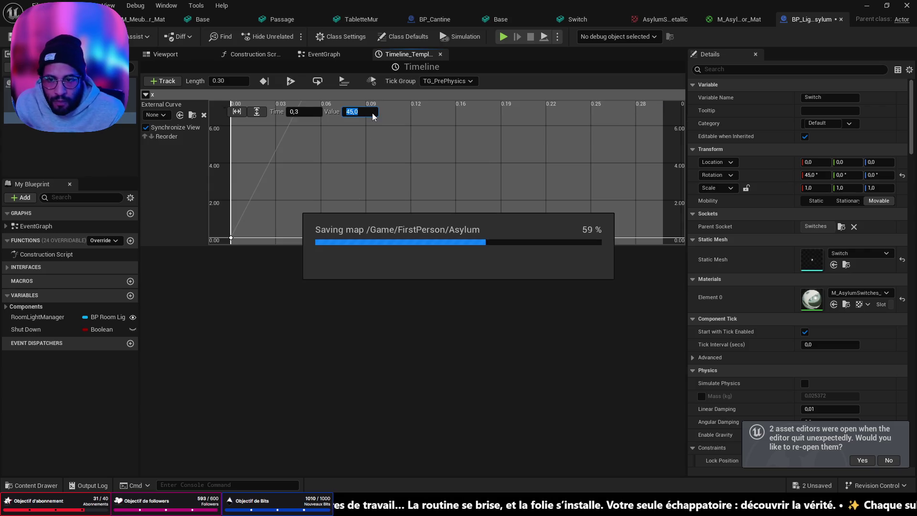
{"action": "left_click", "coordinate": [153, 54]}
Play-test the asylum level from the floor, stop, and close the RoomLightManager error list.
{"action": "left_click", "coordinate": [96, 19]}
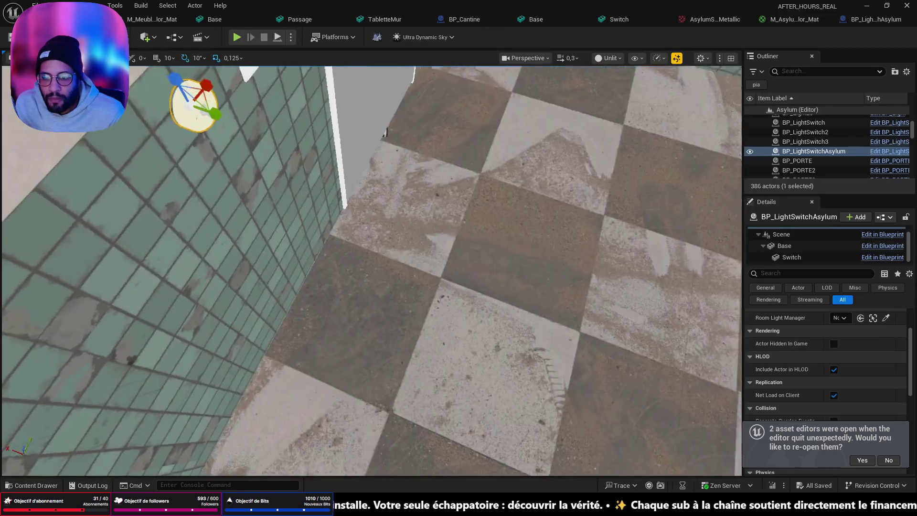
{"action": "right_click", "coordinate": [563, 372]}
{"action": "left_click", "coordinate": [586, 367]}
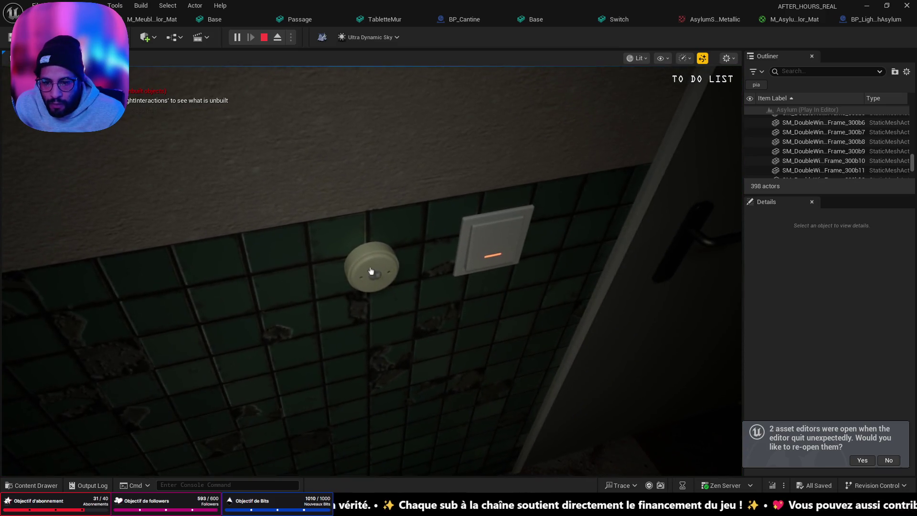
{"action": "key", "text": "Escape"}
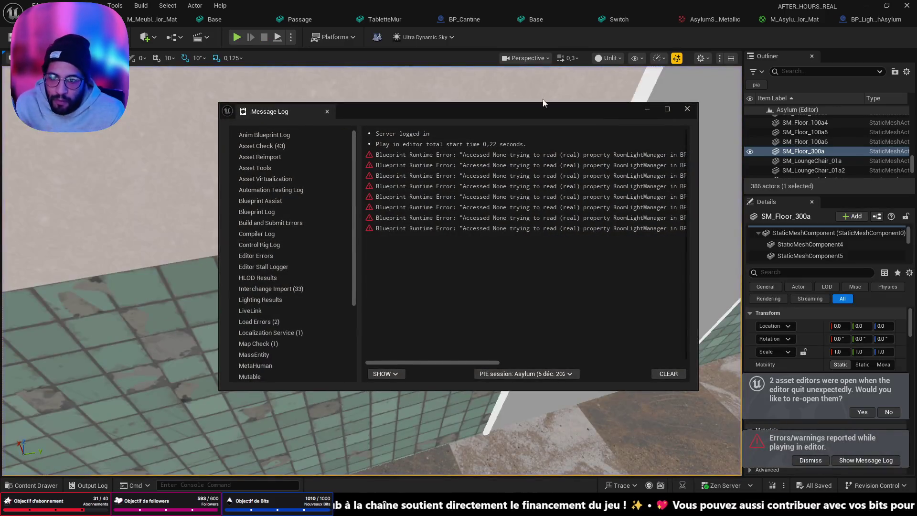
{"action": "left_click", "coordinate": [688, 109]}
{"action": "left_click", "coordinate": [867, 20]}
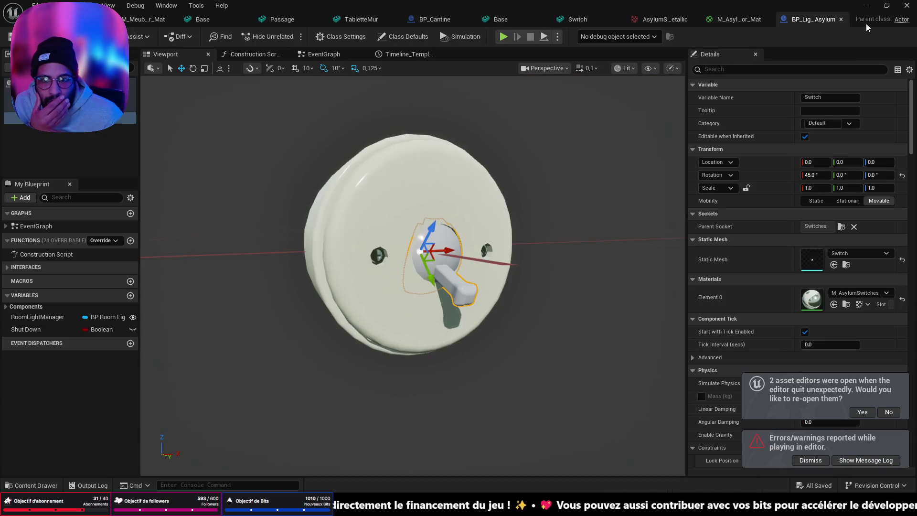
Open the Timeline node's curve and select its starting key.
{"action": "left_click", "coordinate": [404, 54]}
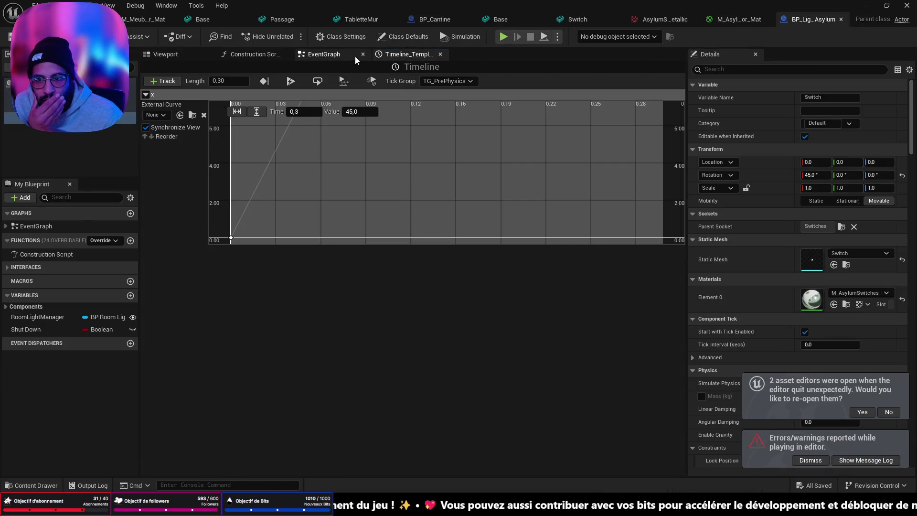
{"action": "left_click", "coordinate": [354, 56]}
{"action": "left_click", "coordinate": [513, 222]}
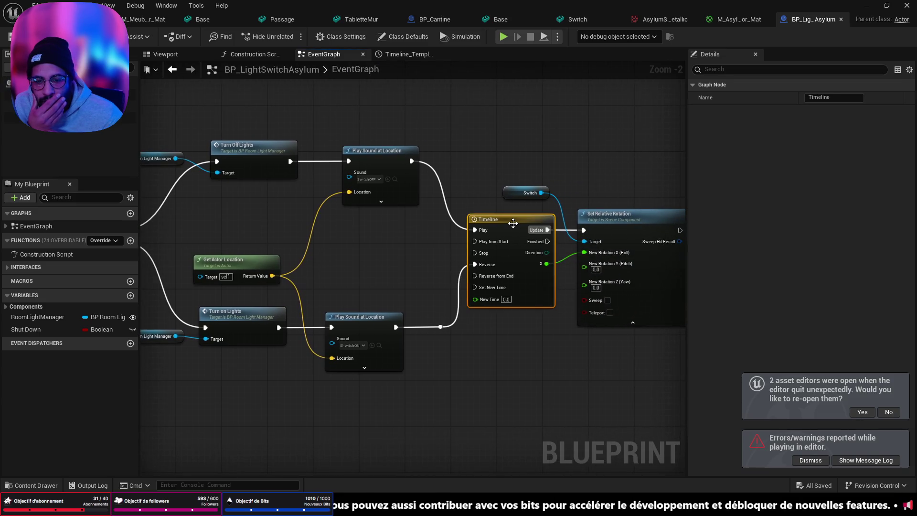
{"action": "double_click", "coordinate": [512, 223]}
{"action": "left_click", "coordinate": [231, 237]}
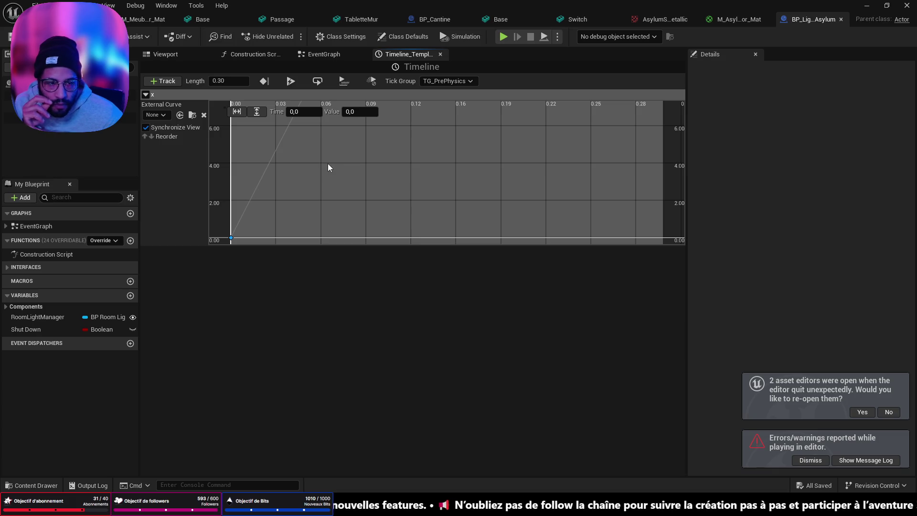
Set the Switch lever's Rotation X to 0 and save the Blueprint.
{"action": "left_click", "coordinate": [181, 54]}
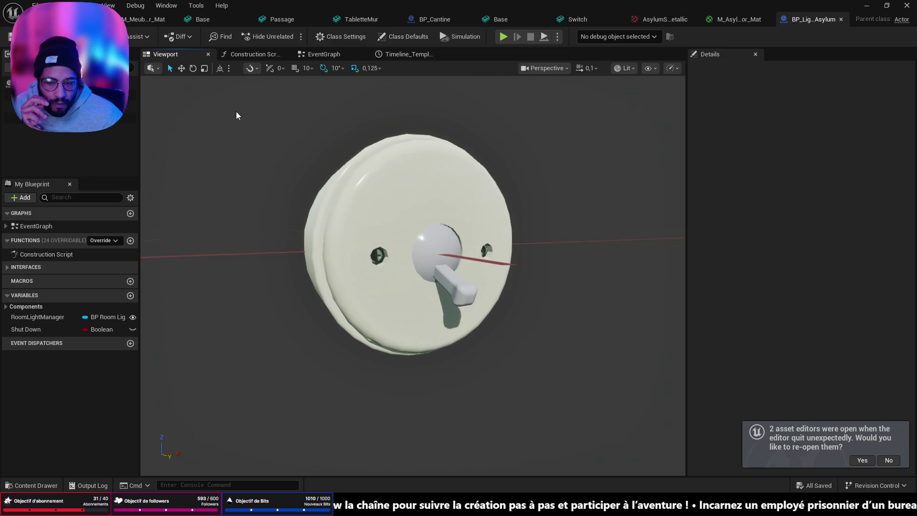
{"action": "left_click", "coordinate": [432, 260]}
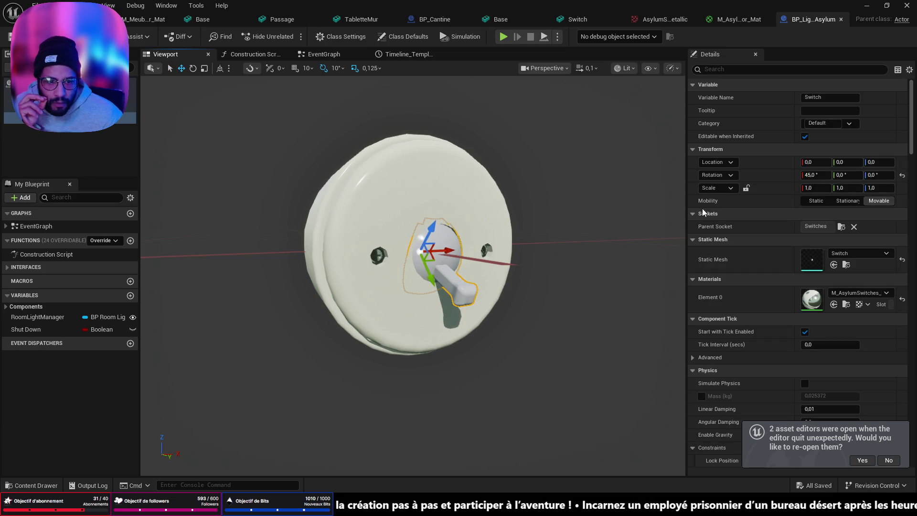
{"action": "left_click", "coordinate": [824, 176]}
{"action": "type", "text": "0"}
{"action": "key", "text": "Return"}
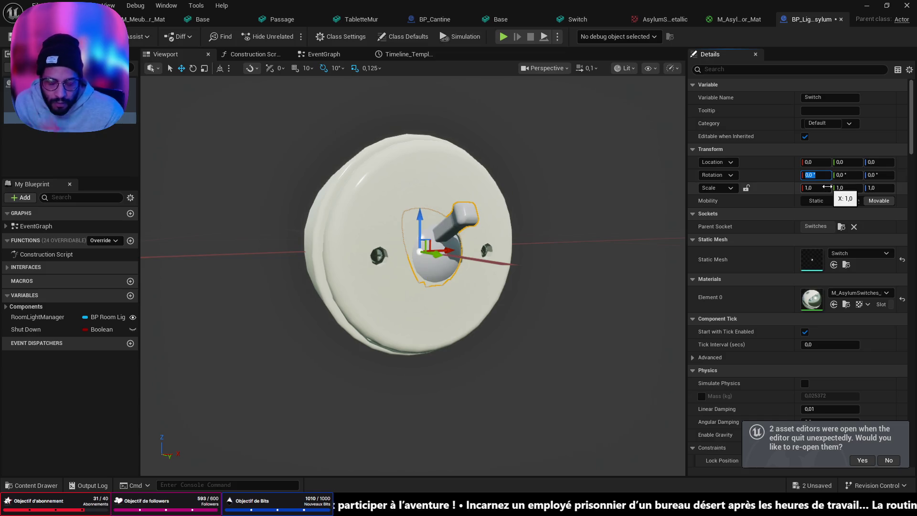
{"action": "key", "text": "ctrl+shift+s"}
{"action": "left_click", "coordinate": [434, 59]}
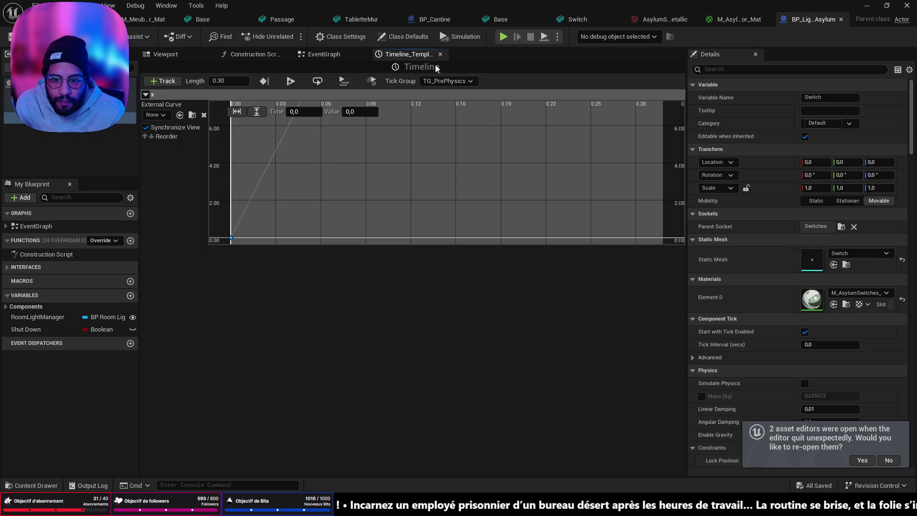
{"action": "left_click", "coordinate": [328, 56]}
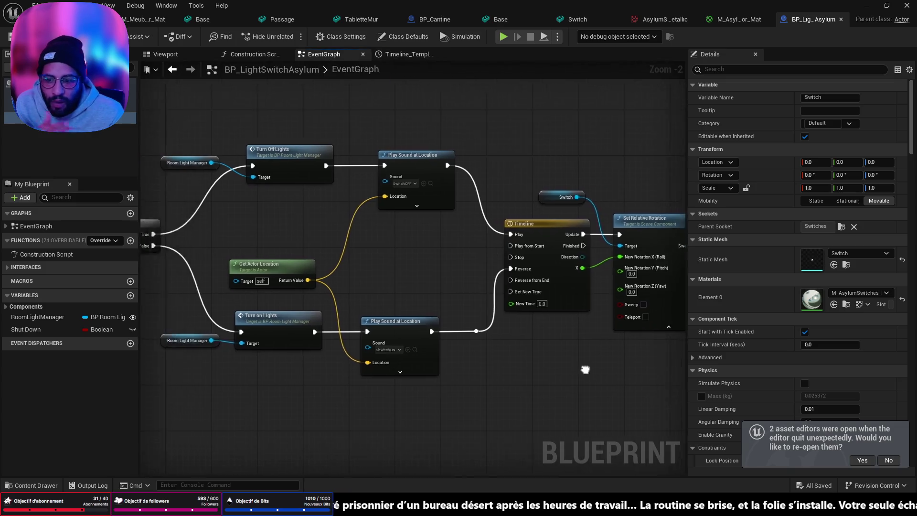
Pan over the Timeline, Branch and Turn On/Off Lights nodes, then return to the asylum level.
{"action": "scroll", "coordinate": [575, 368], "scroll_direction": "up", "scroll_amount": 2}
{"action": "mouse_move", "coordinate": [888, 375]}
{"action": "left_mouse_down"}
{"action": "mouse_move", "coordinate": [659, 374]}
{"action": "mouse_move", "coordinate": [635, 342]}
{"action": "mouse_move", "coordinate": [747, 348]}
{"action": "mouse_move", "coordinate": [834, 384]}
{"action": "mouse_move", "coordinate": [912, 392]}
{"action": "mouse_move", "coordinate": [836, 387]}
{"action": "left_mouse_up"}
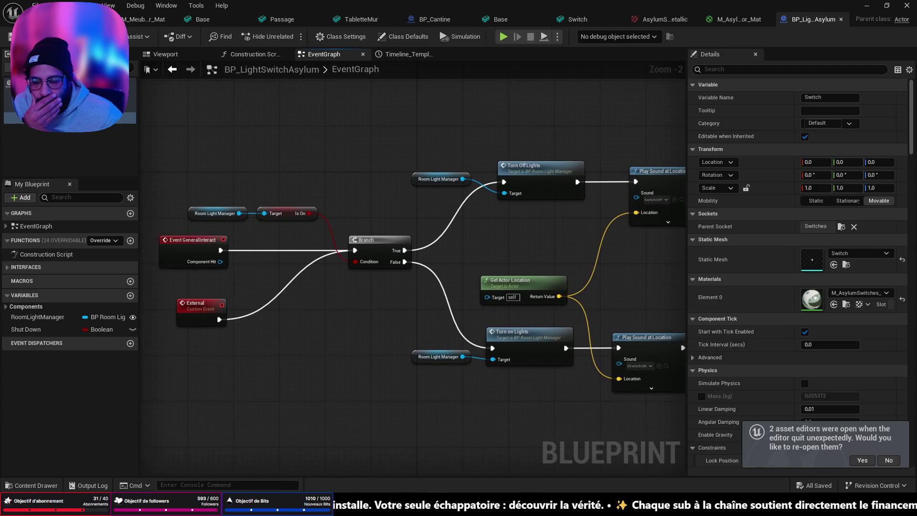
{"action": "left_click_drag", "start_coordinate": [574, 275], "coordinate": [564, 274]}
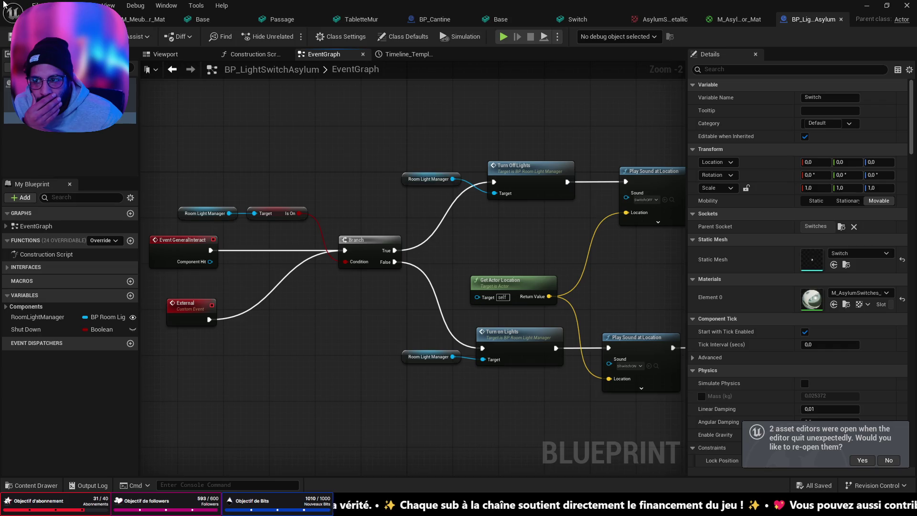
{"action": "scroll", "coordinate": [391, 180], "scroll_direction": "up", "scroll_amount": 2}
{"action": "scroll", "coordinate": [401, 189], "scroll_direction": "down", "scroll_amount": 2}
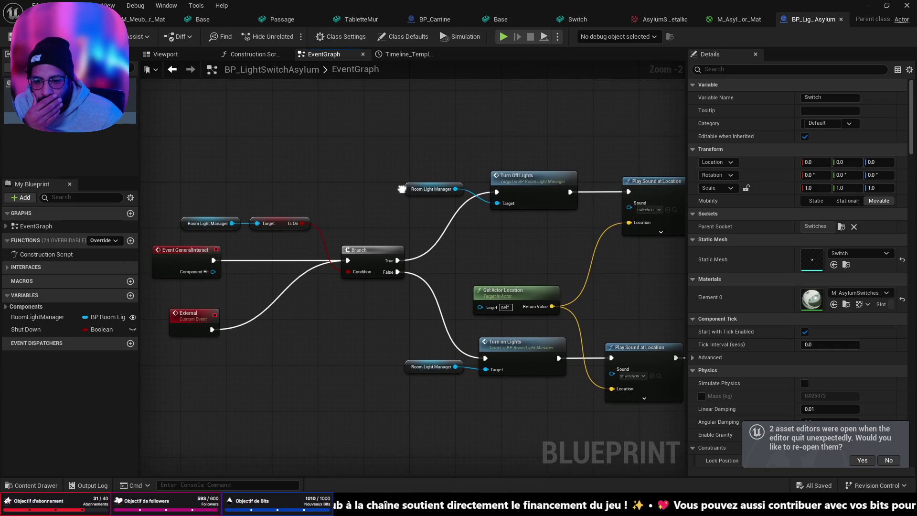
{"action": "mouse_move", "coordinate": [486, 235]}
{"action": "left_mouse_down"}
{"action": "mouse_move", "coordinate": [143, 180]}
{"action": "mouse_move", "coordinate": [530, 210]}
{"action": "left_mouse_up"}
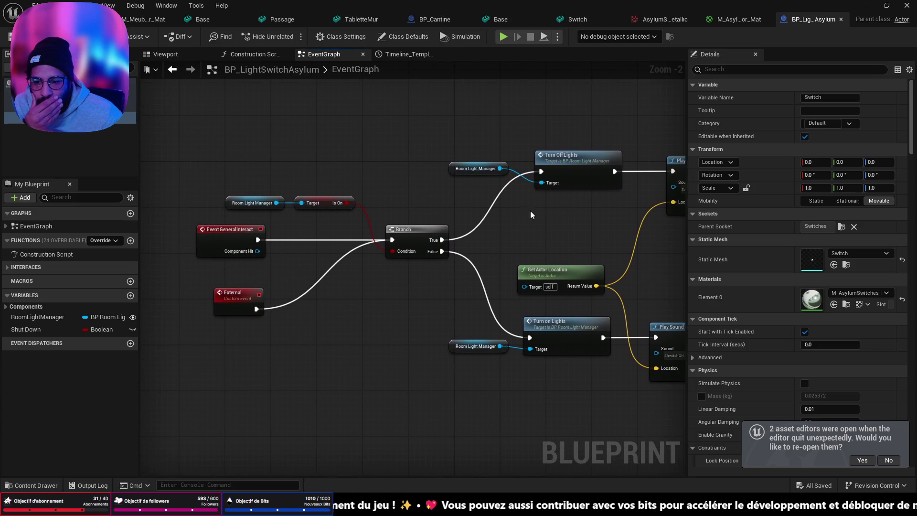
{"action": "left_click", "coordinate": [67, 19]}
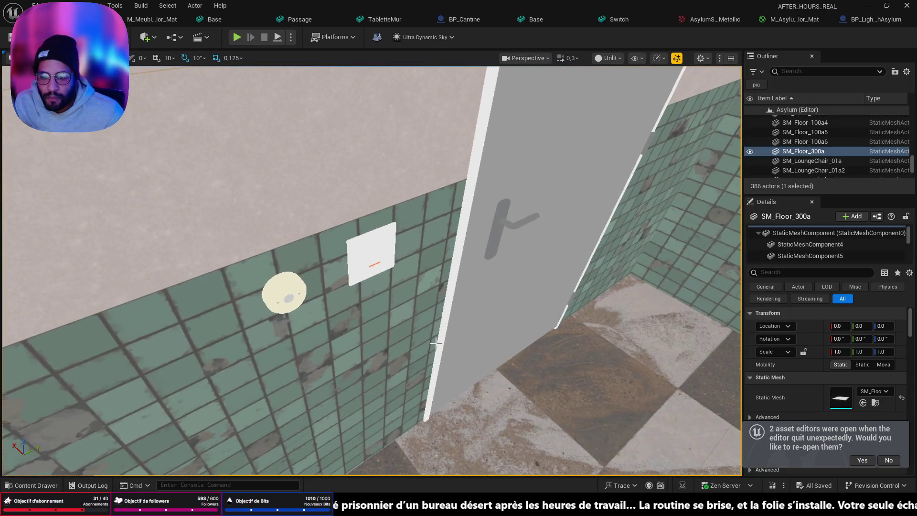
Delete the old square BP_LightSwitch plate and set BP_LightSwitchAsylum's Room Light Manager to BP_RoomLightManager3.
{"action": "left_click", "coordinate": [373, 252]}
{"action": "key", "text": "Delete"}
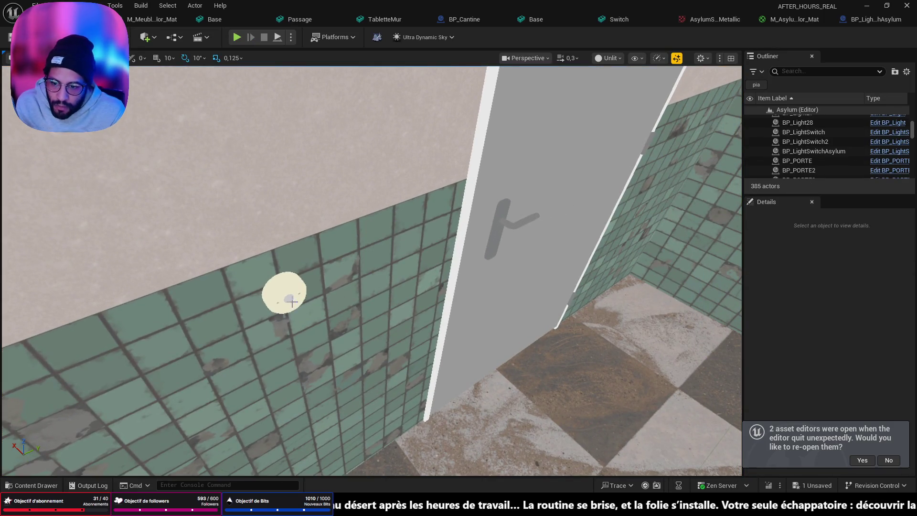
{"action": "left_click", "coordinate": [293, 301]}
{"action": "key", "text": "f"}
{"action": "mouse_move", "coordinate": [372, 267]}
{"action": "left_mouse_down"}
{"action": "mouse_move", "coordinate": [382, 215]}
{"action": "mouse_move", "coordinate": [387, 305]}
{"action": "left_mouse_up"}
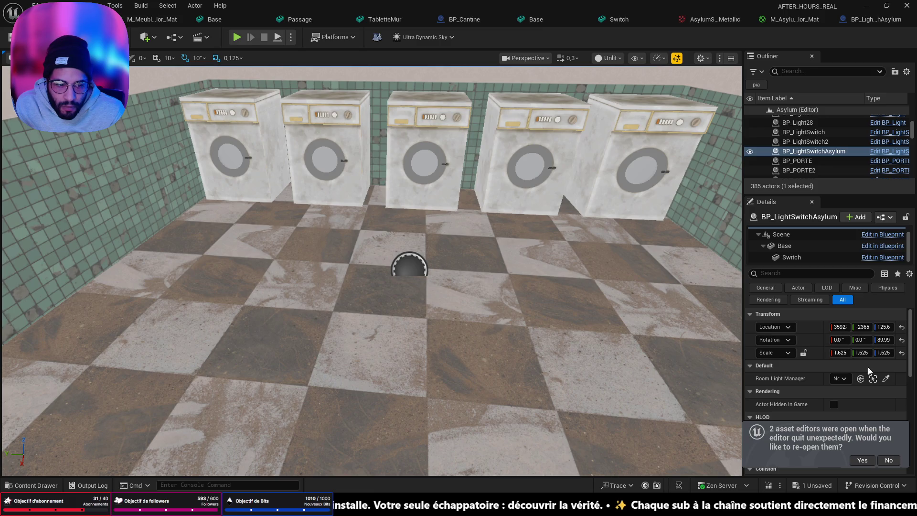
{"action": "left_click", "coordinate": [886, 378]}
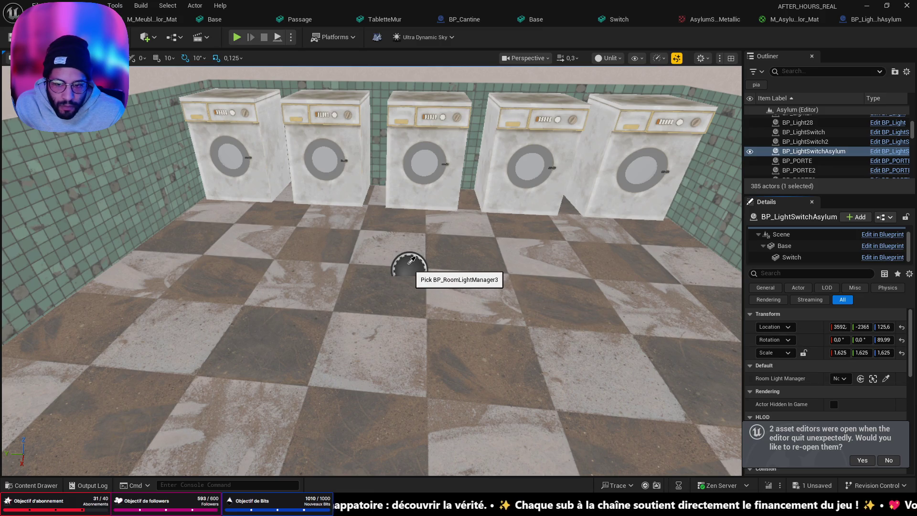
{"action": "mouse_move", "coordinate": [409, 277]}
{"action": "left_mouse_down"}
{"action": "mouse_move", "coordinate": [335, 286]}
{"action": "mouse_move", "coordinate": [474, 446]}
{"action": "left_mouse_up"}
{"action": "right_click", "coordinate": [474, 442]}
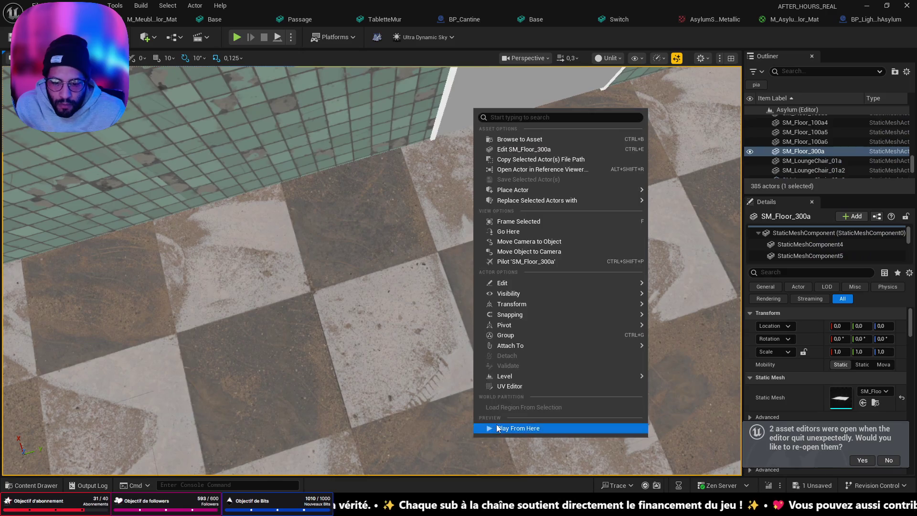
Play from the floor spot and toggle the room lights repeatedly with the round wall switch, including rapid toggling.
{"action": "left_click", "coordinate": [497, 427]}
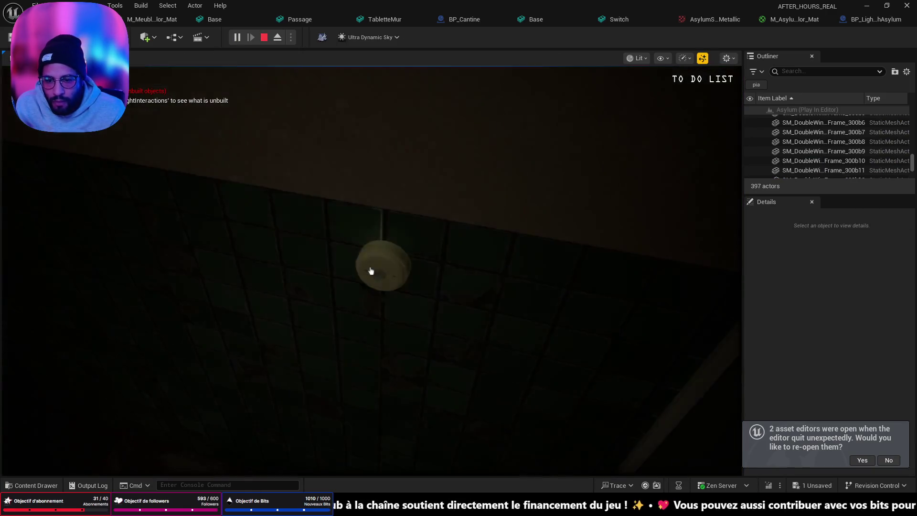
{"action": "left_click", "coordinate": [371, 271]}
{"action": "left_click", "coordinate": [372, 270]}
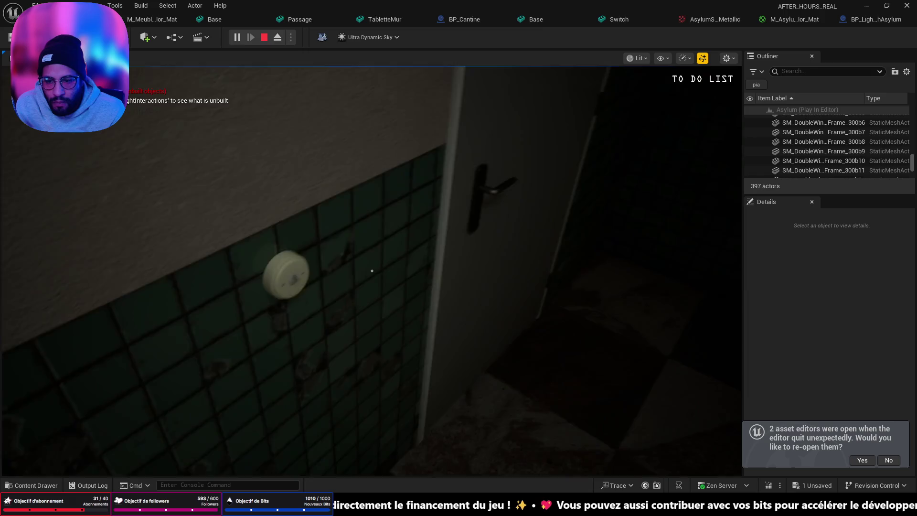
{"action": "left_click", "coordinate": [372, 271]}
{"action": "left_click", "coordinate": [371, 271]}
{"action": "left_click", "coordinate": [372, 271]}
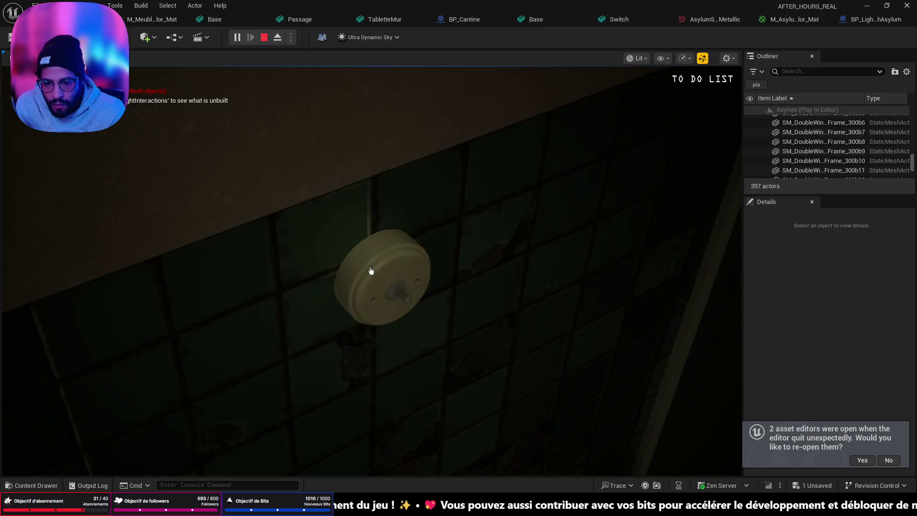
{"action": "left_click", "coordinate": [371, 271]}
{"action": "left_click", "coordinate": [371, 271]}
{"action": "left_click", "coordinate": [371, 270]}
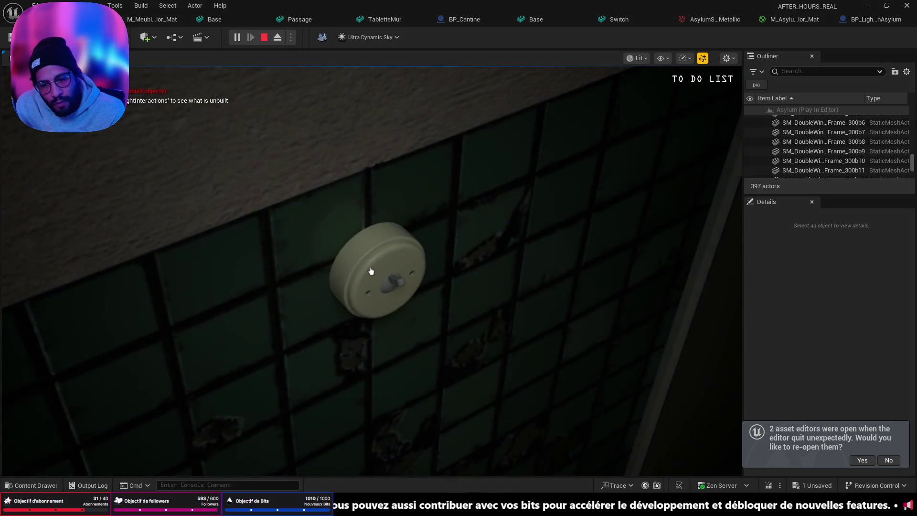
{"action": "left_click", "coordinate": [371, 271]}
{"action": "left_click", "coordinate": [371, 271]}
{"action": "left_click", "coordinate": [371, 270]}
{"action": "left_click", "coordinate": [371, 271]}
{"action": "left_click", "coordinate": [371, 270]}
{"action": "left_click", "coordinate": [371, 271]}
{"action": "left_click", "coordinate": [371, 271]}
{"action": "left_click", "coordinate": [371, 271]}
End the play session and return to BP_LightSwitchAsylum's EventGraph.
{"action": "key", "text": "s"}
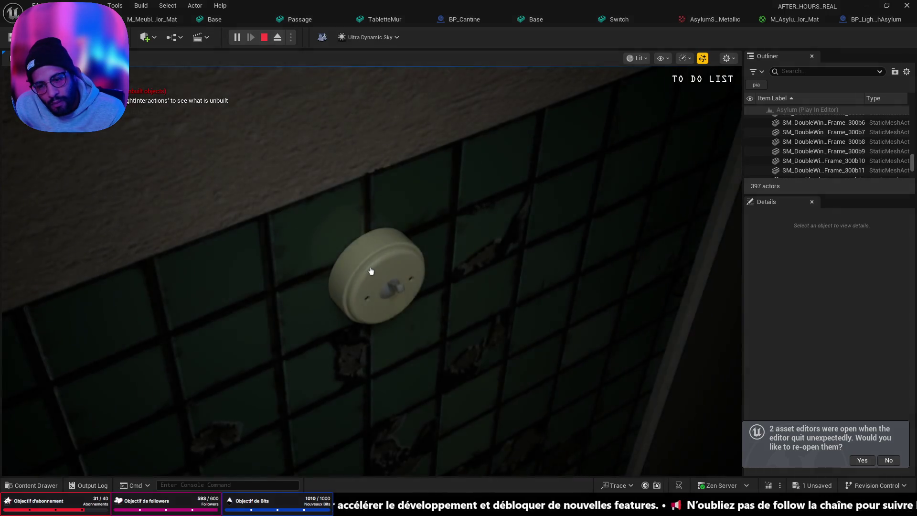
{"action": "key", "text": "Escape"}
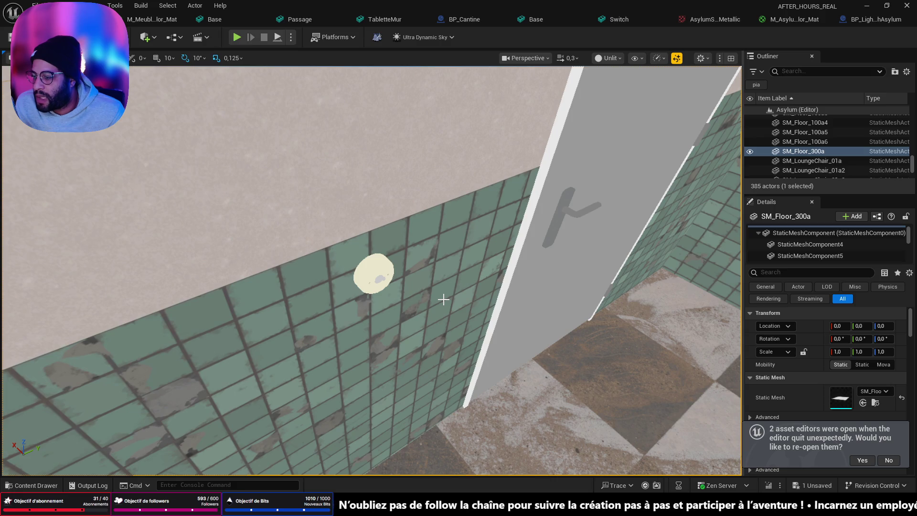
{"action": "left_click", "coordinate": [878, 23]}
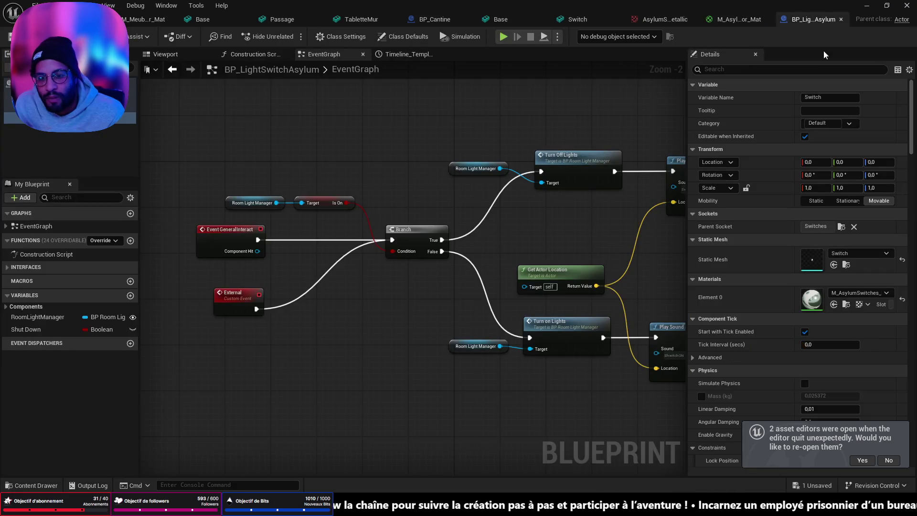
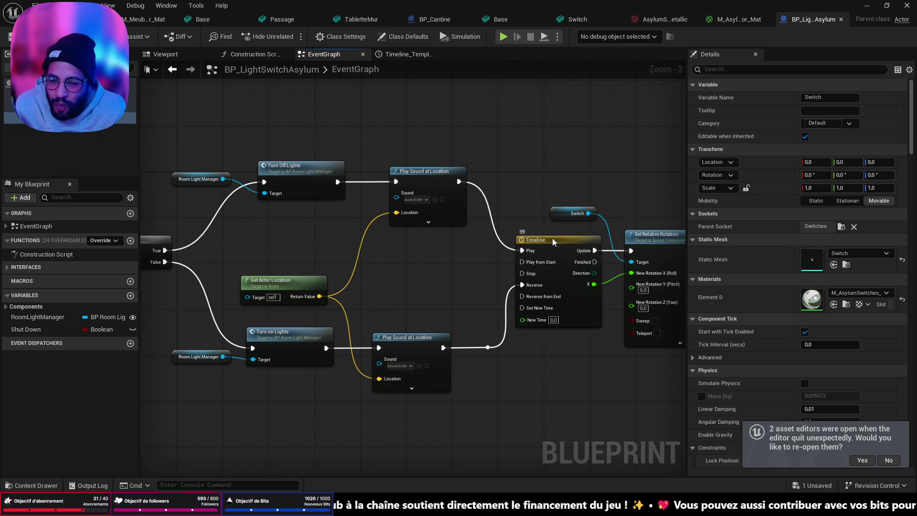
Move the light switch timeline's end key to time 0,2 and save.
{"action": "double_click", "coordinate": [552, 237]}
{"action": "mouse_move", "coordinate": [336, 166]}
{"action": "left_mouse_down"}
{"action": "mouse_move", "coordinate": [321, 477]}
{"action": "mouse_move", "coordinate": [234, 478]}
{"action": "mouse_move", "coordinate": [525, 239]}
{"action": "mouse_move", "coordinate": [544, 148]}
{"action": "mouse_move", "coordinate": [506, 301]}
{"action": "mouse_move", "coordinate": [500, 180]}
{"action": "left_mouse_up"}
{"action": "left_click", "coordinate": [514, 196]}
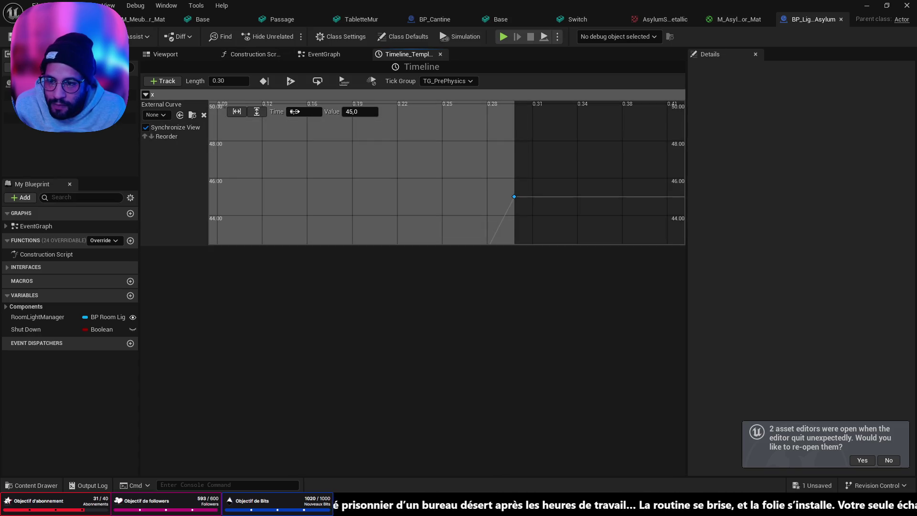
{"action": "left_click", "coordinate": [310, 113]}
{"action": "type", "text": "0,2"}
{"action": "key", "text": "Return"}
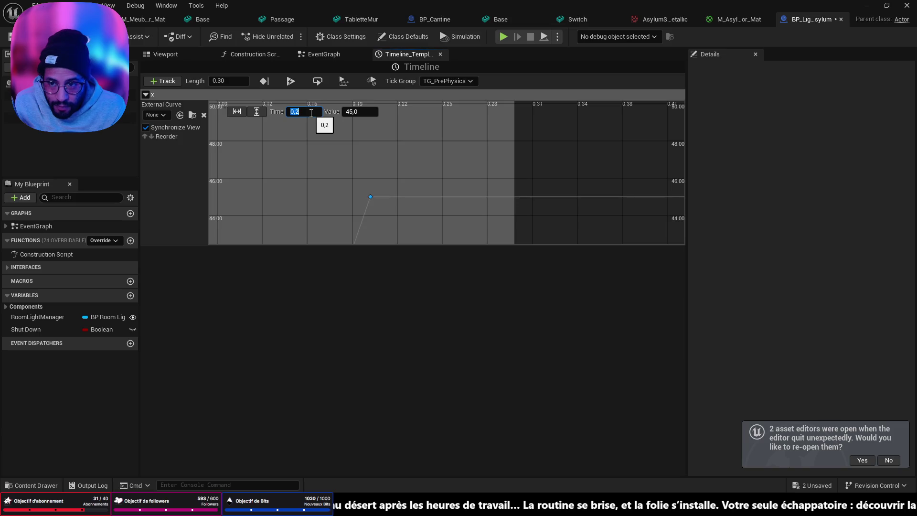
{"action": "key", "text": "ctrl+s"}
Set the timeline's total length to 0.2 and go back to the level editor.
{"action": "left_click", "coordinate": [237, 82]}
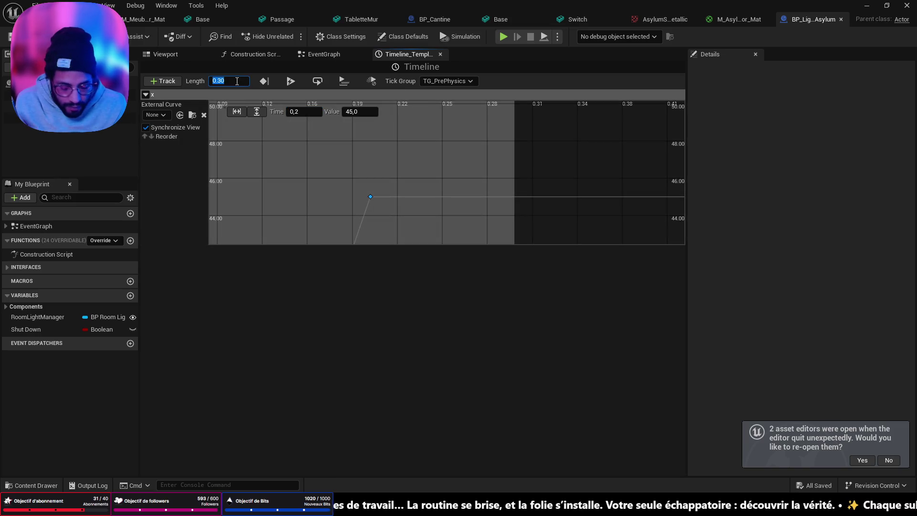
{"action": "type", "text": "0.2"}
{"action": "key", "text": "Return"}
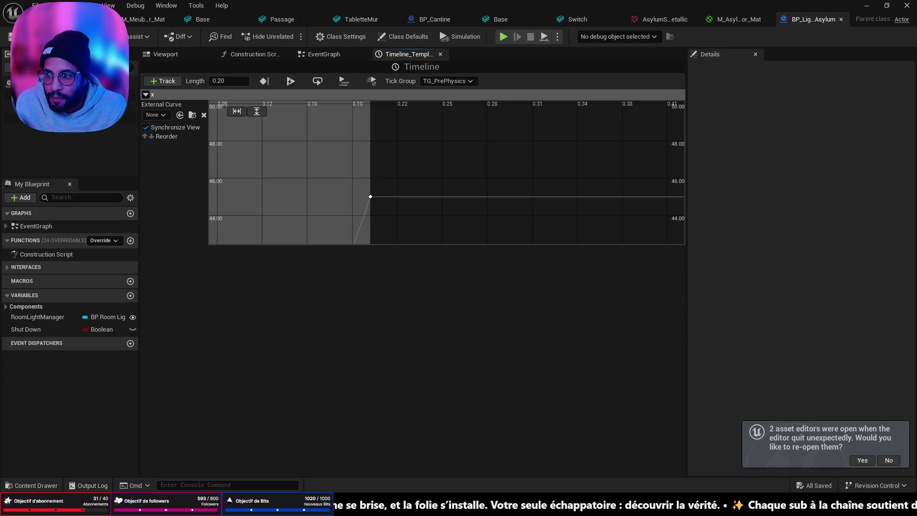
{"action": "left_click", "coordinate": [71, 19]}
{"action": "key", "text": "f"}
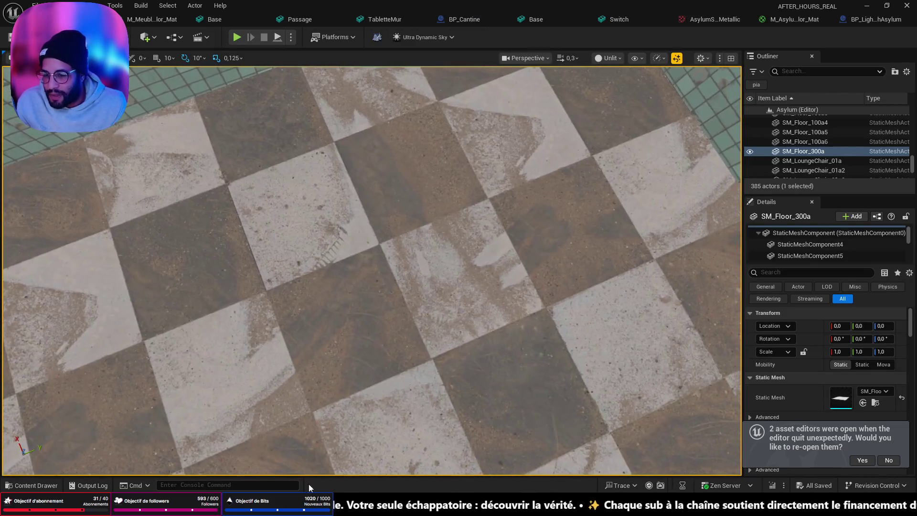
{"action": "right_click", "coordinate": [321, 463]}
{"action": "left_click", "coordinate": [345, 455]}
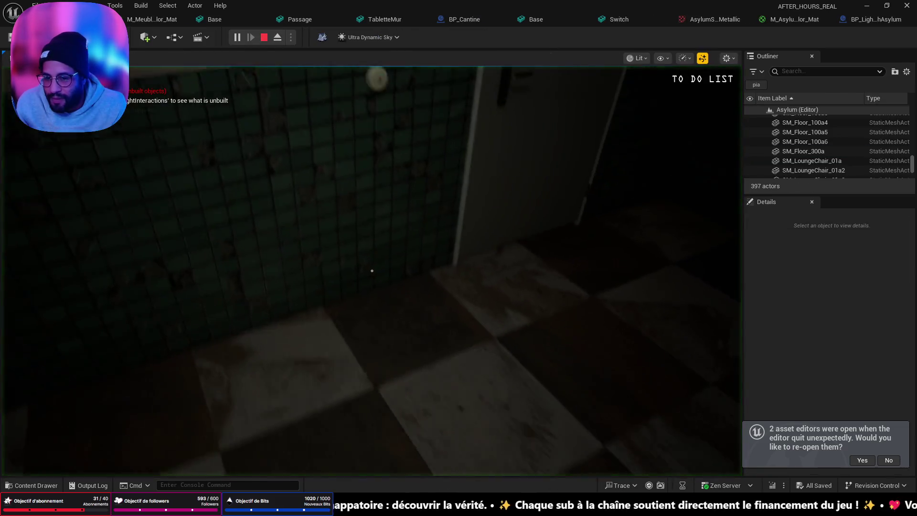
{"action": "key", "text": "w"}
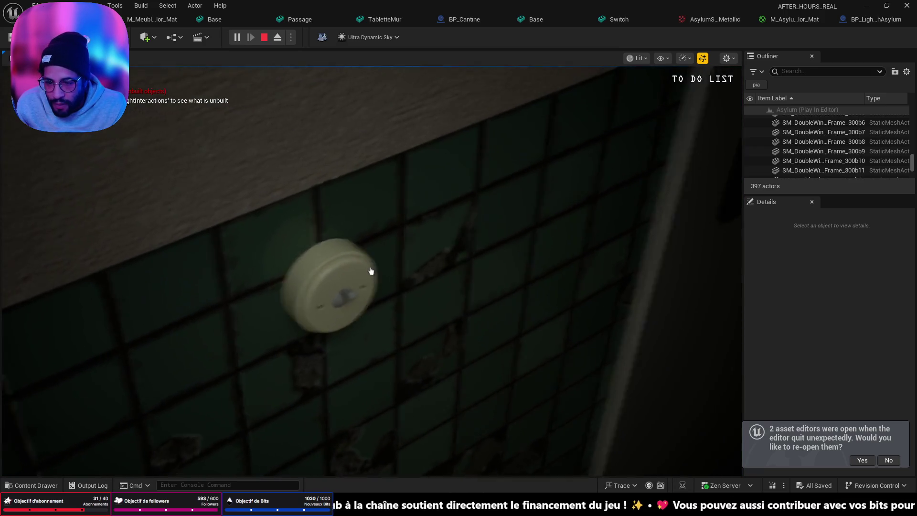
{"action": "key", "text": "w"}
{"action": "left_click", "coordinate": [371, 270]}
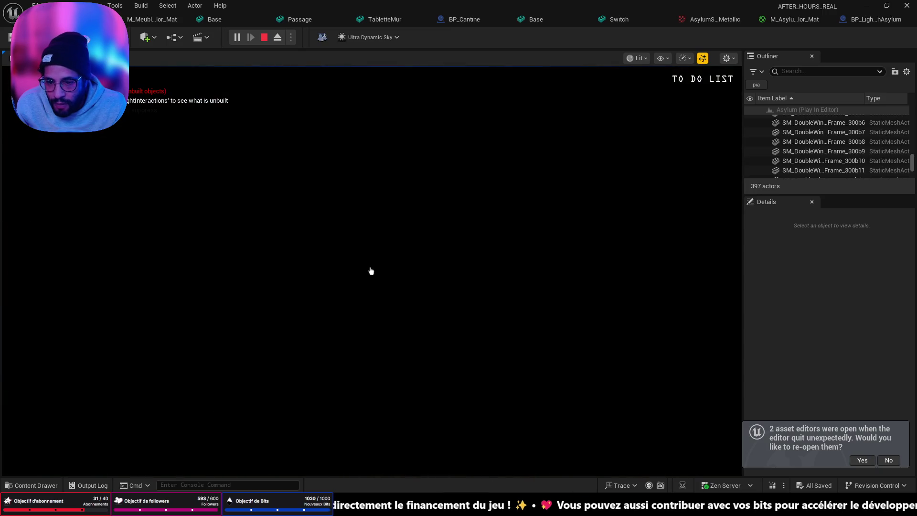
{"action": "left_click", "coordinate": [371, 270]}
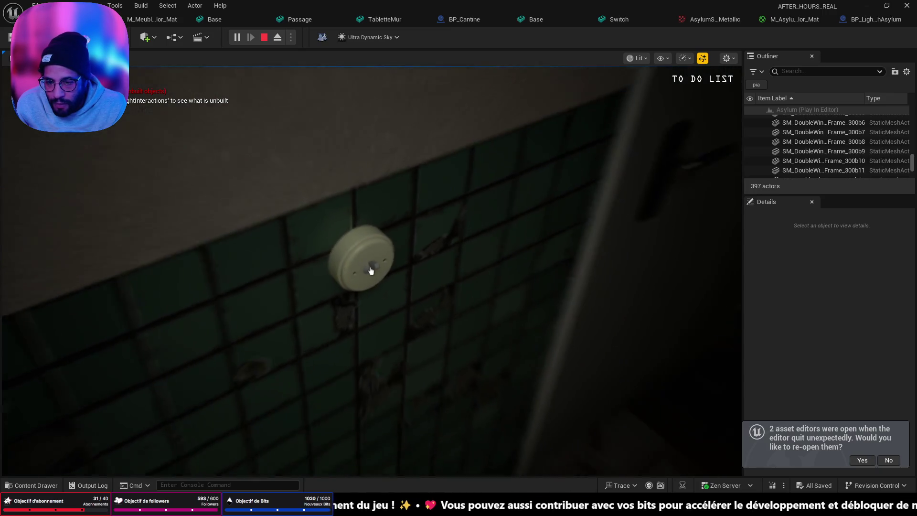
{"action": "left_click", "coordinate": [371, 270]}
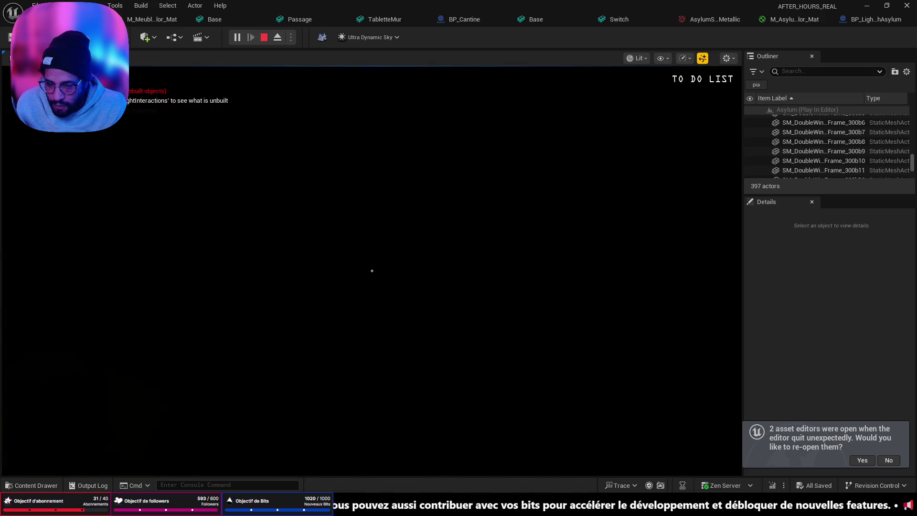
{"action": "key", "text": "f"}
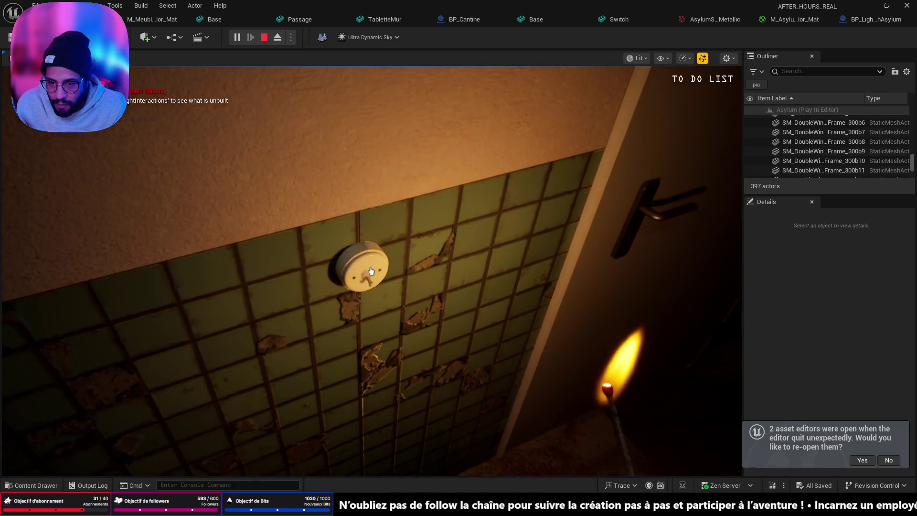
{"action": "key", "text": "Escape"}
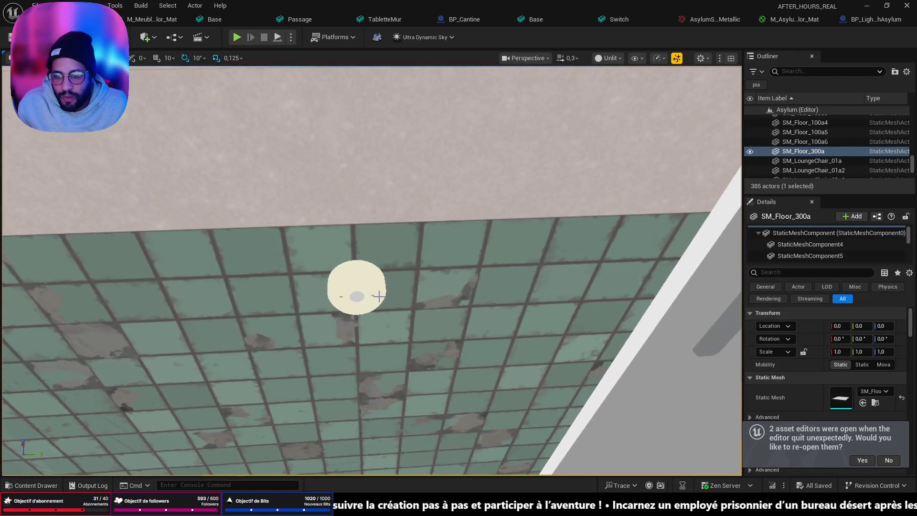
Drag the wall light switch along its Y axis to the right, toward the door.
{"action": "left_click", "coordinate": [360, 275]}
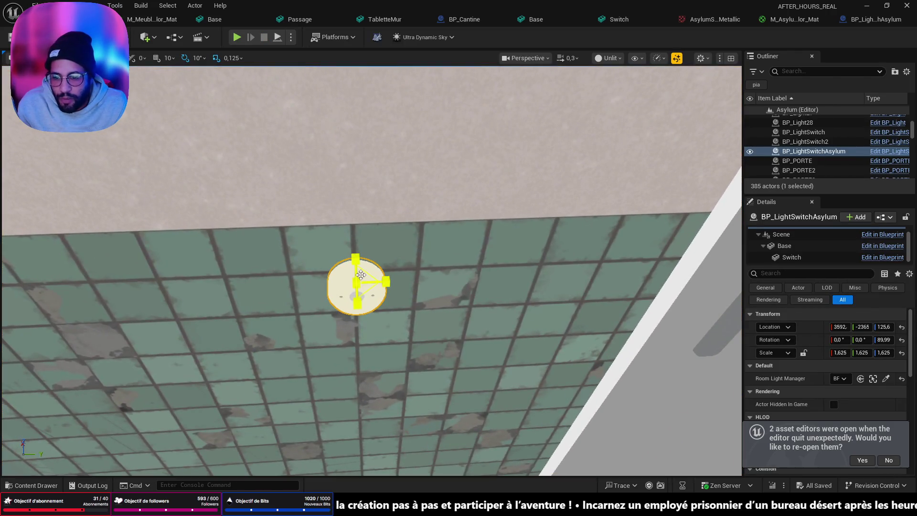
{"action": "left_click_drag", "start_coordinate": [385, 284], "coordinate": [541, 285]}
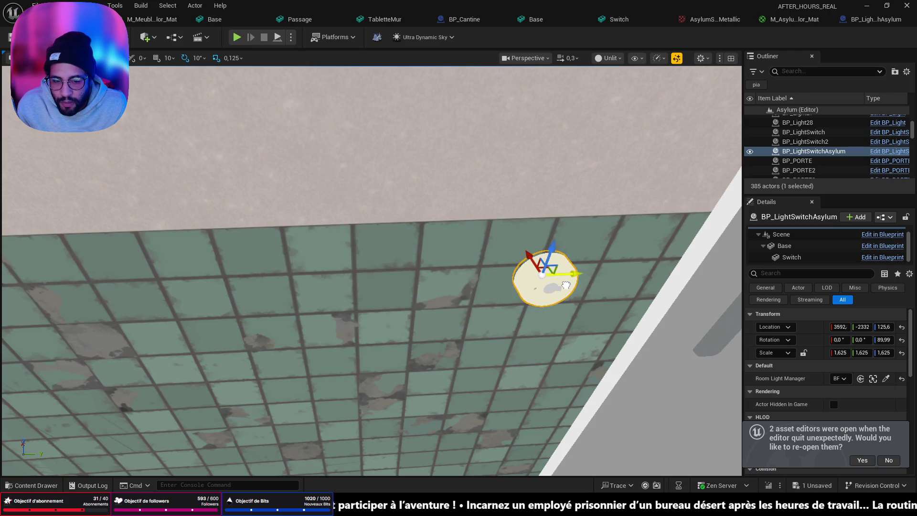
{"action": "scroll", "coordinate": [565, 285], "scroll_direction": "down", "scroll_amount": 5}
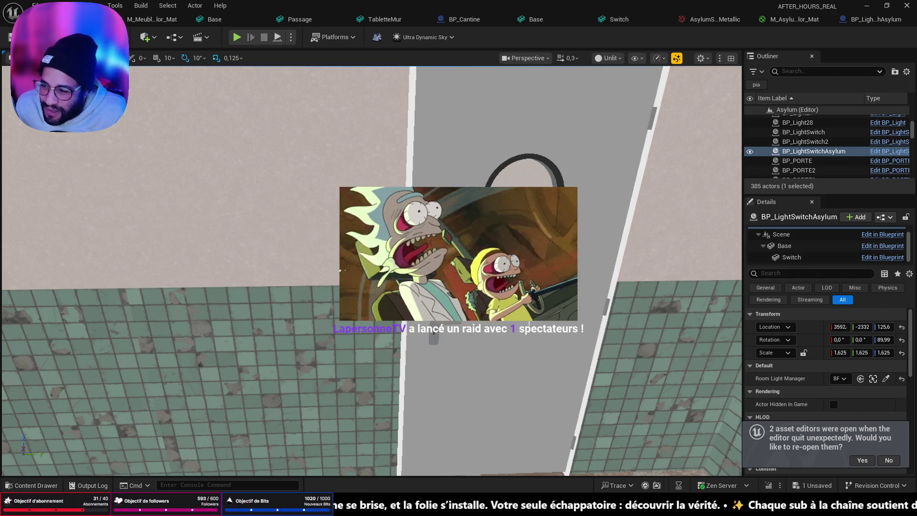
Frame the tiled room and save the level with the switch's new position.
{"action": "key", "text": "f"}
{"action": "key", "text": "ctrl+s"}
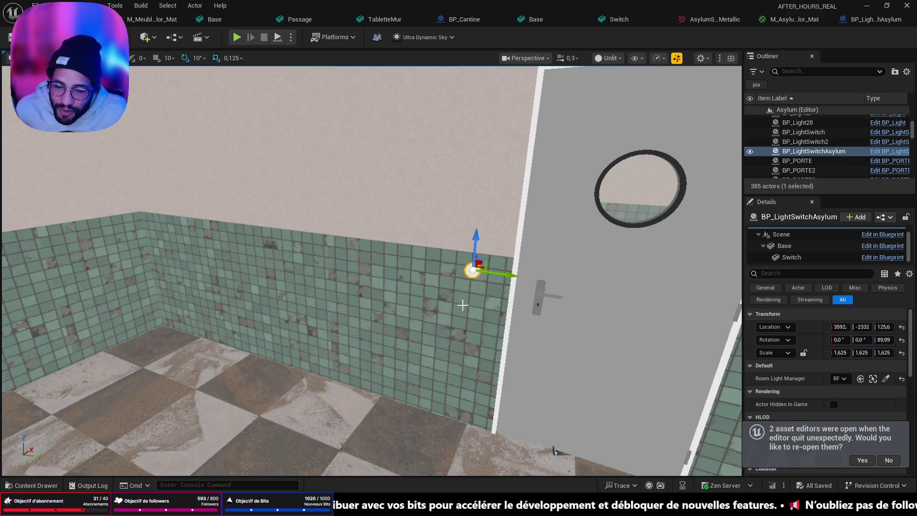
{"action": "scroll", "coordinate": [462, 305], "scroll_direction": "up", "scroll_amount": 2}
{"action": "key", "text": "s"}
{"action": "mouse_move", "coordinate": [462, 305]}
{"action": "left_mouse_down"}
{"action": "mouse_move", "coordinate": [306, 301]}
{"action": "mouse_move", "coordinate": [220, 286]}
{"action": "mouse_move", "coordinate": [381, 334]}
{"action": "left_mouse_up"}
{"action": "key", "text": "ctrl+space"}
{"action": "key", "text": "ctrl+space"}
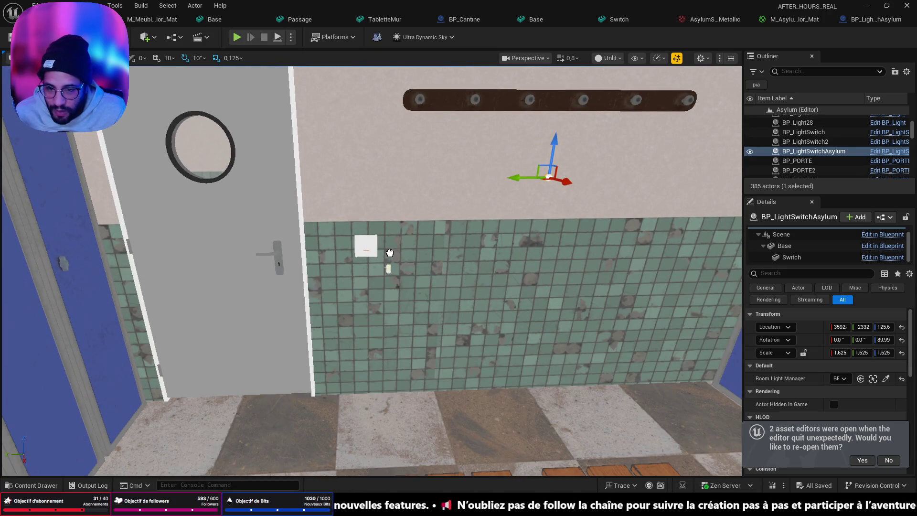
{"action": "left_click_drag", "start_coordinate": [392, 241], "coordinate": [401, 191]}
{"action": "key", "text": "Delete"}
{"action": "mouse_move", "coordinate": [363, 349]}
{"action": "left_mouse_down"}
{"action": "mouse_move", "coordinate": [353, 382]}
{"action": "mouse_move", "coordinate": [362, 348]}
{"action": "mouse_move", "coordinate": [338, 337]}
{"action": "left_mouse_up"}
{"action": "scroll", "coordinate": [348, 338], "scroll_direction": "down", "scroll_amount": 5}
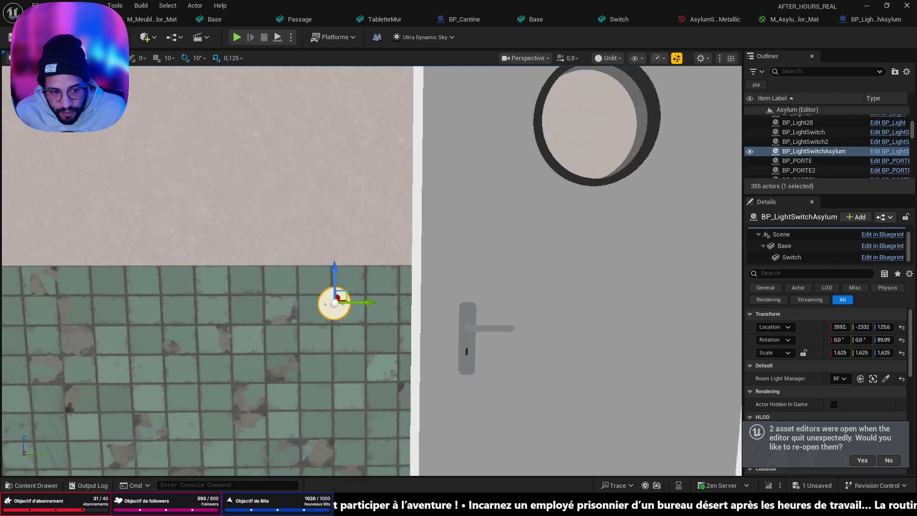
{"action": "left_click", "coordinate": [839, 354]}
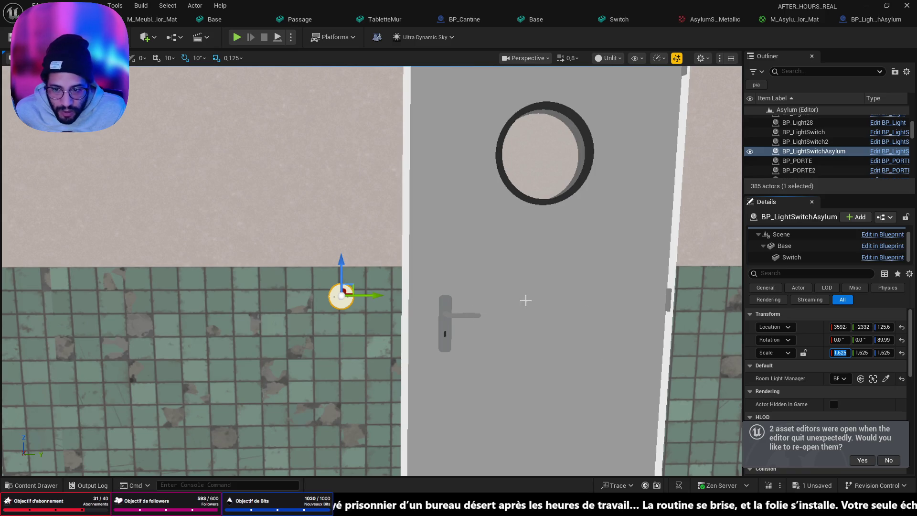
Link the switch's scale axes and set its scale to 0, hiding it.
{"action": "key", "text": "Return"}
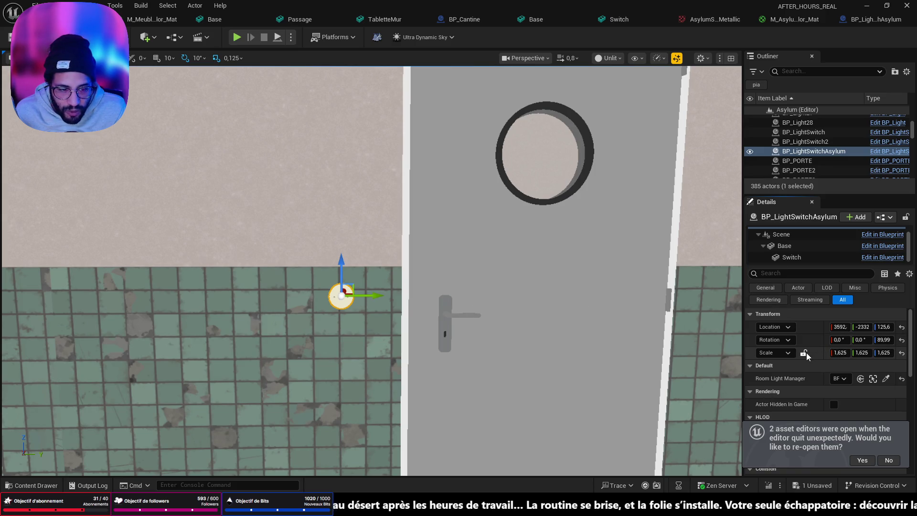
{"action": "left_click", "coordinate": [839, 353]}
{"action": "type", "text": "0"}
{"action": "key", "text": "Return"}
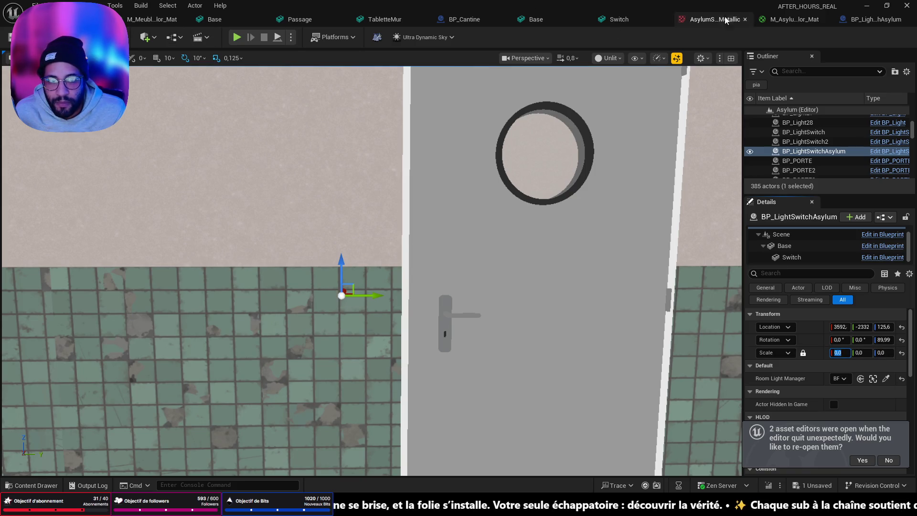
In the switch Blueprint, set the component scale to 1,625 on all axes and save.
{"action": "left_click", "coordinate": [864, 21]}
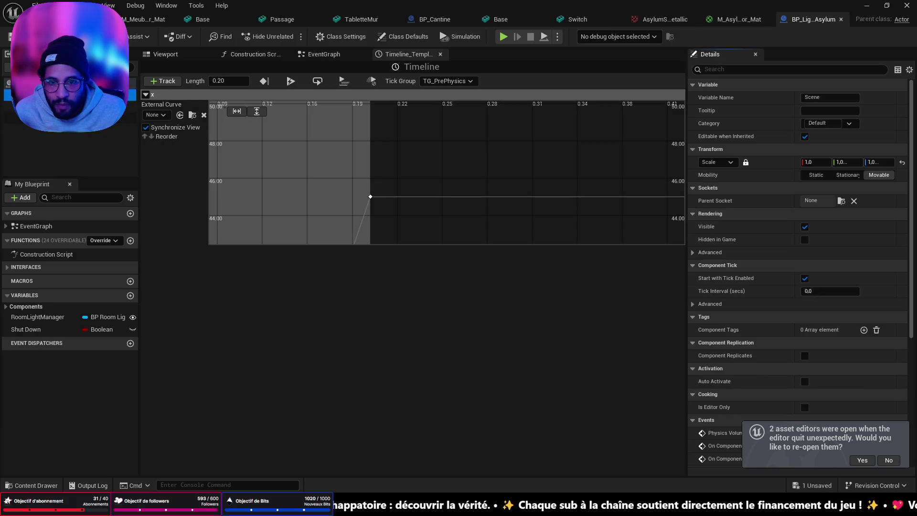
{"action": "left_click", "coordinate": [826, 162]}
{"action": "type", "text": "1,625"}
{"action": "key", "text": "Return"}
{"action": "key", "text": "ctrl+s"}
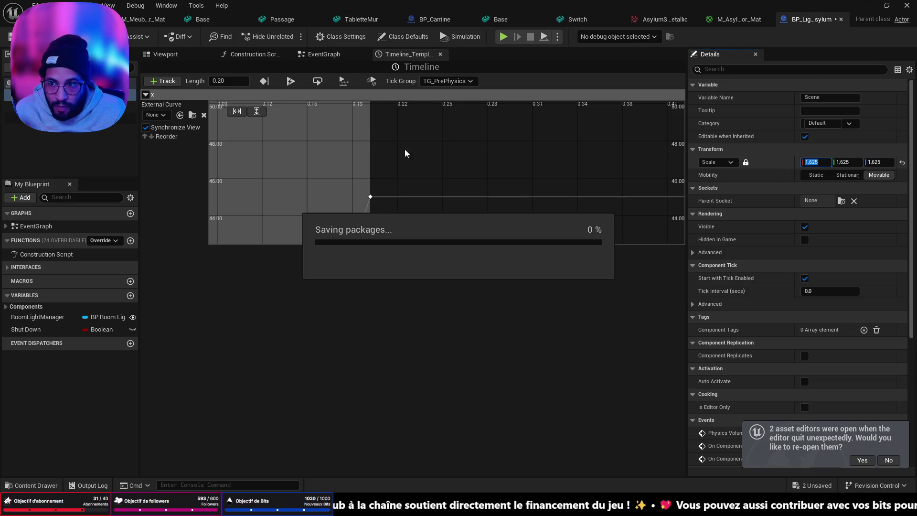
Back in the level, reset the switch's scale to 1 on X, Y and Z.
{"action": "left_click", "coordinate": [72, 19]}
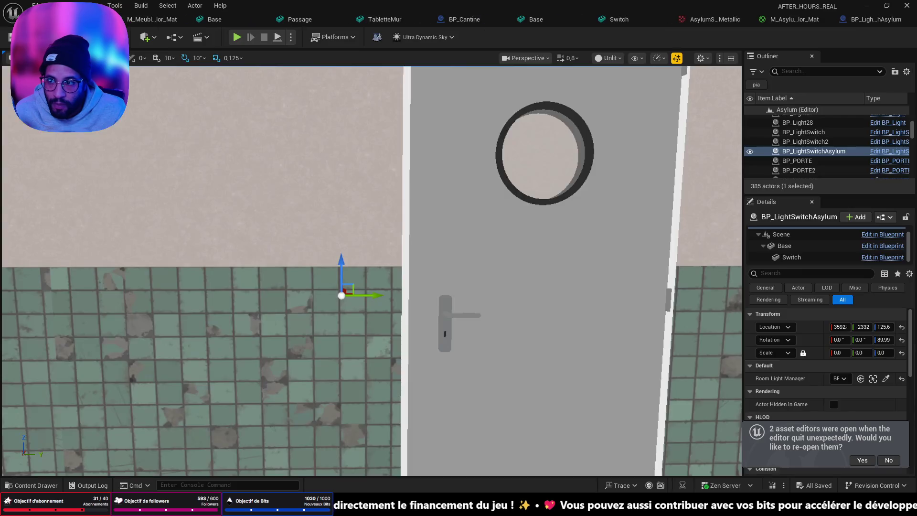
{"action": "scroll", "coordinate": [370, 271], "scroll_direction": "up", "scroll_amount": 3}
{"action": "scroll", "coordinate": [338, 322], "scroll_direction": "down", "scroll_amount": 5}
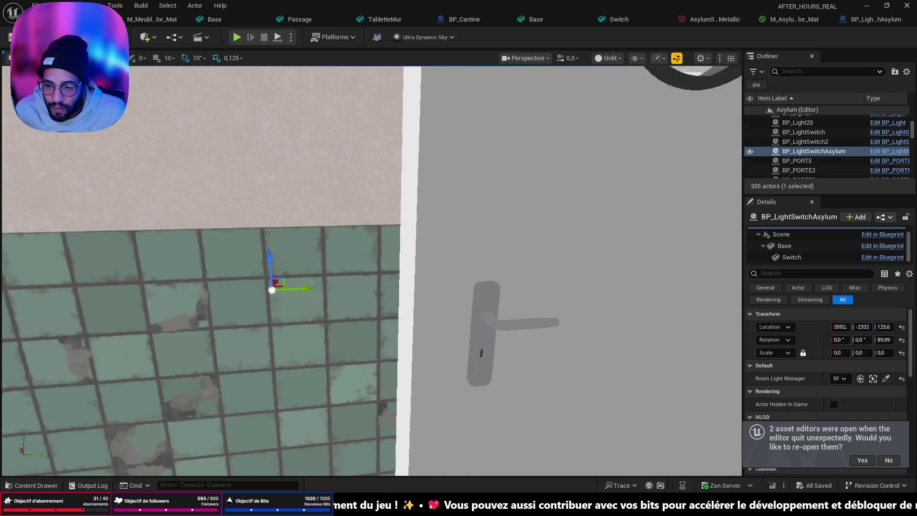
{"action": "key", "text": "f"}
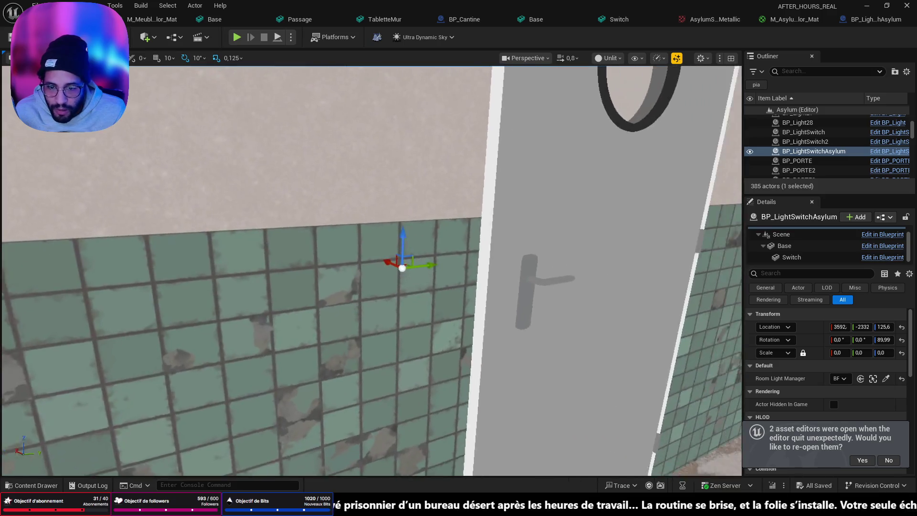
{"action": "left_click", "coordinate": [839, 352]}
{"action": "type", "text": "1"}
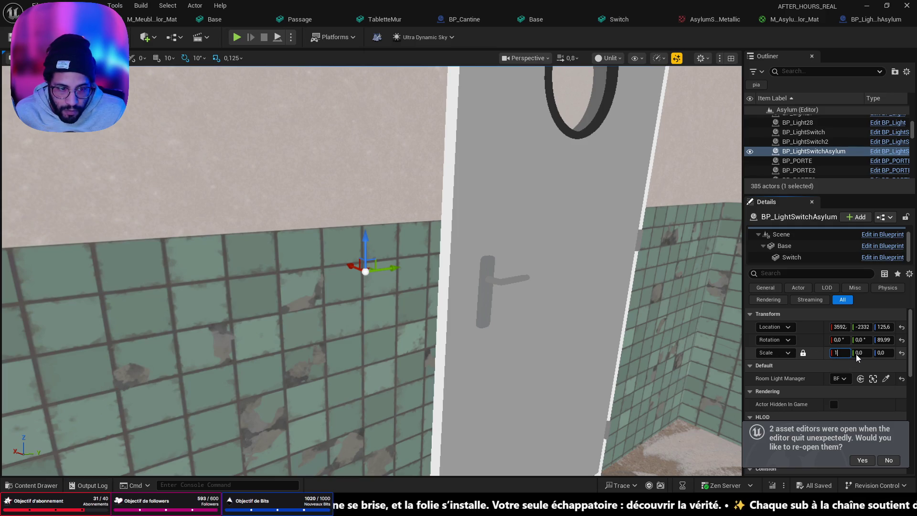
{"action": "left_click", "coordinate": [857, 353]}
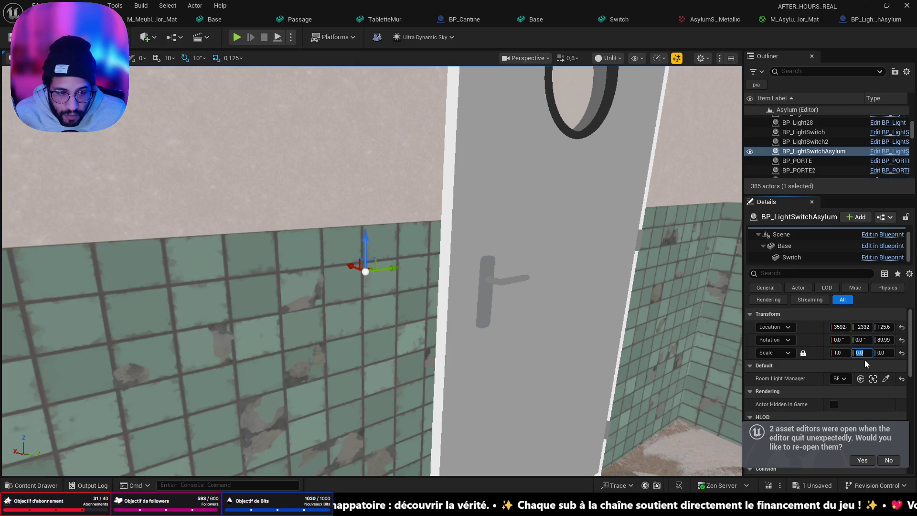
{"action": "type", "text": "1"}
{"action": "key", "text": "Tab"}
{"action": "type", "text": "1"}
{"action": "left_click", "coordinate": [844, 354]}
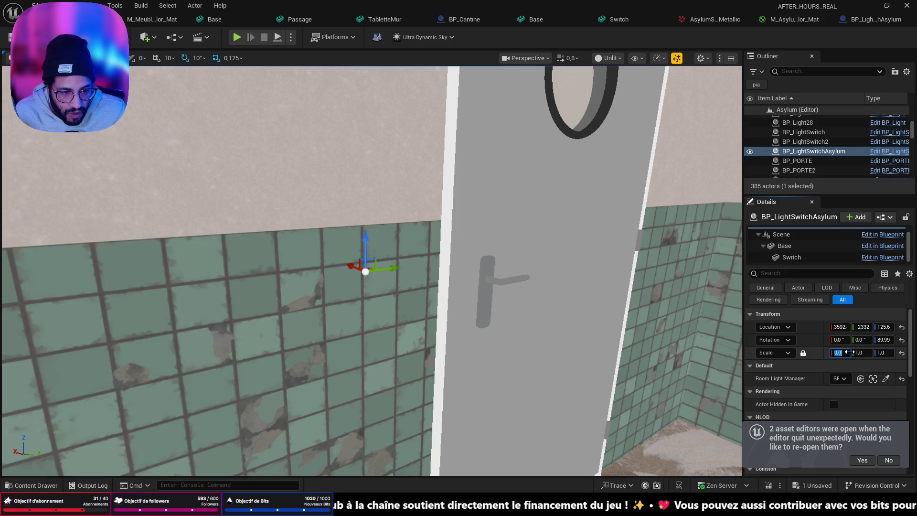
{"action": "key", "text": "Return"}
Launch Play From Here from the bathroom floor beside the light switch.
{"action": "left_click", "coordinate": [618, 346]}
{"action": "left_click_drag", "start_coordinate": [655, 363], "coordinate": [396, 316]}
{"action": "left_click", "coordinate": [376, 311]}
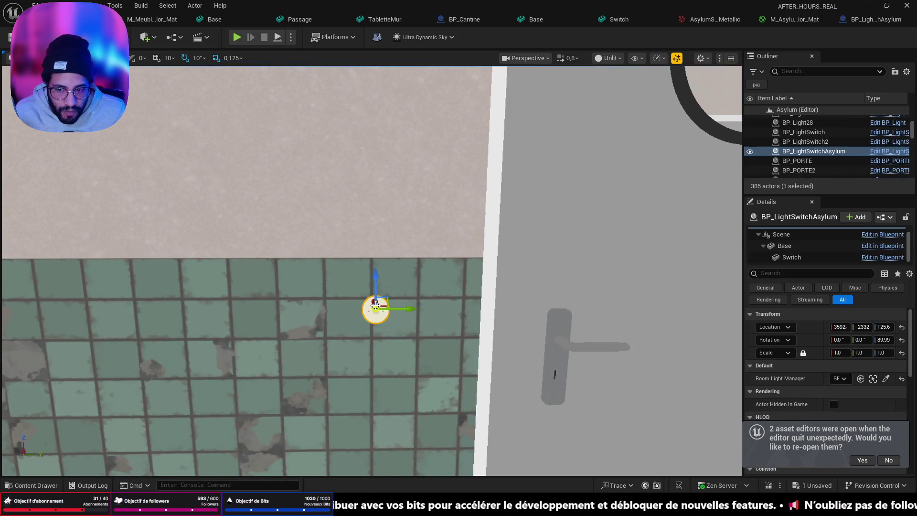
{"action": "scroll", "coordinate": [382, 324], "scroll_direction": "up", "scroll_amount": 3}
{"action": "scroll", "coordinate": [384, 341], "scroll_direction": "down", "scroll_amount": 3}
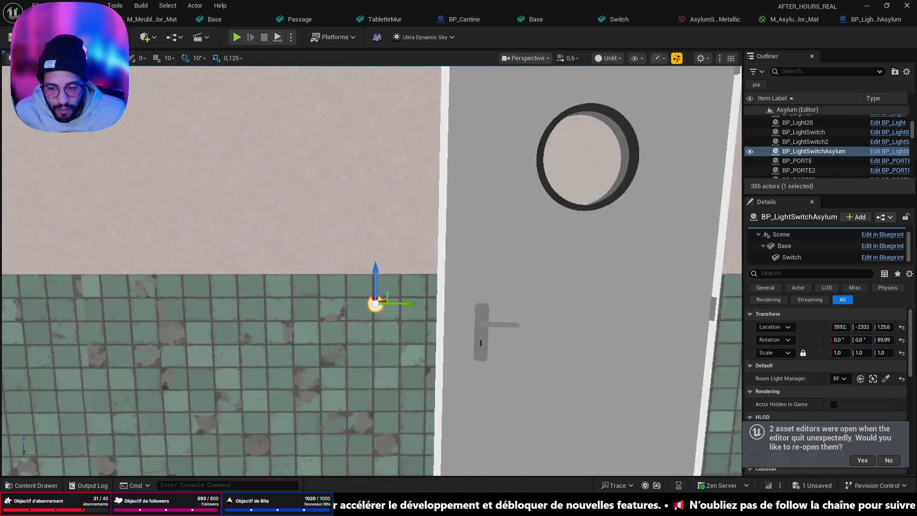
{"action": "left_click_drag", "start_coordinate": [384, 342], "coordinate": [435, 420]}
{"action": "right_click", "coordinate": [434, 423]}
{"action": "left_click", "coordinate": [461, 366]}
{"action": "key", "text": "alt+p"}
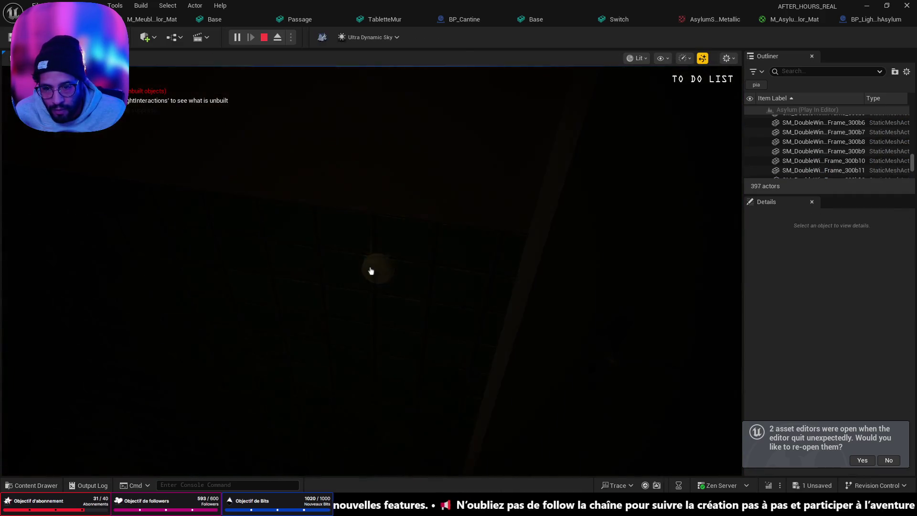
Stop the Play In Editor session with Esc.
{"action": "key", "text": "Escape"}
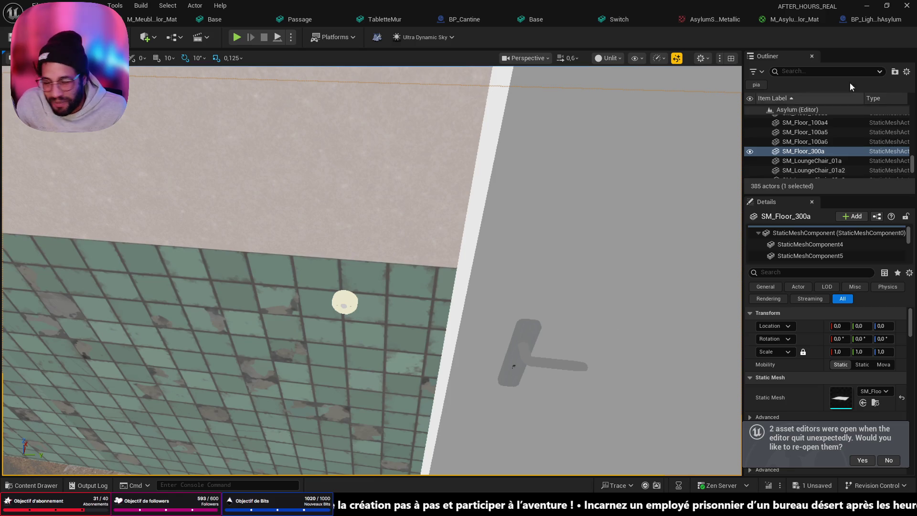
Open the BP_LightSwitchAsylum Blueprint's 3D viewport and save all changes.
{"action": "left_click_drag", "start_coordinate": [691, 129], "coordinate": [597, 96]}
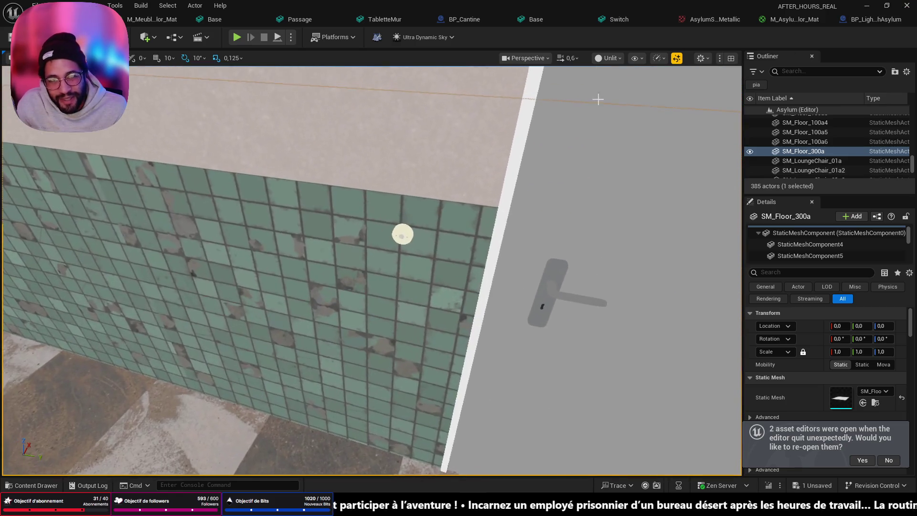
{"action": "left_click", "coordinate": [874, 19]}
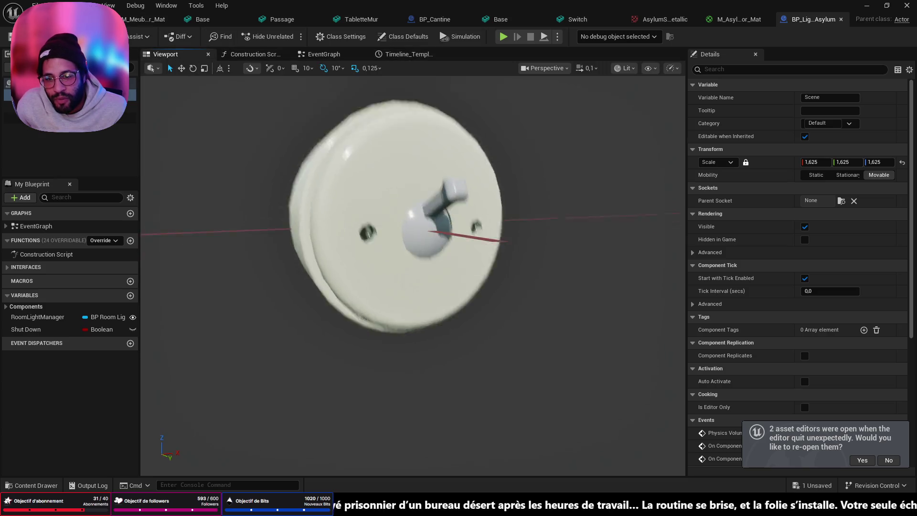
{"action": "left_click", "coordinate": [177, 55]}
{"action": "key", "text": "ctrl+s"}
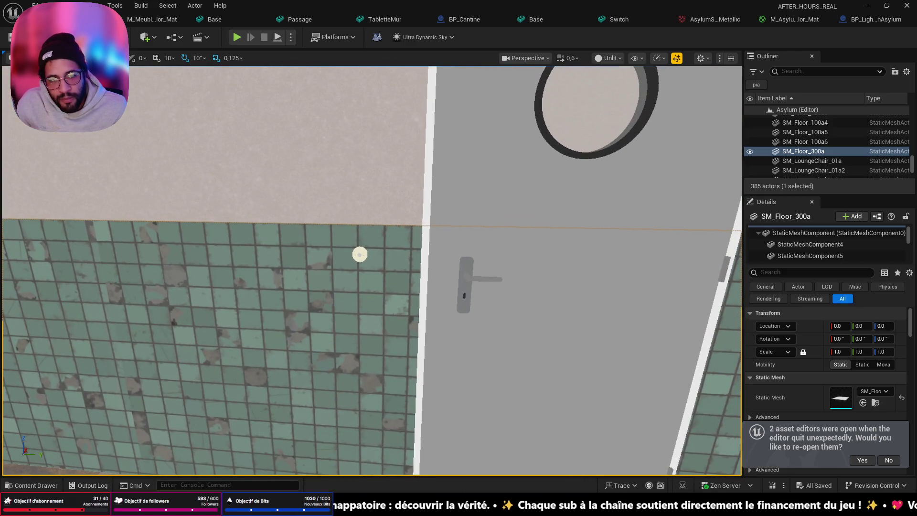
Give the Base component scale 1,625, save the Asylum map, and return to the level.
{"action": "left_click", "coordinate": [863, 22]}
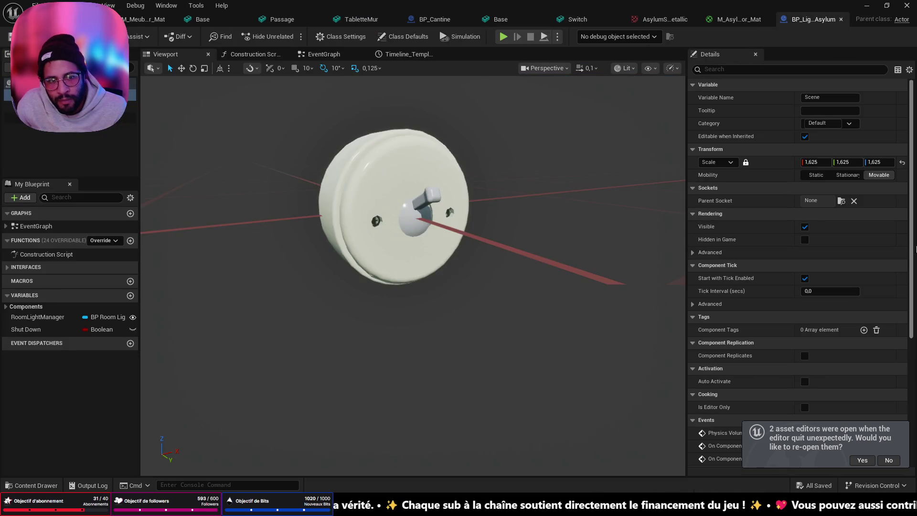
{"action": "left_click", "coordinate": [811, 163]}
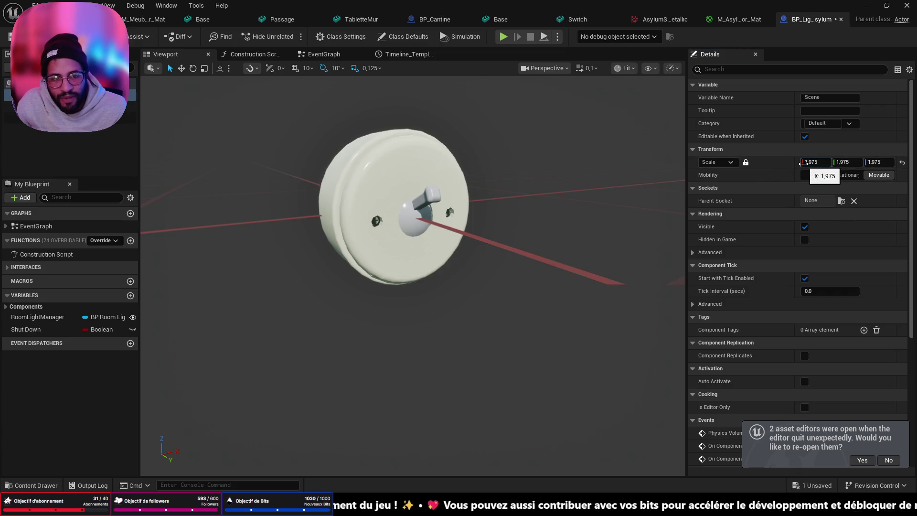
{"action": "left_click", "coordinate": [71, 106]}
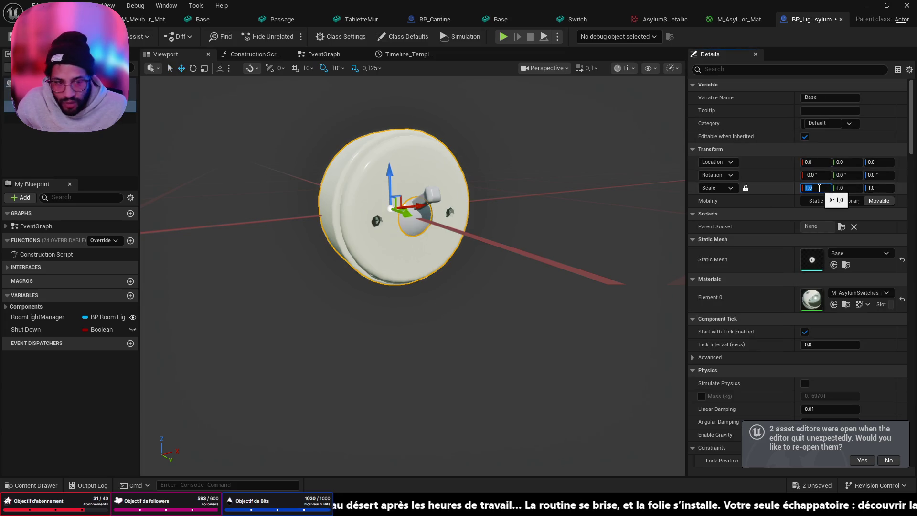
{"action": "type", "text": "1,625"}
{"action": "key", "text": "Return"}
{"action": "key", "text": "ctrl+shift+s"}
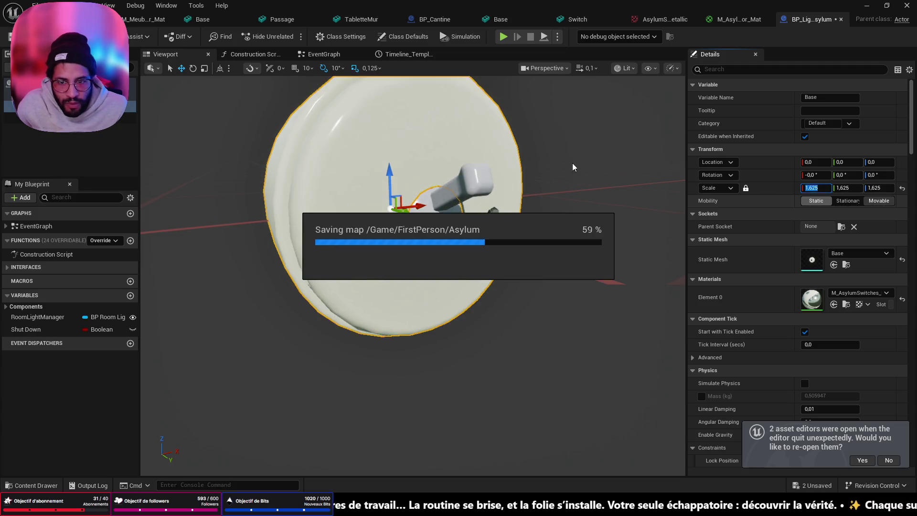
{"action": "key", "text": "alt+Tab"}
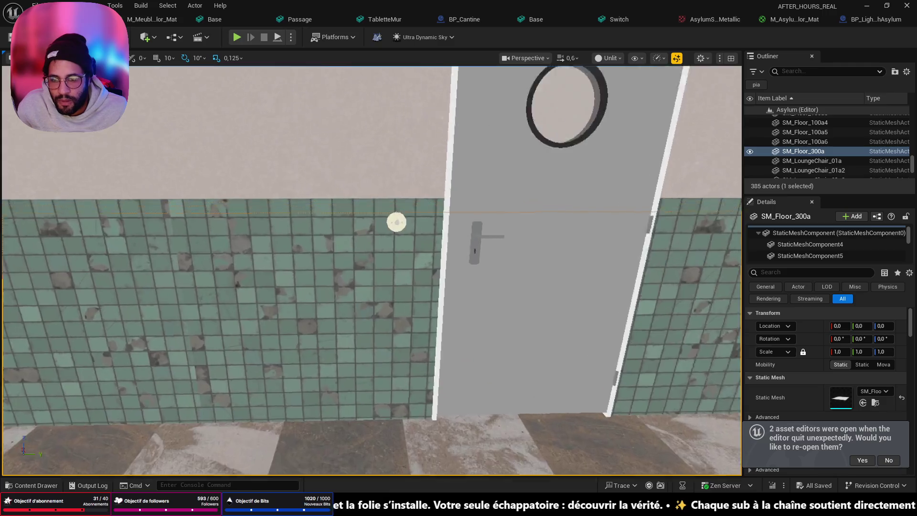
{"action": "mouse_move", "coordinate": [396, 222]}
{"action": "left_mouse_down"}
{"action": "mouse_move", "coordinate": [358, 260]}
{"action": "mouse_move", "coordinate": [412, 350]}
{"action": "mouse_move", "coordinate": [405, 405]}
{"action": "left_mouse_up"}
{"action": "right_click", "coordinate": [406, 405]}
{"action": "left_click", "coordinate": [423, 399]}
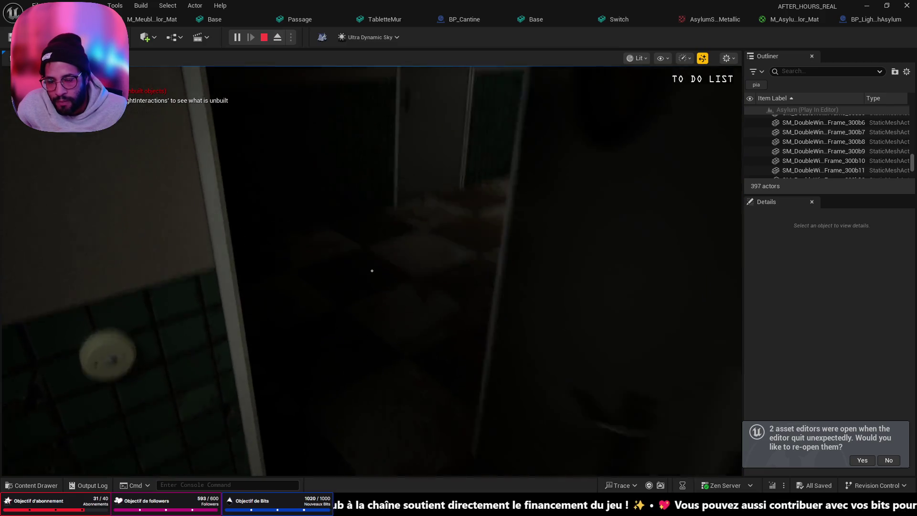
{"action": "key", "text": "w"}
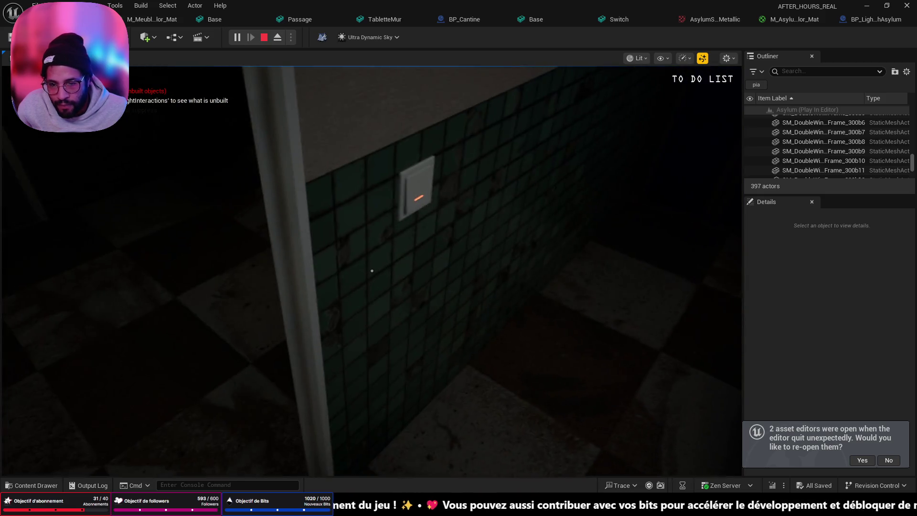
{"action": "key", "text": "Escape"}
{"action": "left_click", "coordinate": [406, 212]}
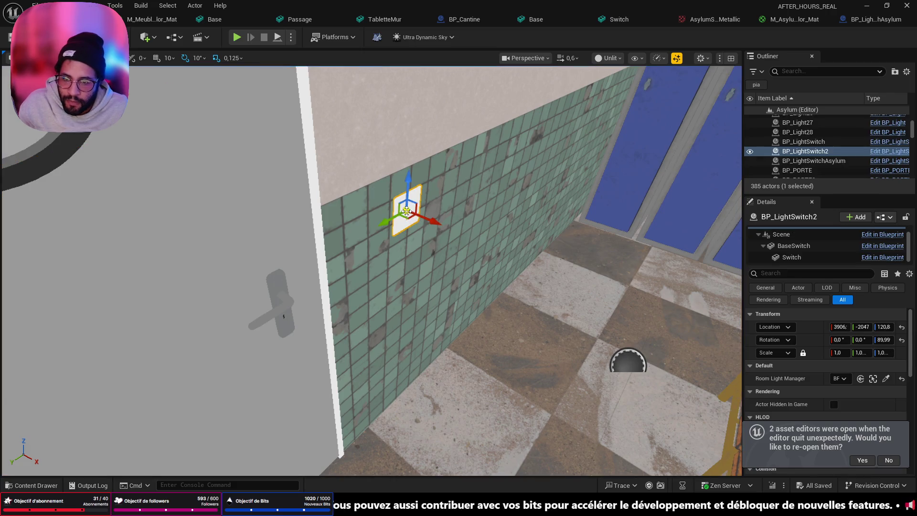
Replace the first old light switch with a BP_LightSwitchAsylum on the tiled wall.
{"action": "key", "text": "Delete"}
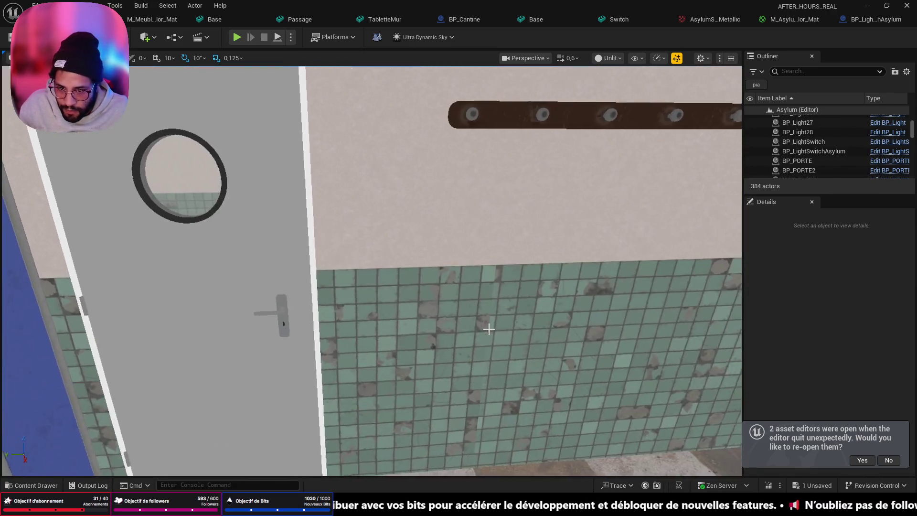
{"action": "key", "text": "ctrl+space"}
{"action": "mouse_move", "coordinate": [300, 284]}
{"action": "left_mouse_down"}
{"action": "mouse_move", "coordinate": [368, 264]}
{"action": "mouse_move", "coordinate": [360, 280]}
{"action": "mouse_move", "coordinate": [464, 356]}
{"action": "left_mouse_up"}
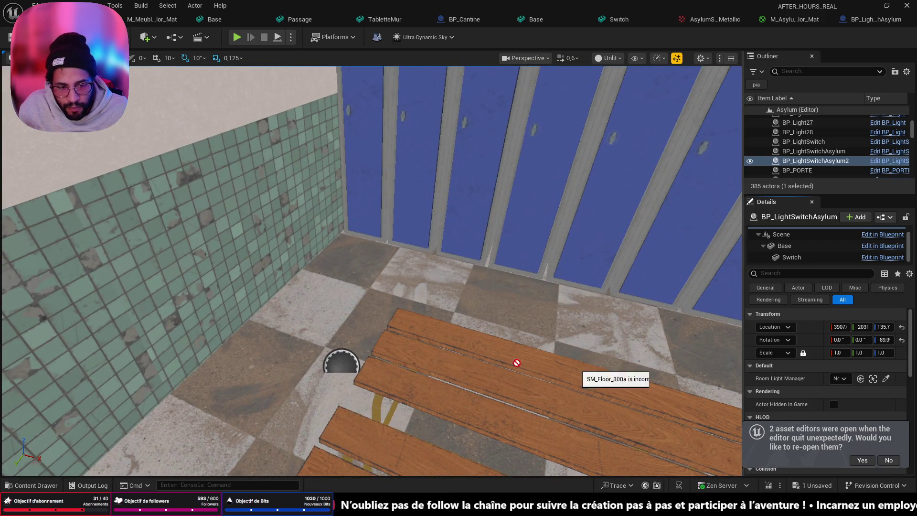
Swap the second old BP_LightSwitch in the WC corridor for a BP_LightSwitchAsylum.
{"action": "left_click_drag", "start_coordinate": [372, 267], "coordinate": [320, 227]}
{"action": "left_click", "coordinate": [416, 245]}
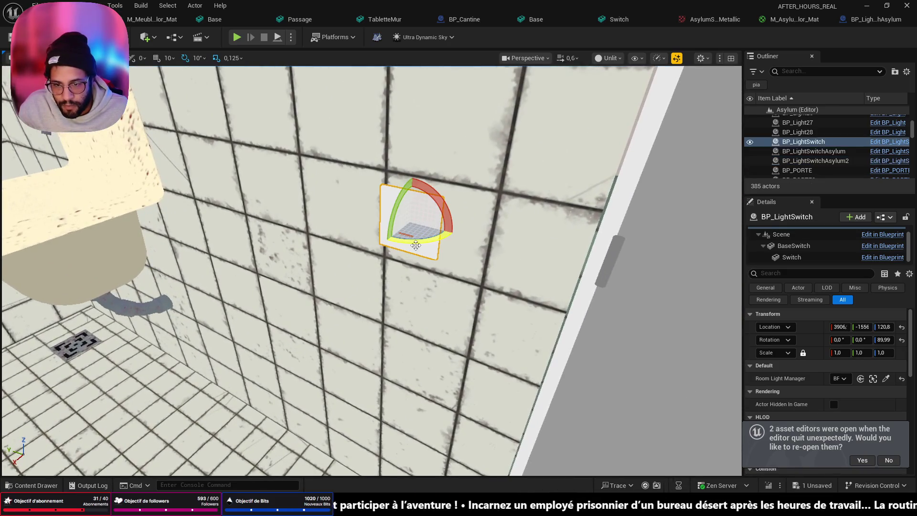
{"action": "key", "text": "Delete"}
{"action": "left_click_drag", "start_coordinate": [416, 248], "coordinate": [401, 239]}
{"action": "key", "text": "ctrl+space"}
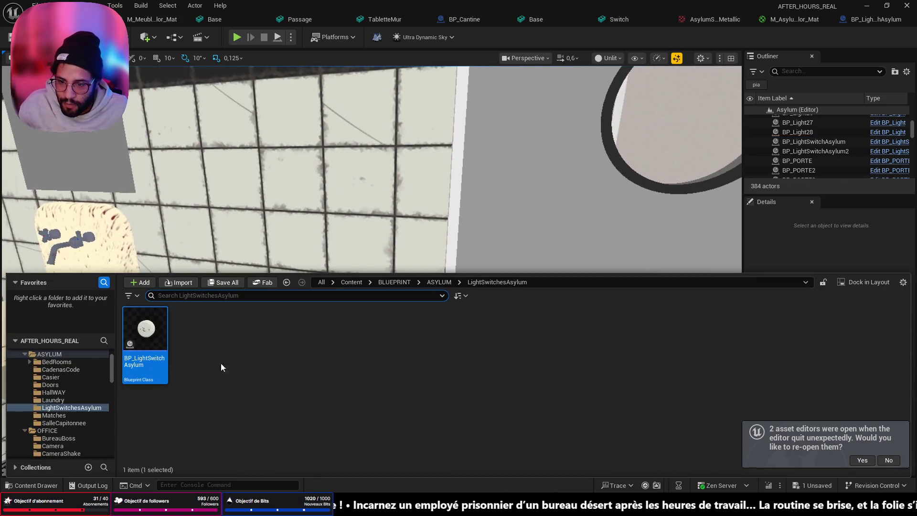
{"action": "mouse_move", "coordinate": [136, 332]}
{"action": "left_mouse_down"}
{"action": "mouse_move", "coordinate": [344, 266]}
{"action": "mouse_move", "coordinate": [373, 272]}
{"action": "left_mouse_up"}
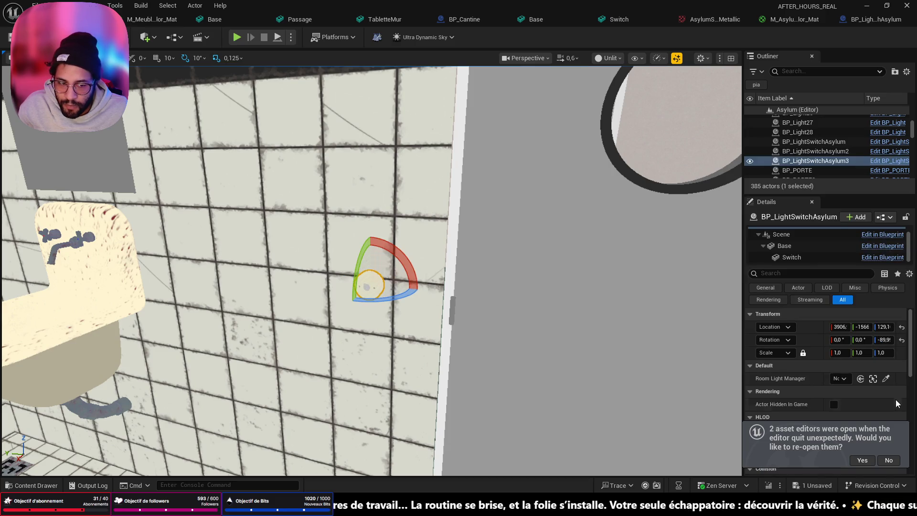
Play the level from a spot on the floor.
{"action": "mouse_move", "coordinate": [479, 295]}
{"action": "left_mouse_down"}
{"action": "mouse_move", "coordinate": [243, 305]}
{"action": "mouse_move", "coordinate": [156, 342]}
{"action": "mouse_move", "coordinate": [554, 293]}
{"action": "left_mouse_up"}
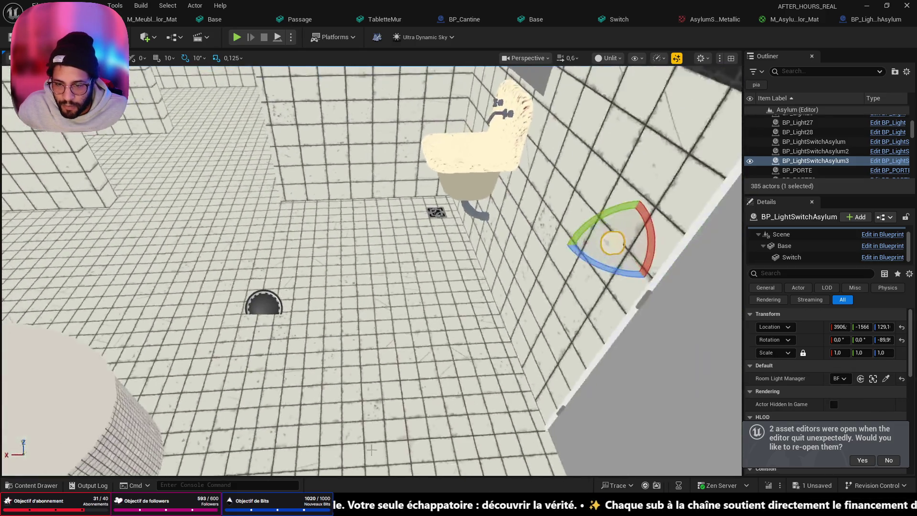
{"action": "right_click", "coordinate": [334, 126]}
{"action": "left_click", "coordinate": [361, 445]}
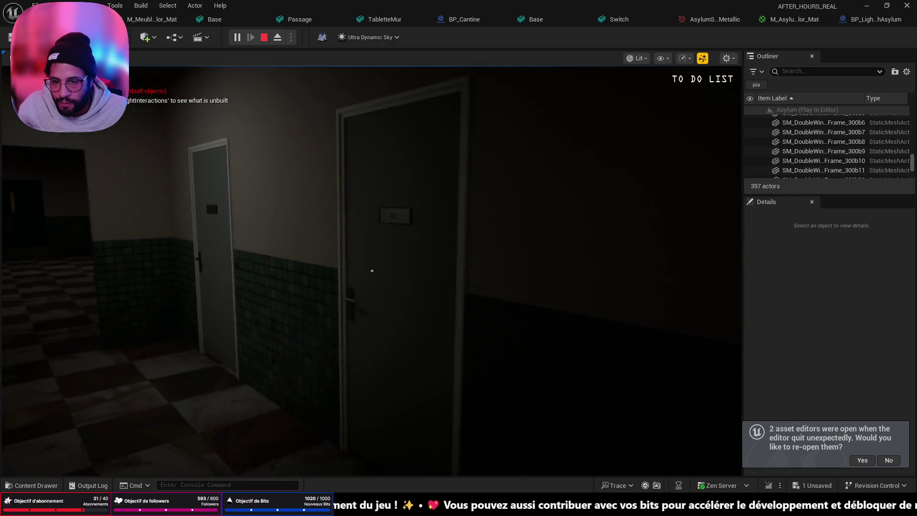
Walk down the corridor, flip the wall switch off, light a match, then quit the test.
{"action": "key", "text": "w"}
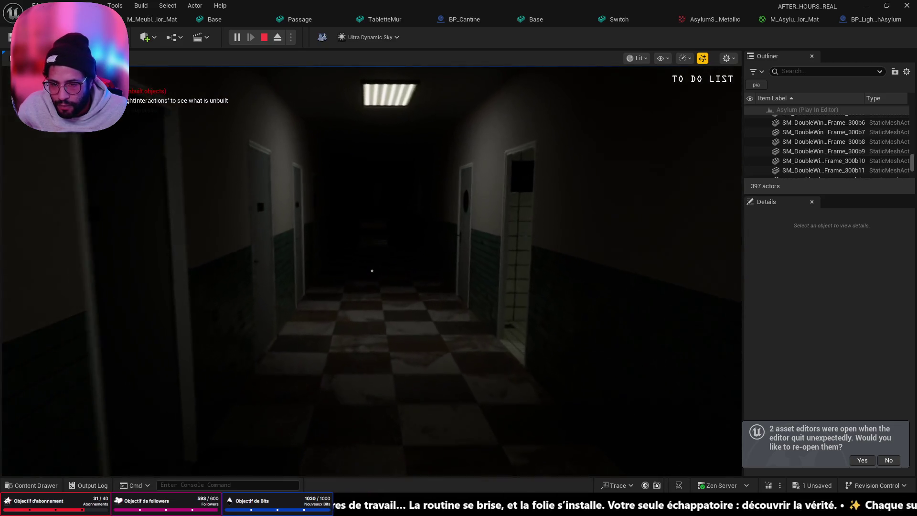
{"action": "key", "text": "w"}
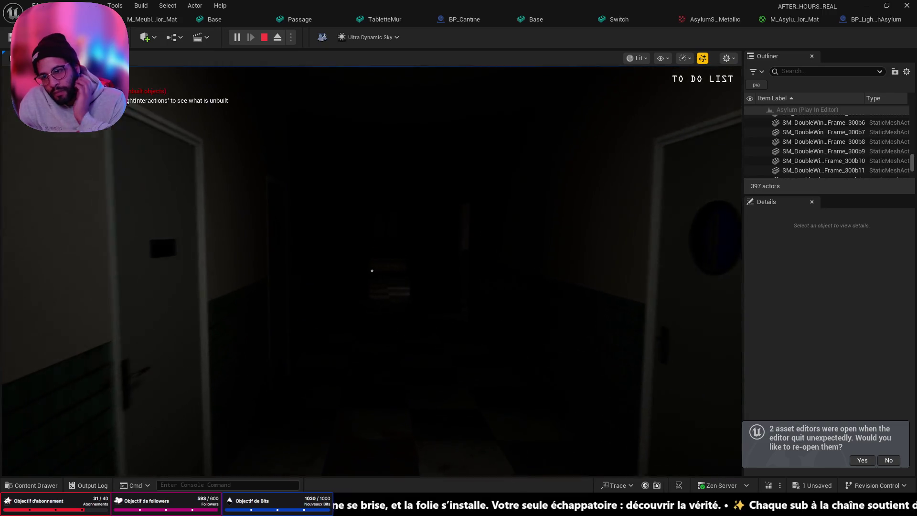
{"action": "key", "text": "w"}
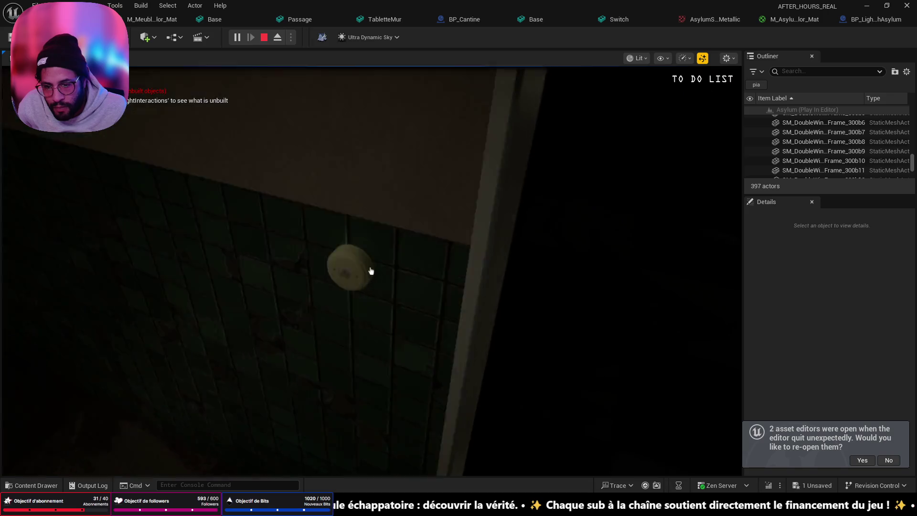
{"action": "left_click", "coordinate": [371, 271]}
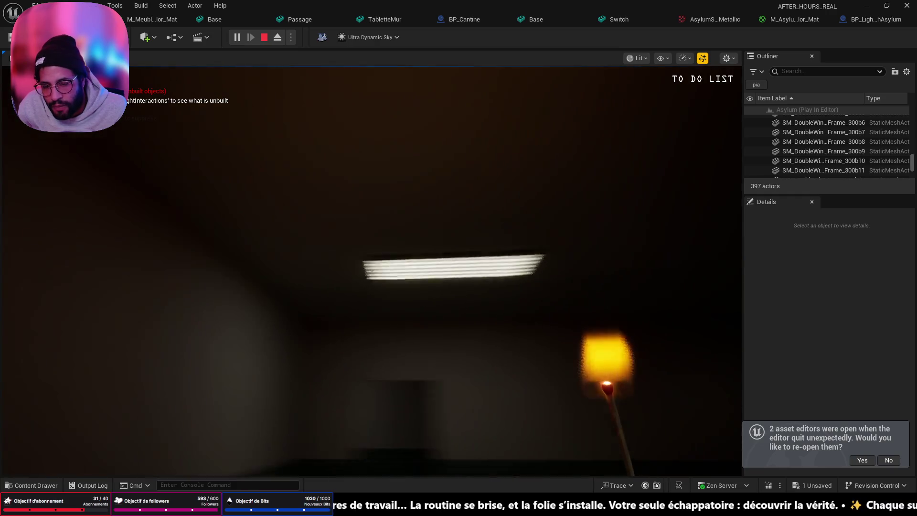
{"action": "left_click", "coordinate": [372, 271]}
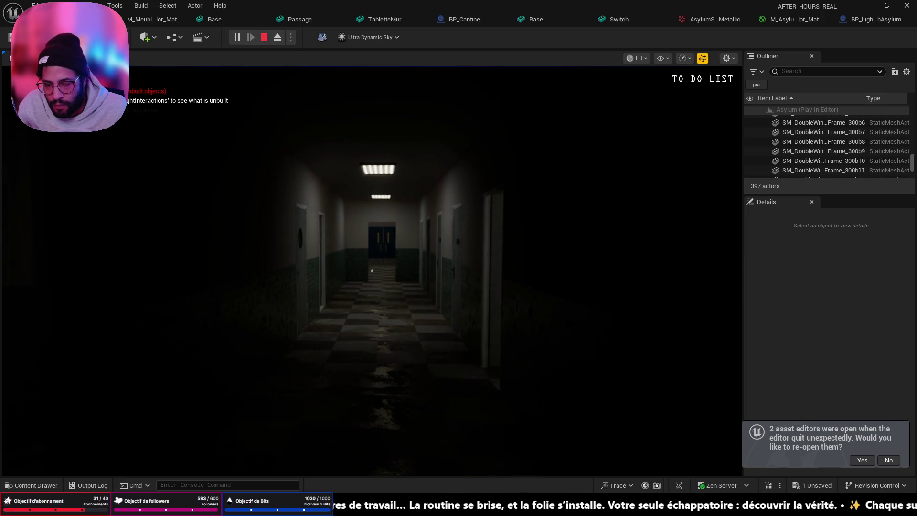
{"action": "key", "text": "w"}
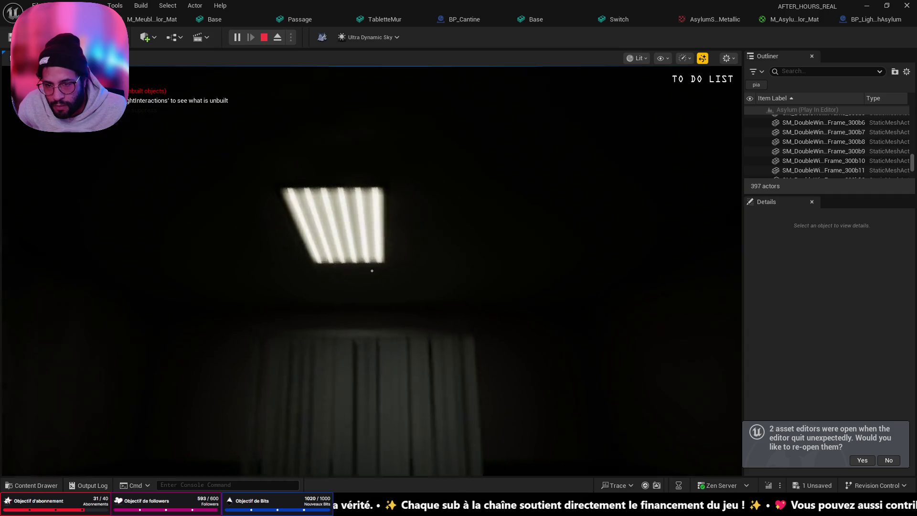
{"action": "key", "text": "Escape"}
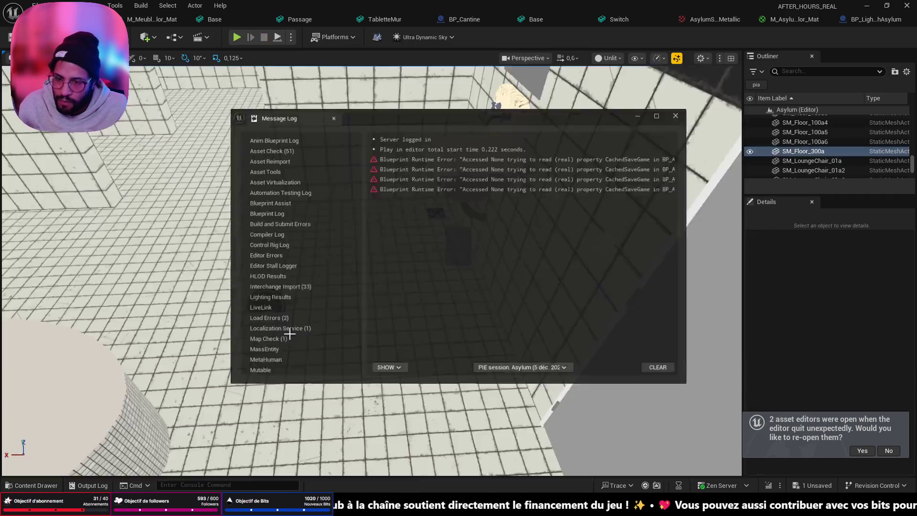
Close the Message Log, fly to an aerial corridor view, then switch to Apple Music.
{"action": "left_click", "coordinate": [647, 109]}
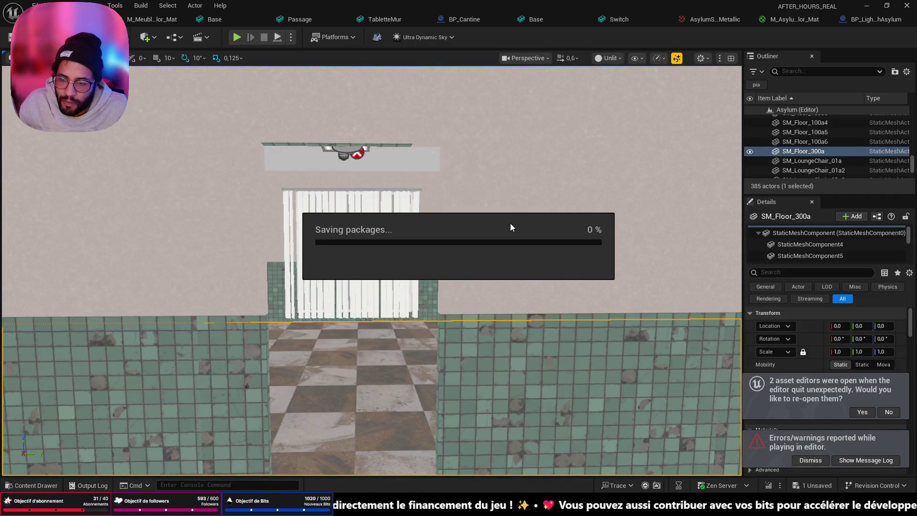
{"action": "left_click_drag", "start_coordinate": [403, 347], "coordinate": [402, 346]}
{"action": "key", "text": "alt+Tab"}
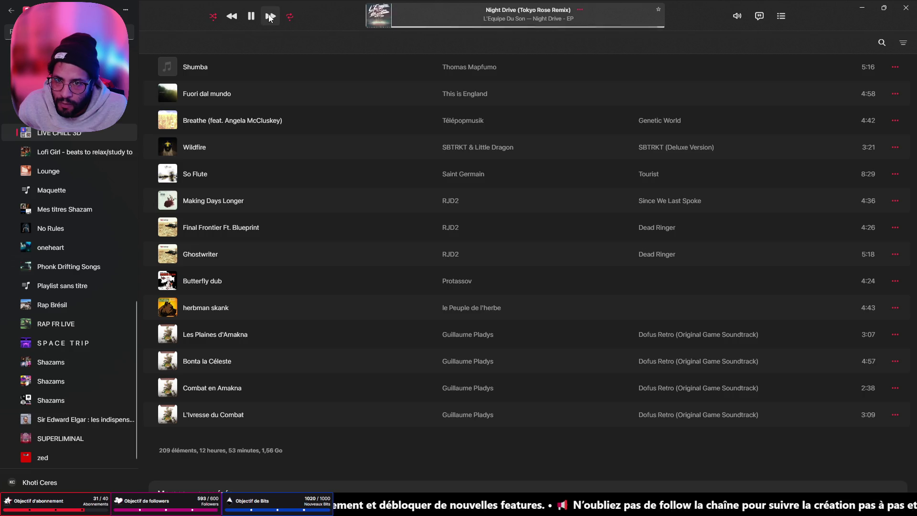
Go from the retro switch image search to the Miro board and bring the room-clue table into view.
{"action": "left_click", "coordinate": [862, 7]}
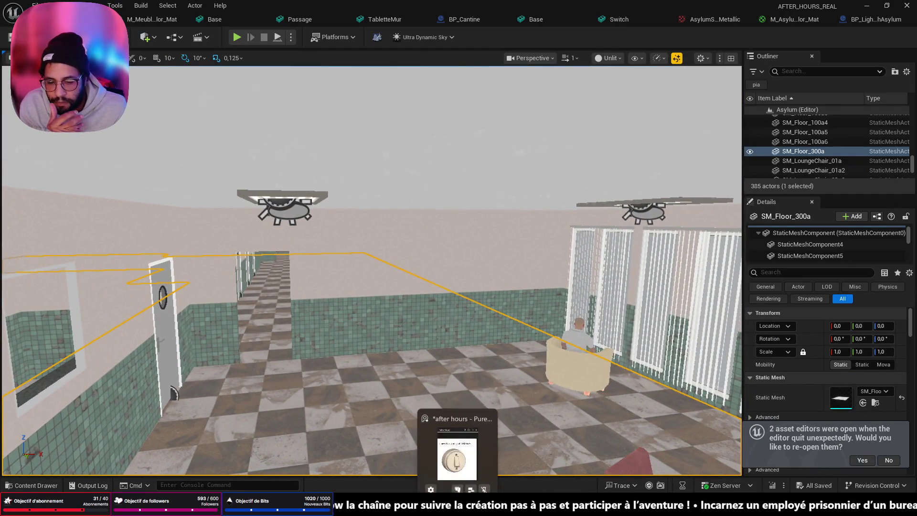
{"action": "left_click", "coordinate": [530, 456]}
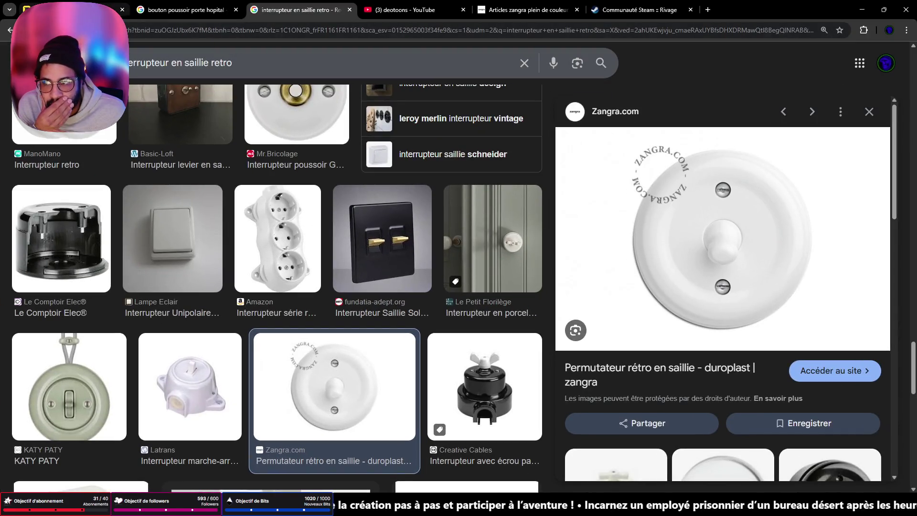
{"action": "left_click", "coordinate": [72, 10]}
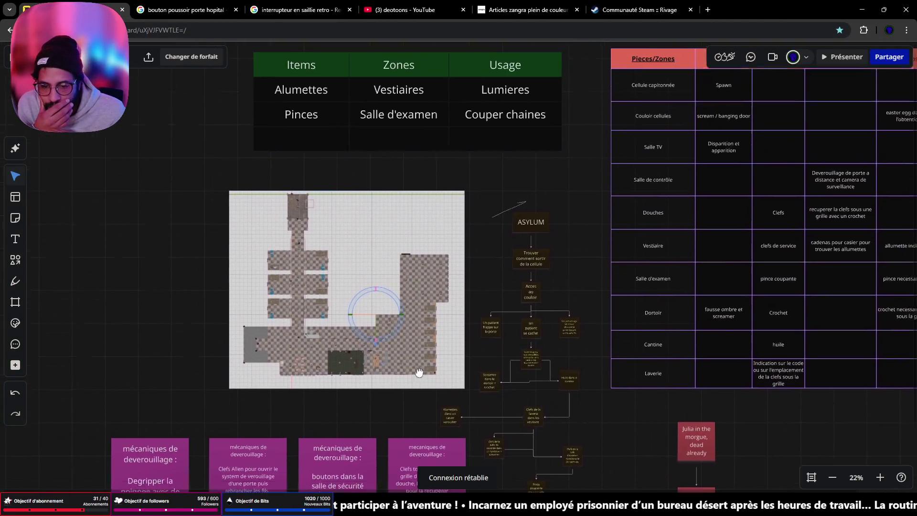
{"action": "mouse_move", "coordinate": [419, 372]}
{"action": "left_mouse_down"}
{"action": "mouse_move", "coordinate": [370, 478]}
{"action": "mouse_move", "coordinate": [251, 401]}
{"action": "mouse_move", "coordinate": [243, 336]}
{"action": "mouse_move", "coordinate": [449, 214]}
{"action": "mouse_move", "coordinate": [476, 210]}
{"action": "left_mouse_up"}
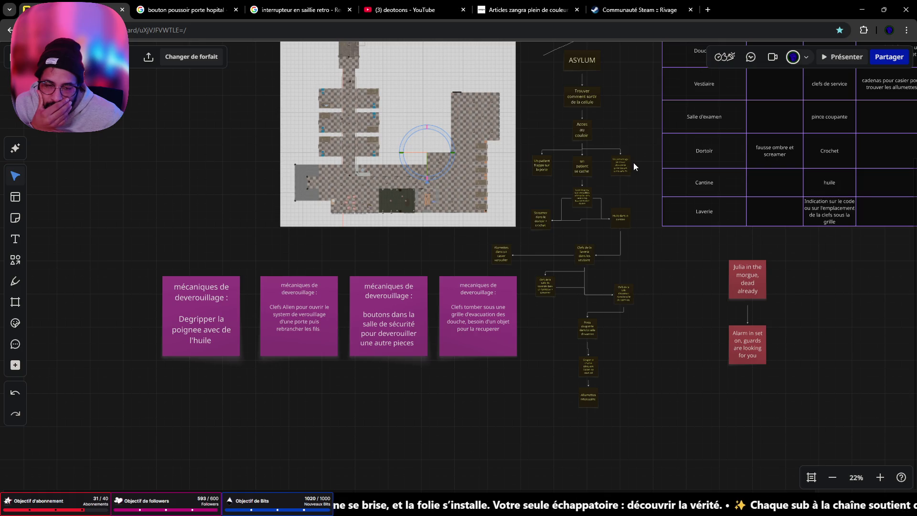
Pan the Miro board below the Asylum floor plan and zoom to about 60% on the four unlock-mechanic notes.
{"action": "left_click_drag", "start_coordinate": [634, 157], "coordinate": [562, 193]}
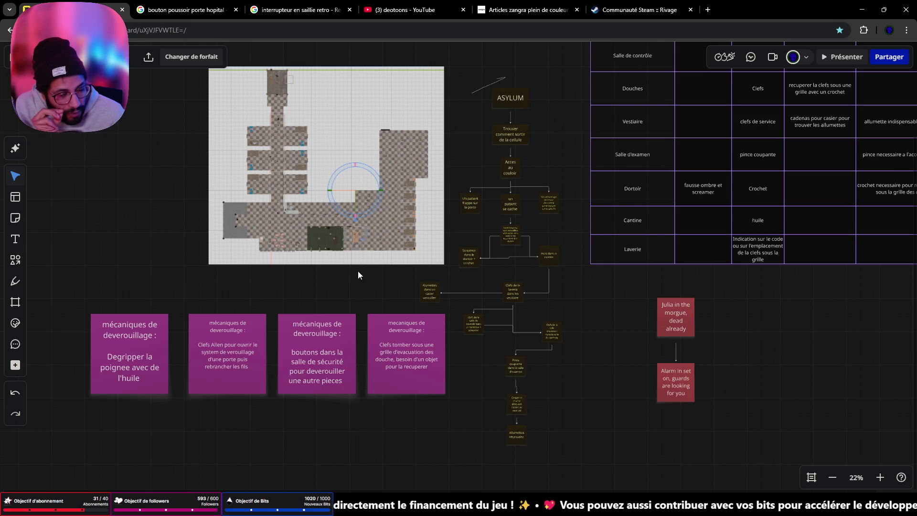
{"action": "left_click_drag", "start_coordinate": [363, 315], "coordinate": [444, 320]}
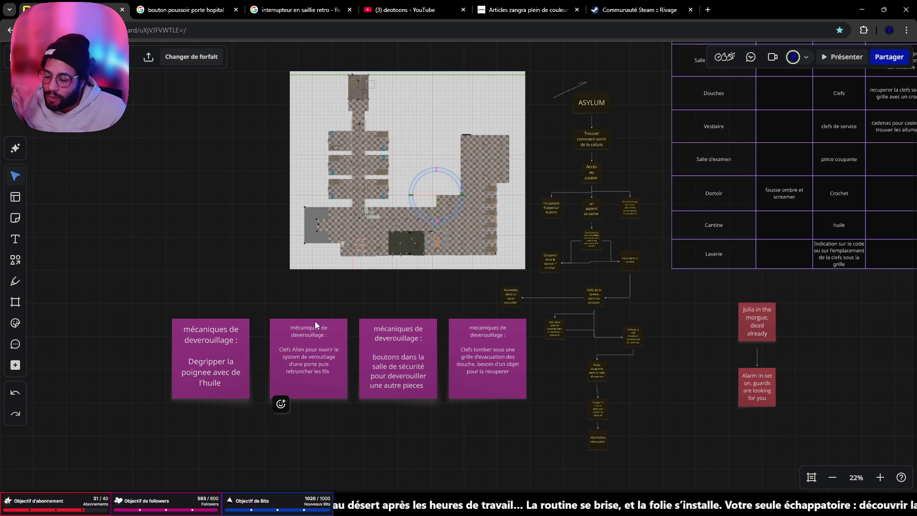
{"action": "scroll", "coordinate": [306, 374], "scroll_direction": "down", "scroll_amount": 5}
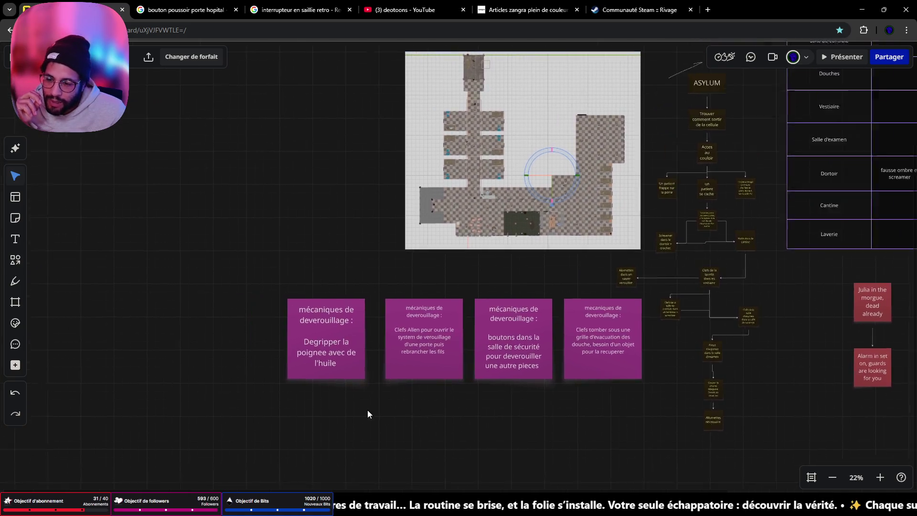
{"action": "scroll", "coordinate": [495, 351], "scroll_direction": "down", "scroll_amount": 1}
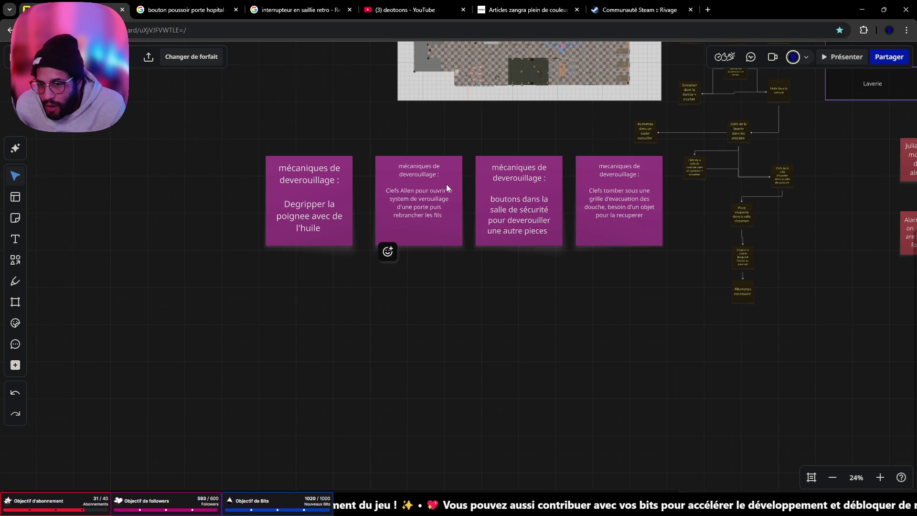
{"action": "scroll", "coordinate": [446, 186], "scroll_direction": "up", "scroll_amount": 5}
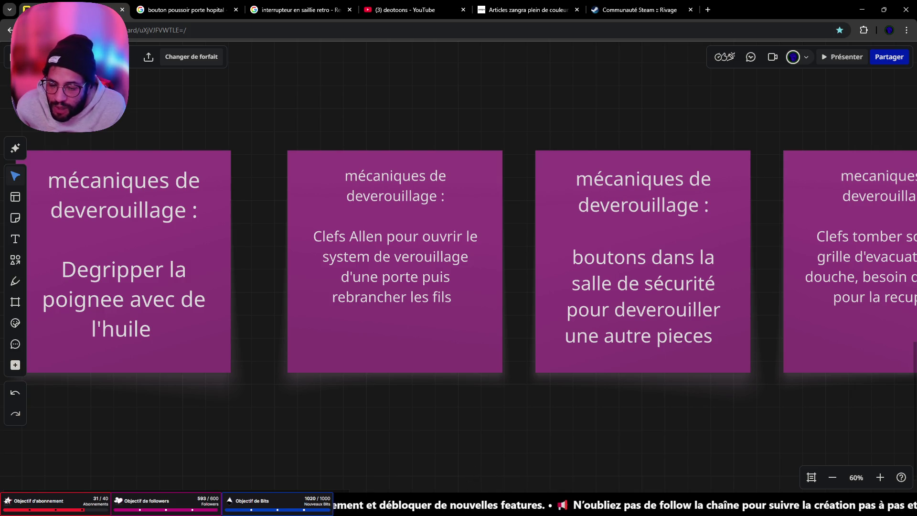
Bring up the PureRef reference images and zoom in on the beige wall cabinet.
{"action": "key", "text": "alt+Tab"}
{"action": "scroll", "coordinate": [807, 143], "scroll_direction": "up", "scroll_amount": 5}
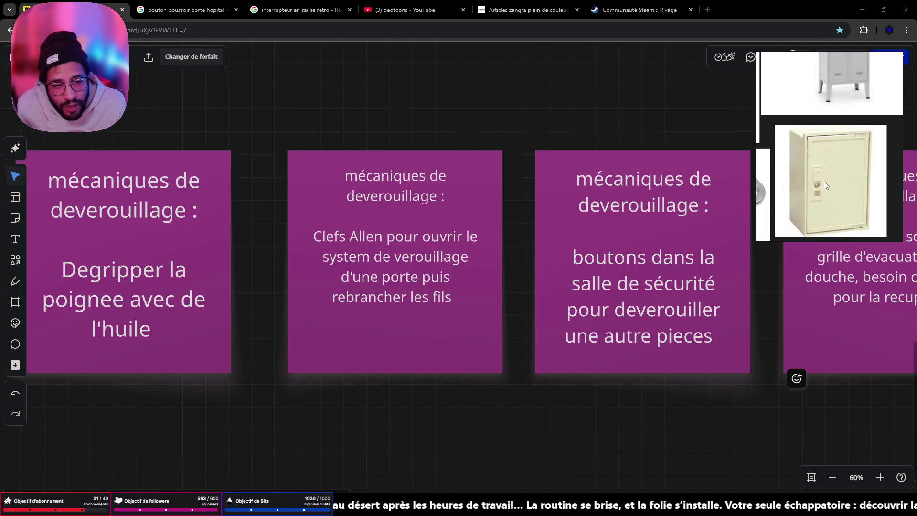
{"action": "scroll", "coordinate": [840, 155], "scroll_direction": "down", "scroll_amount": 3}
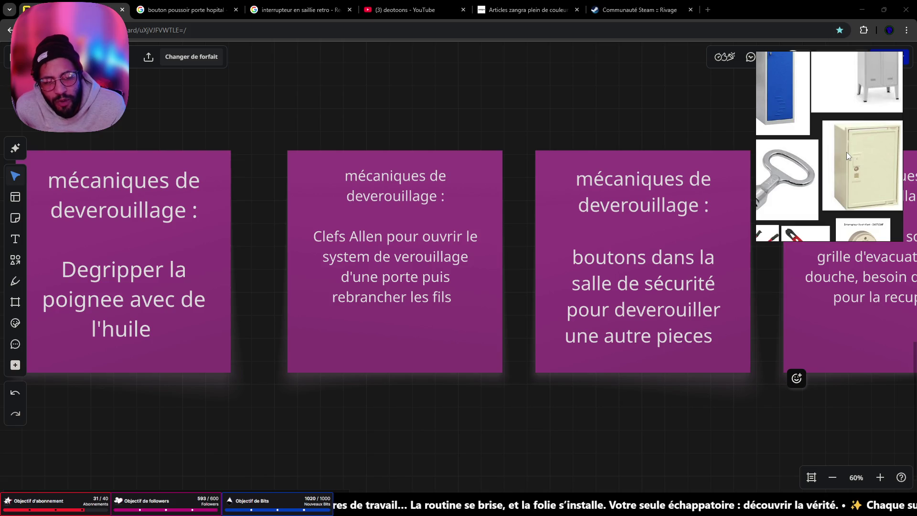
{"action": "scroll", "coordinate": [837, 170], "scroll_direction": "up", "scroll_amount": 1}
{"action": "scroll", "coordinate": [786, 187], "scroll_direction": "up", "scroll_amount": 2}
{"action": "scroll", "coordinate": [792, 188], "scroll_direction": "up", "scroll_amount": 4}
{"action": "scroll", "coordinate": [864, 157], "scroll_direction": "down", "scroll_amount": 1}
Pan across the remaining unlock and clue notes, zoom the board out to 30%, and minimize Chrome.
{"action": "left_click_drag", "start_coordinate": [566, 293], "coordinate": [281, 288]}
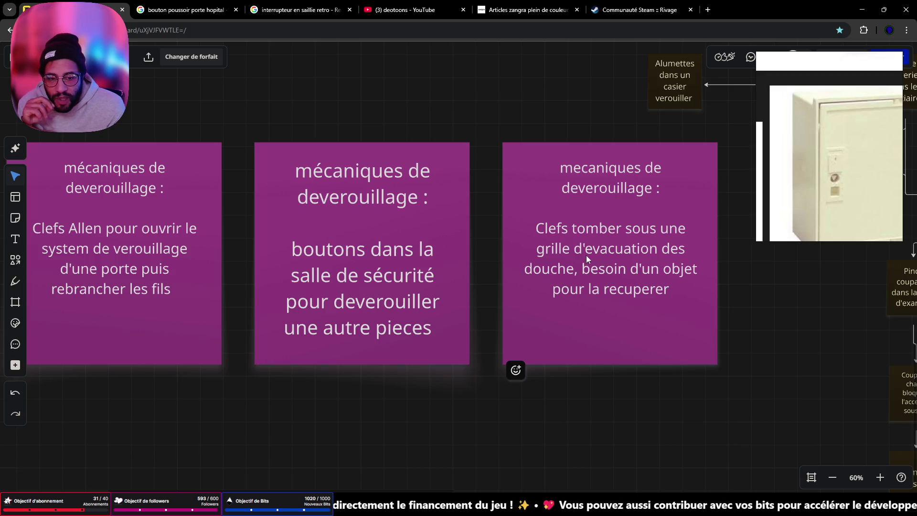
{"action": "left_click_drag", "start_coordinate": [635, 260], "coordinate": [546, 285]}
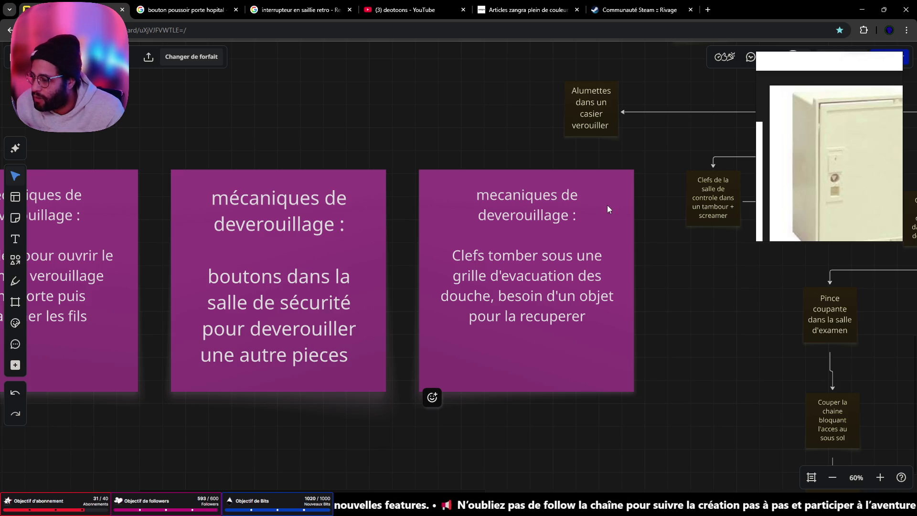
{"action": "scroll", "coordinate": [606, 205], "scroll_direction": "down", "scroll_amount": 3}
{"action": "scroll", "coordinate": [592, 276], "scroll_direction": "down", "scroll_amount": 2}
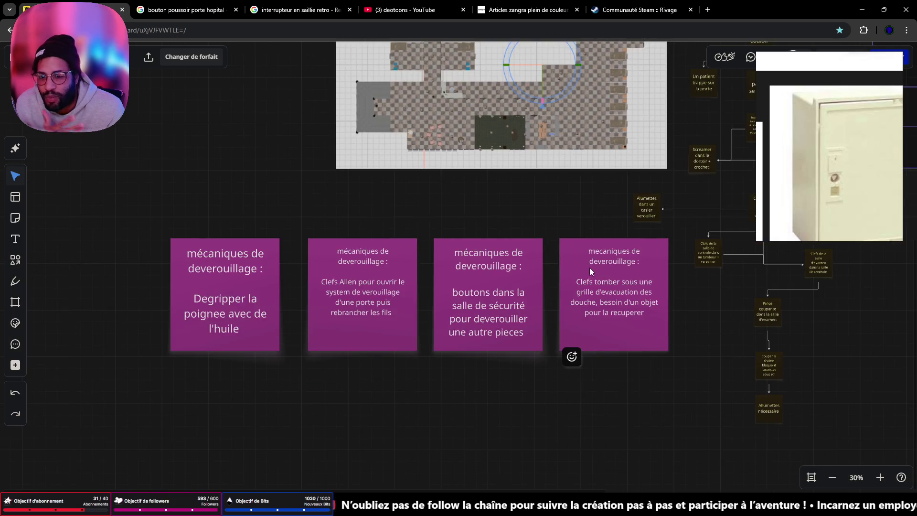
{"action": "left_click_drag", "start_coordinate": [601, 143], "coordinate": [615, 204]}
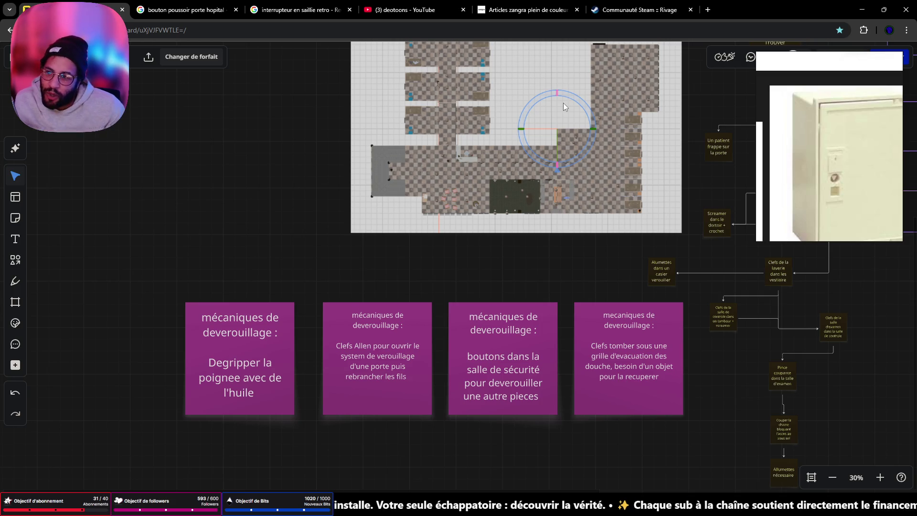
{"action": "left_click", "coordinate": [862, 10]}
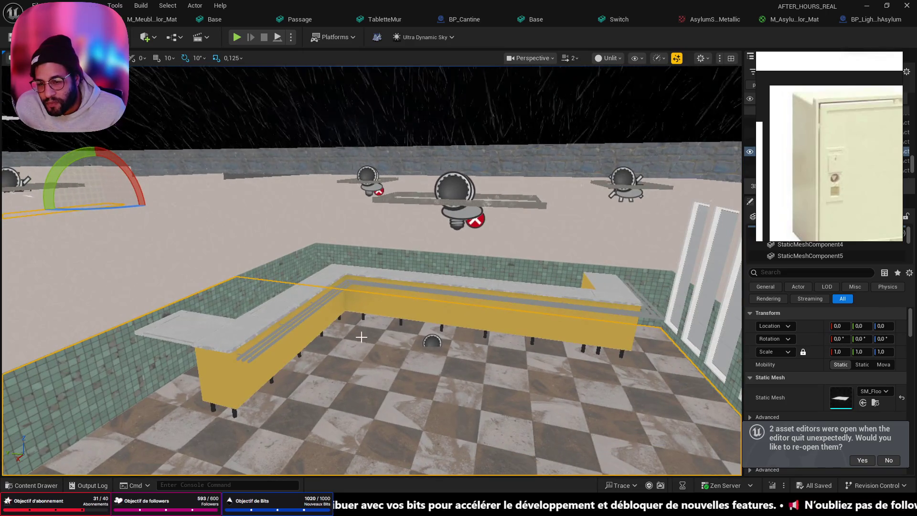
Zoom the viewport to the L-shaped counter and use Play From Here on the floor there.
{"action": "scroll", "coordinate": [348, 185], "scroll_direction": "down", "scroll_amount": 2}
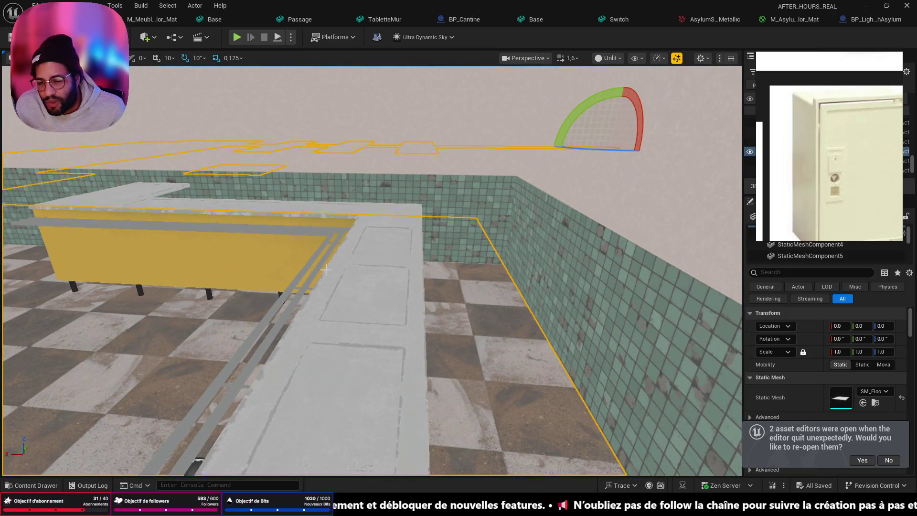
{"action": "scroll", "coordinate": [325, 269], "scroll_direction": "down", "scroll_amount": 1}
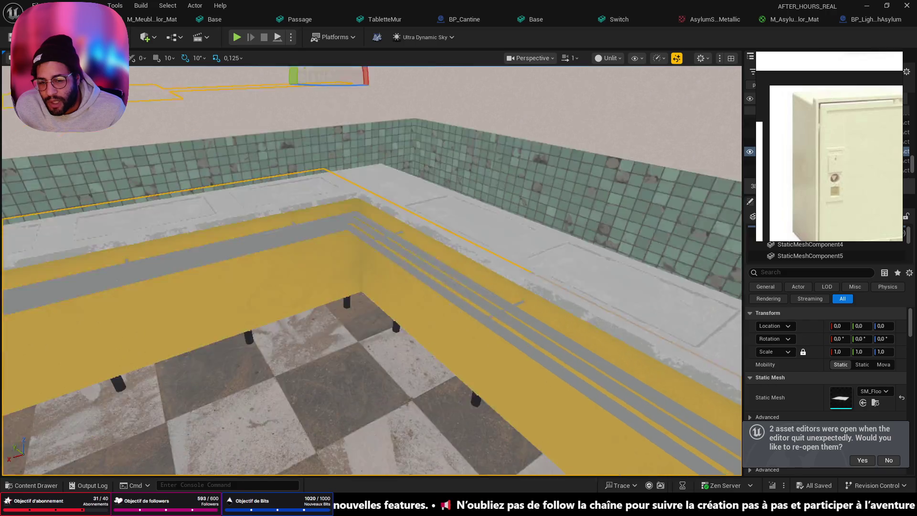
{"action": "scroll", "coordinate": [383, 386], "scroll_direction": "up", "scroll_amount": 2}
{"action": "right_click", "coordinate": [340, 362]}
{"action": "left_click", "coordinate": [351, 364]}
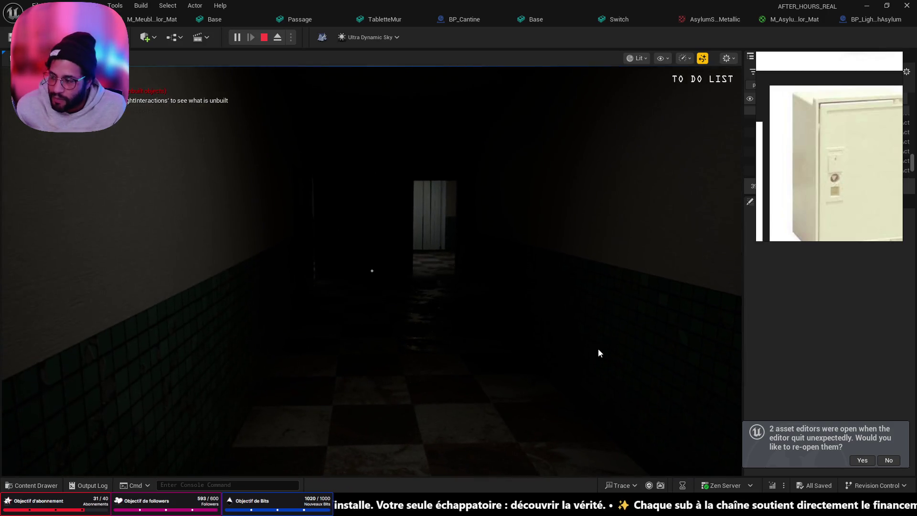
End the Play-In-Editor session and return to the tiled corridor in the editor viewport.
{"action": "key", "text": "Escape"}
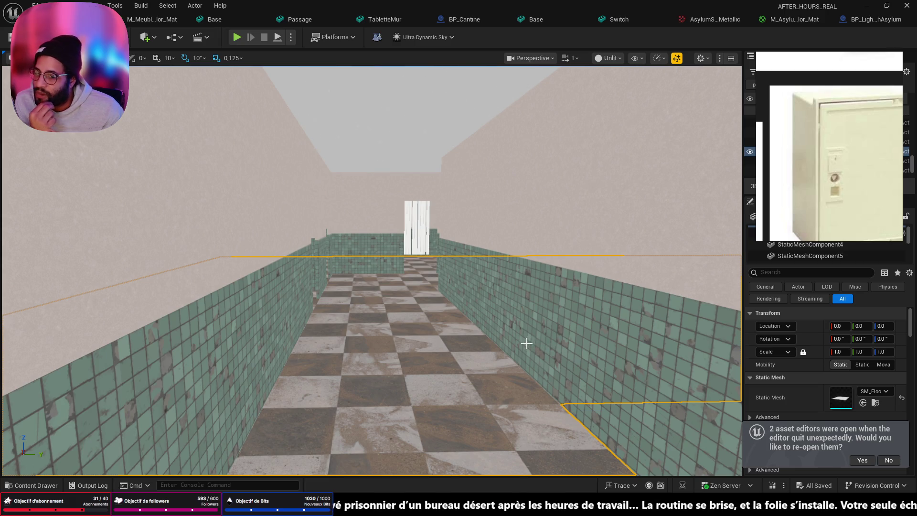
{"action": "scroll", "coordinate": [780, 220], "scroll_direction": "down", "scroll_amount": 5}
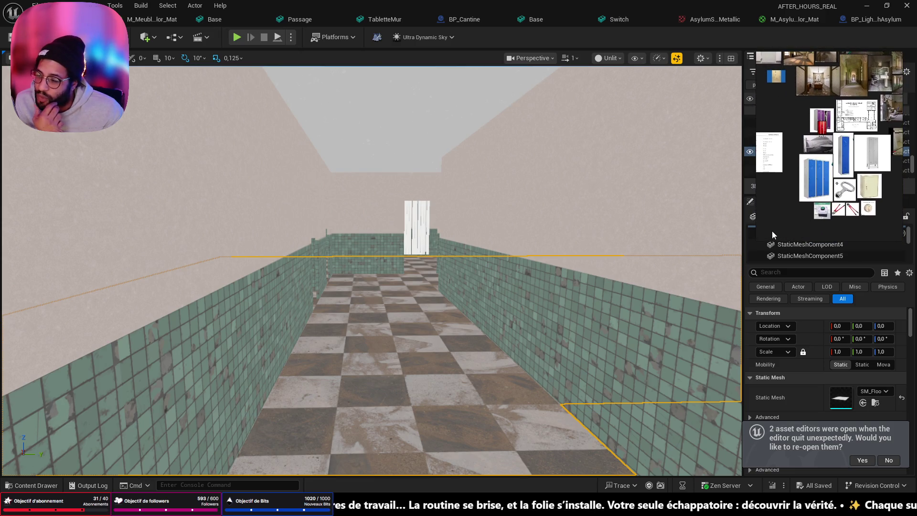
Swing the viewport camera through the shower room to face the floor drain, cell door and sink.
{"action": "mouse_move", "coordinate": [565, 336]}
{"action": "left_mouse_down"}
{"action": "mouse_move", "coordinate": [620, 308]}
{"action": "mouse_move", "coordinate": [597, 310]}
{"action": "mouse_move", "coordinate": [659, 301]}
{"action": "mouse_move", "coordinate": [600, 372]}
{"action": "mouse_move", "coordinate": [379, 332]}
{"action": "mouse_move", "coordinate": [377, 382]}
{"action": "mouse_move", "coordinate": [353, 384]}
{"action": "mouse_move", "coordinate": [391, 378]}
{"action": "mouse_move", "coordinate": [279, 301]}
{"action": "left_mouse_up"}
{"action": "scroll", "coordinate": [430, 341], "scroll_direction": "down", "scroll_amount": 1}
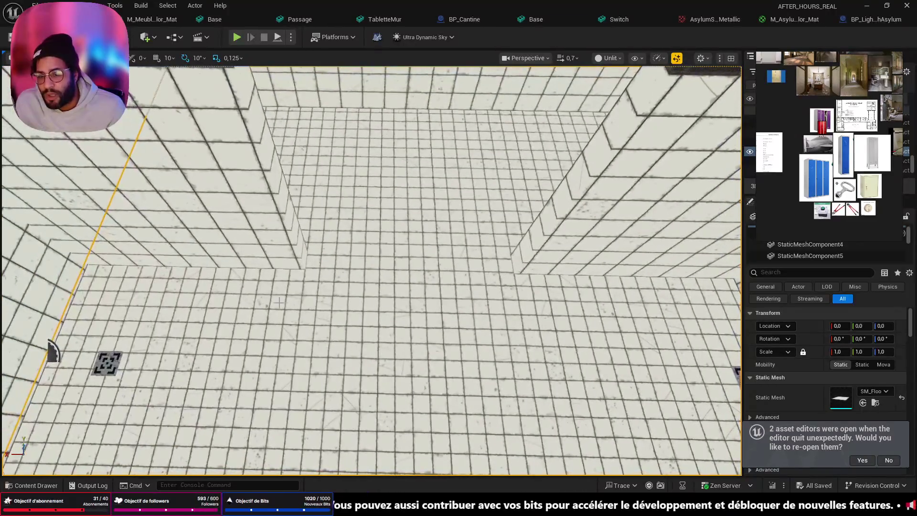
{"action": "left_click_drag", "start_coordinate": [418, 428], "coordinate": [245, 311]}
{"action": "mouse_move", "coordinate": [299, 326]}
{"action": "left_mouse_down"}
{"action": "mouse_move", "coordinate": [363, 293]}
{"action": "mouse_move", "coordinate": [374, 213]}
{"action": "mouse_move", "coordinate": [406, 210]}
{"action": "mouse_move", "coordinate": [410, 249]}
{"action": "left_mouse_up"}
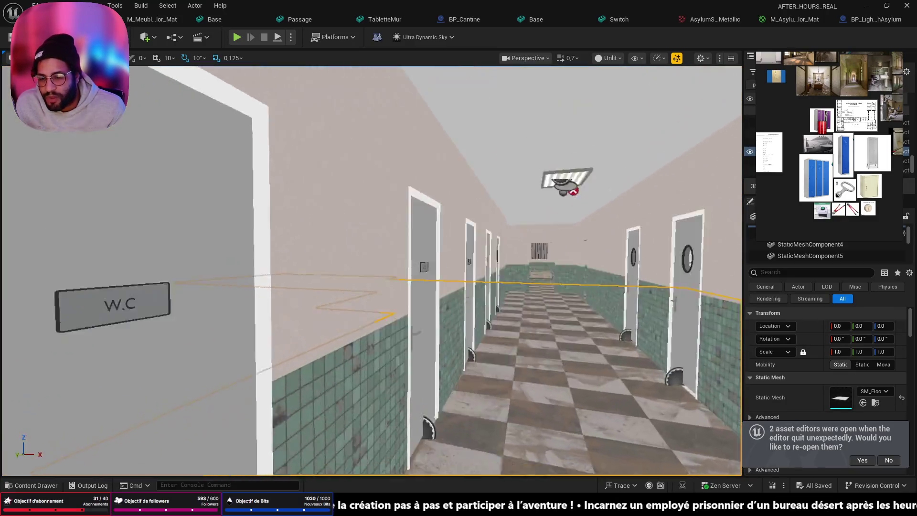
Zoom the PureRef locker and key images for comparison, then bring the Miro board back.
{"action": "scroll", "coordinate": [274, 278], "scroll_direction": "up", "scroll_amount": 3}
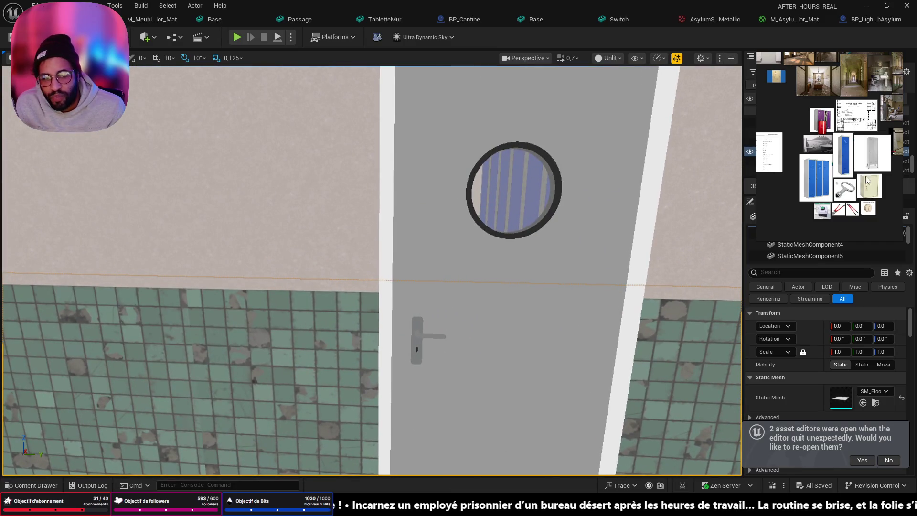
{"action": "scroll", "coordinate": [865, 176], "scroll_direction": "up", "scroll_amount": 5}
{"action": "scroll", "coordinate": [787, 130], "scroll_direction": "down", "scroll_amount": 5}
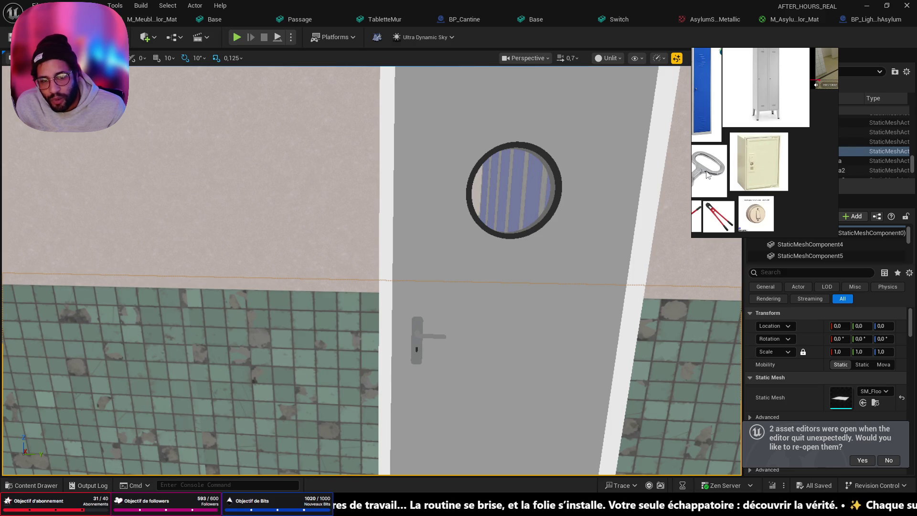
{"action": "scroll", "coordinate": [767, 137], "scroll_direction": "down", "scroll_amount": 5}
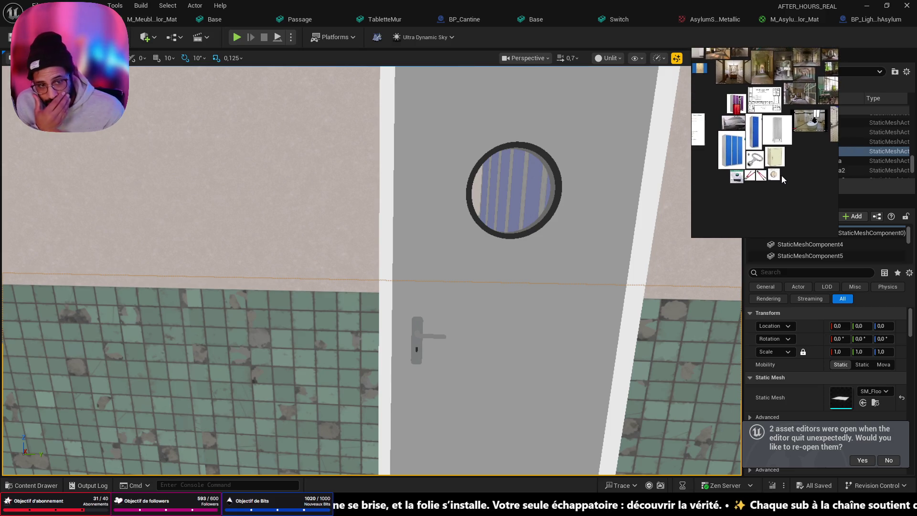
{"action": "scroll", "coordinate": [779, 175], "scroll_direction": "up", "scroll_amount": 3}
{"action": "scroll", "coordinate": [769, 167], "scroll_direction": "up", "scroll_amount": 3}
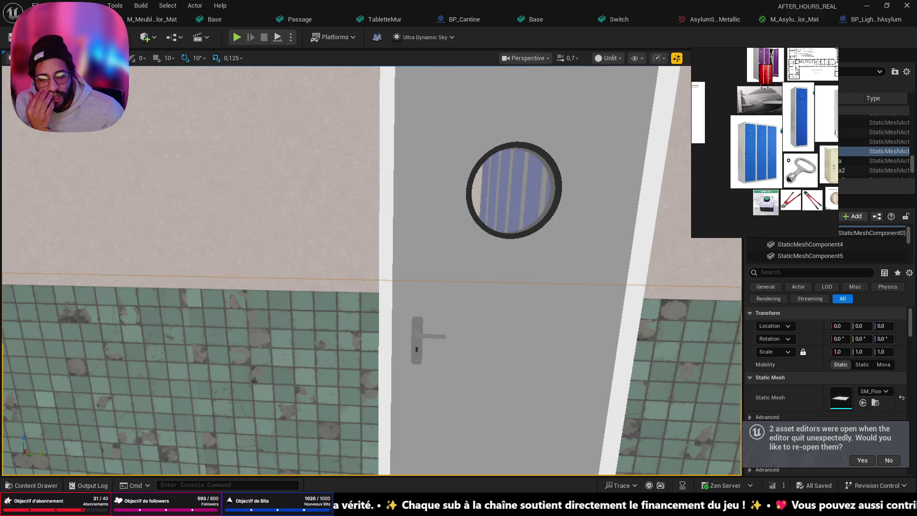
{"action": "mouse_move", "coordinate": [477, 505]}
{"action": "left_click", "coordinate": [533, 445]}
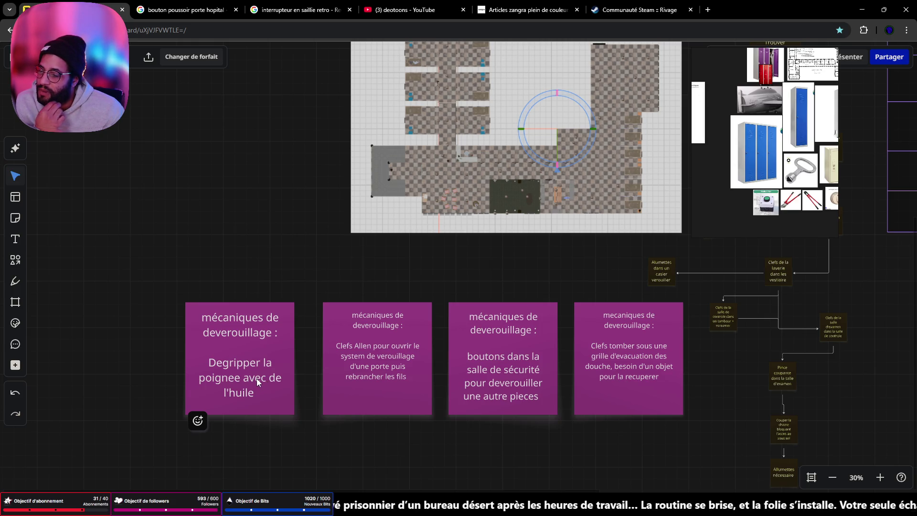
Minimize Chrome to show Unreal again and fly the camera down the corridor toward the washroom.
{"action": "left_click", "coordinate": [859, 9]}
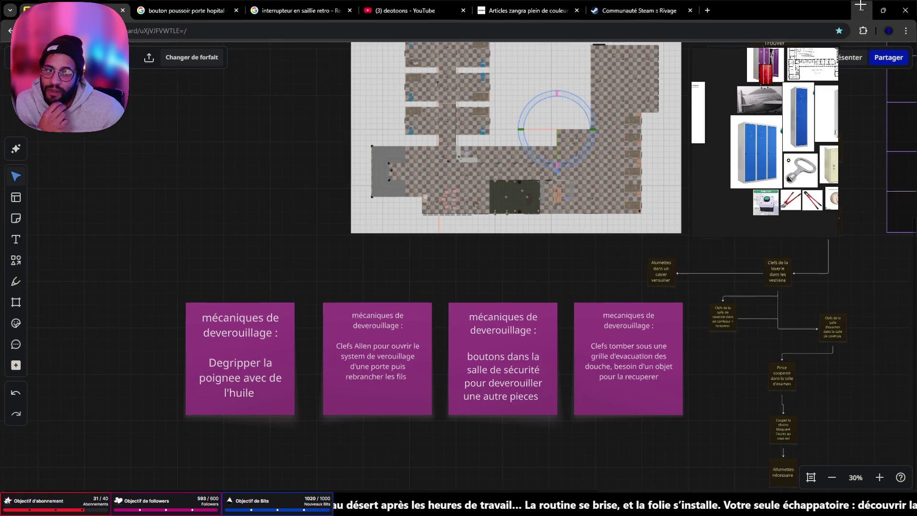
{"action": "key", "text": "w"}
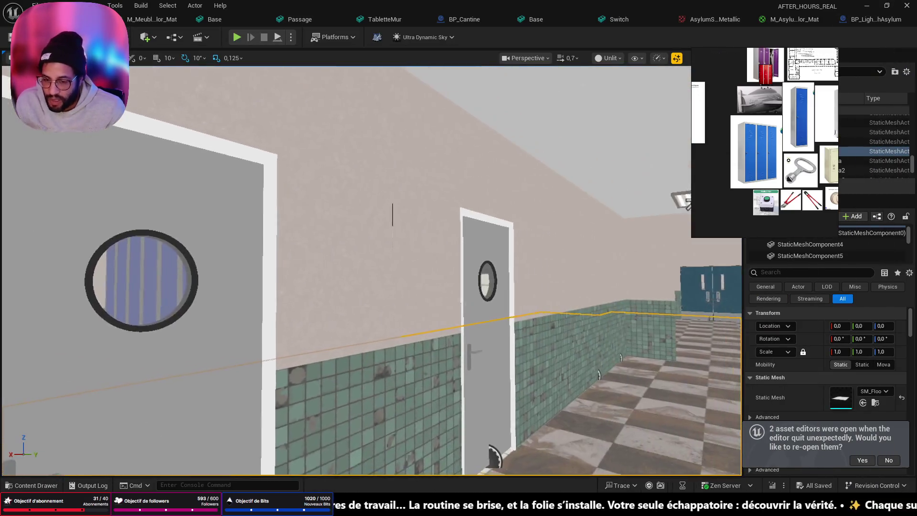
{"action": "key", "text": "w"}
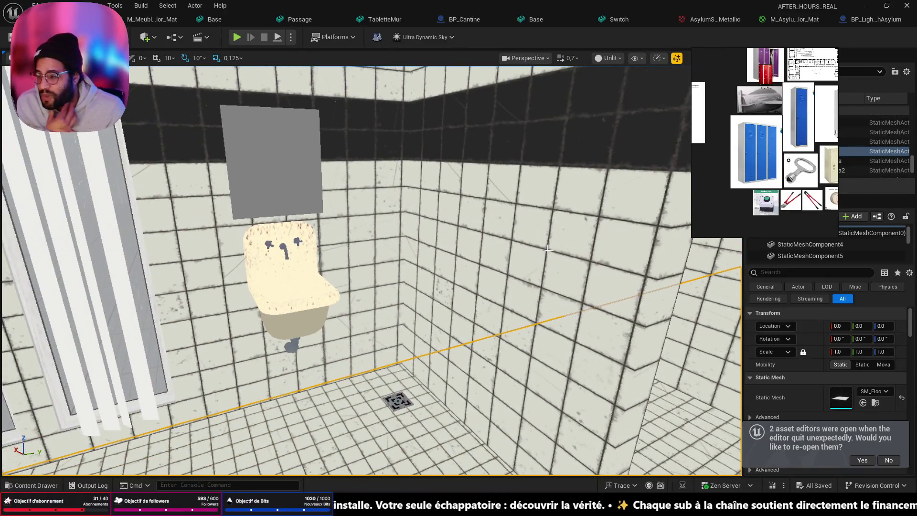
{"action": "left_click_drag", "start_coordinate": [506, 252], "coordinate": [523, 293]}
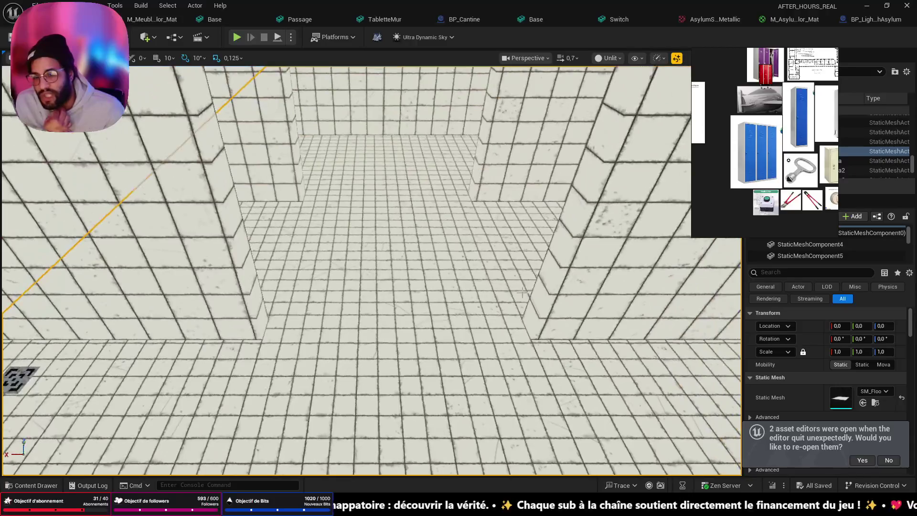
{"action": "left_click_drag", "start_coordinate": [376, 286], "coordinate": [427, 387]}
{"action": "right_click", "coordinate": [427, 388]}
{"action": "left_click", "coordinate": [429, 377]}
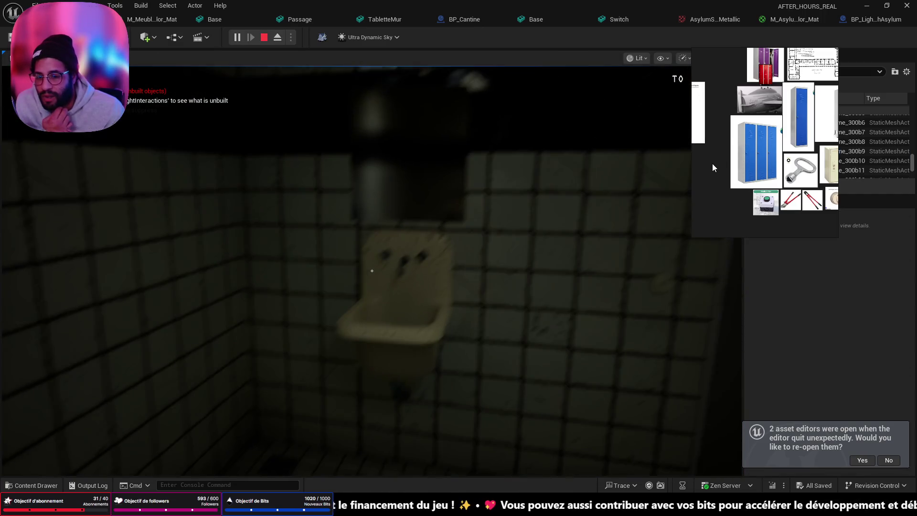
{"action": "right_click", "coordinate": [712, 164]}
{"action": "key", "text": "Escape"}
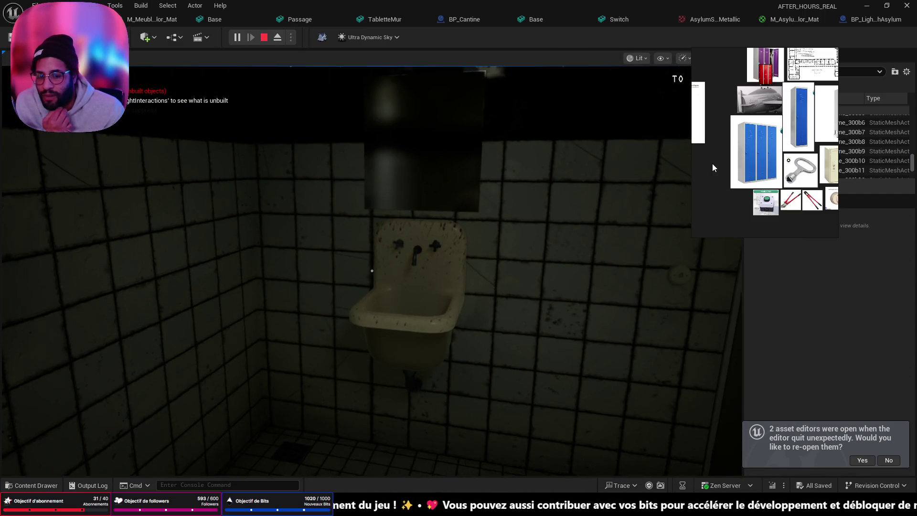
{"action": "left_click", "coordinate": [418, 284]}
{"action": "key", "text": "w"}
{"action": "key", "text": "s"}
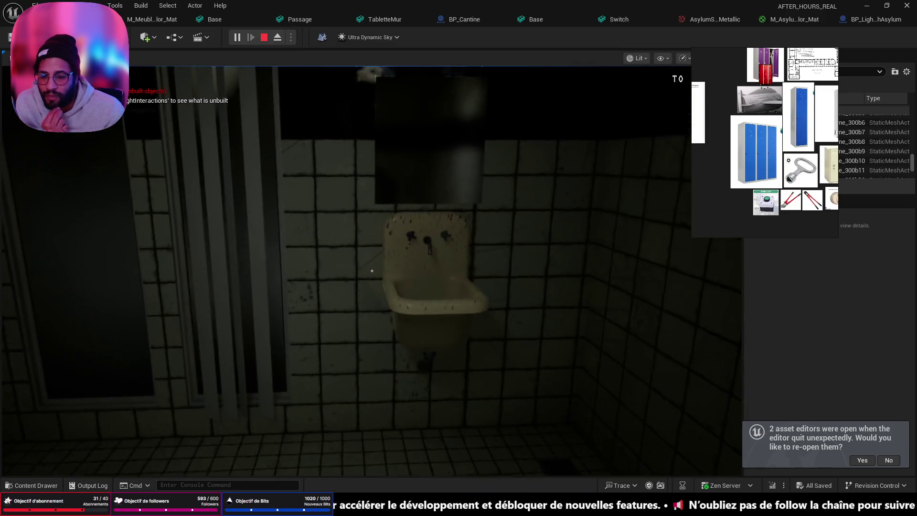
{"action": "key", "text": "s"}
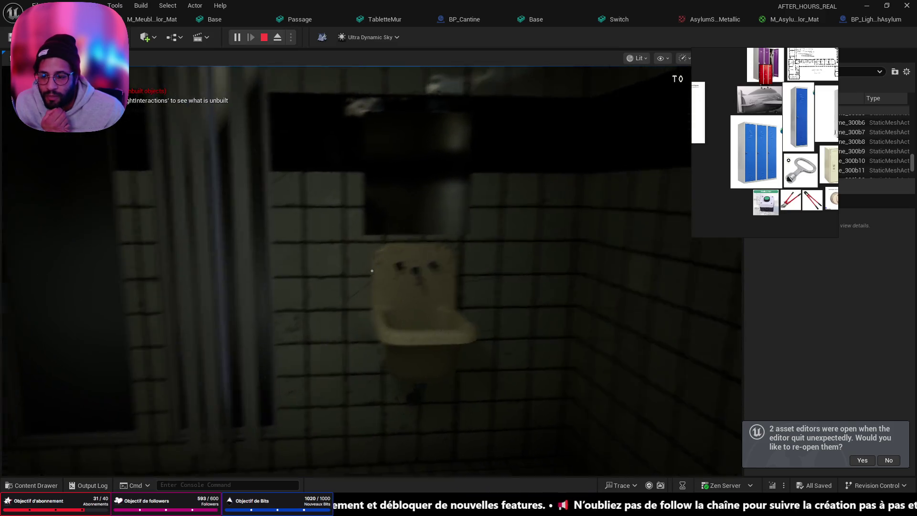
{"action": "mouse_move", "coordinate": [372, 271]}
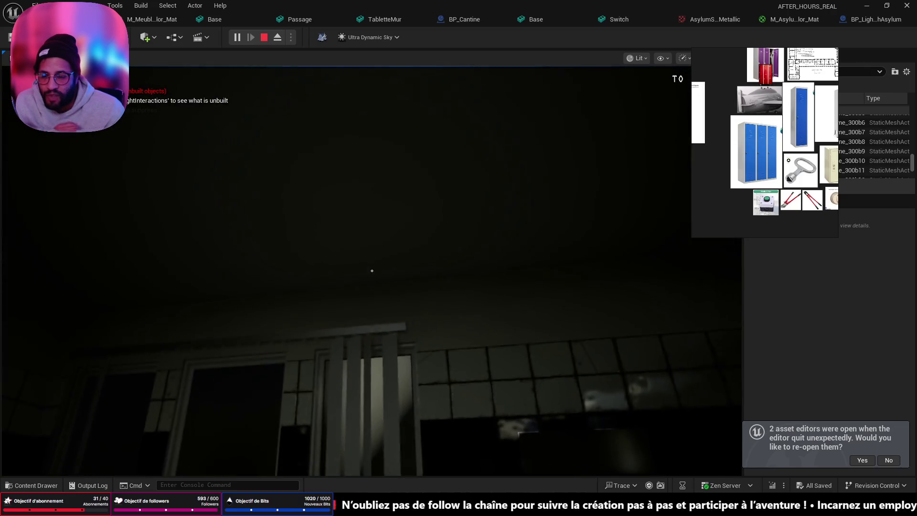
{"action": "key", "text": "Escape"}
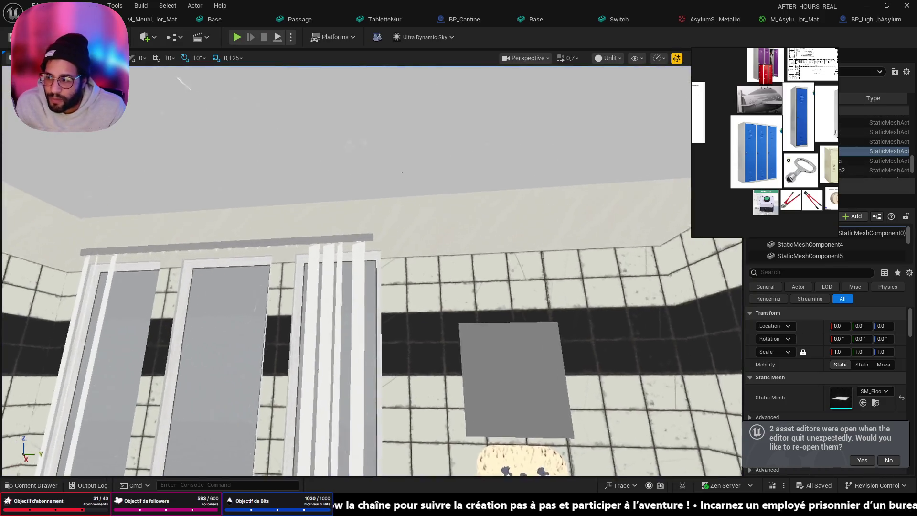
Delete the curtain rail and blinds beside the stall doors, then fly back out of the building.
{"action": "left_click", "coordinate": [308, 218]}
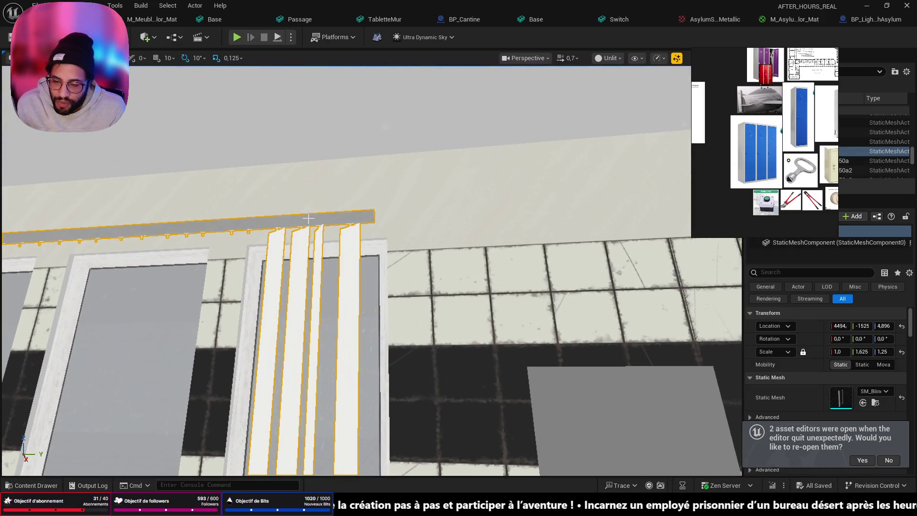
{"action": "key", "text": "Delete"}
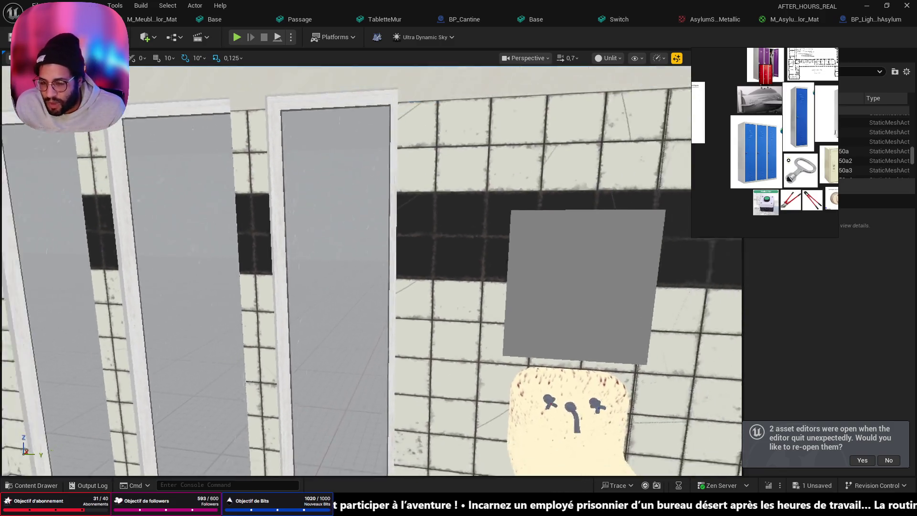
{"action": "key", "text": "s"}
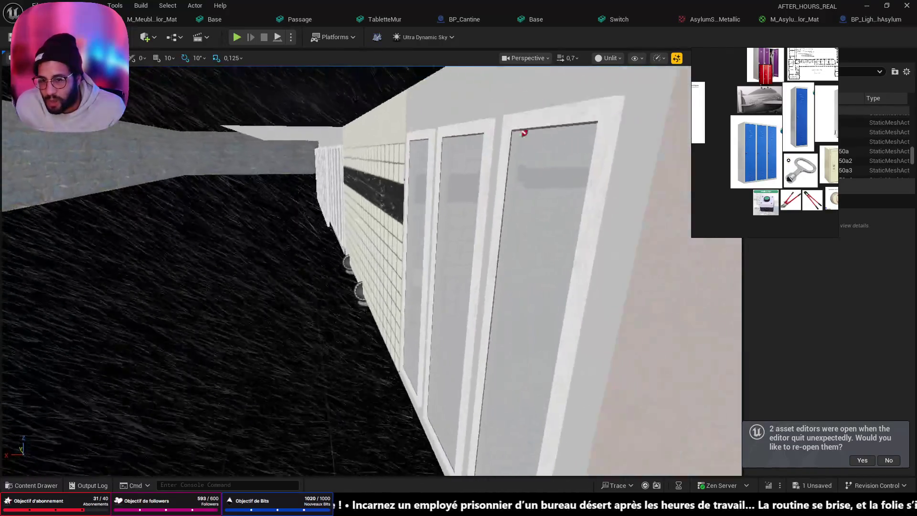
{"action": "key", "text": "s"}
Fly up over the building and swing the view around its corner toward the bedroom.
{"action": "key", "text": "d"}
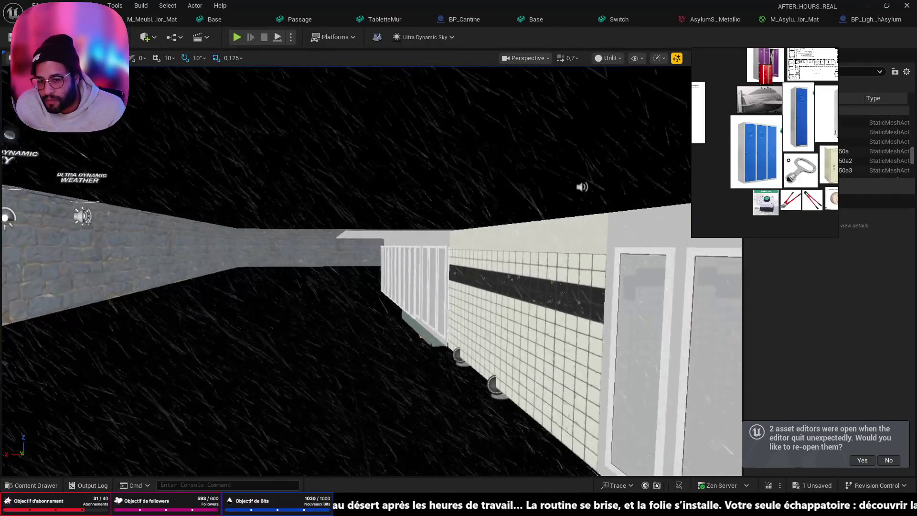
{"action": "key", "text": "e"}
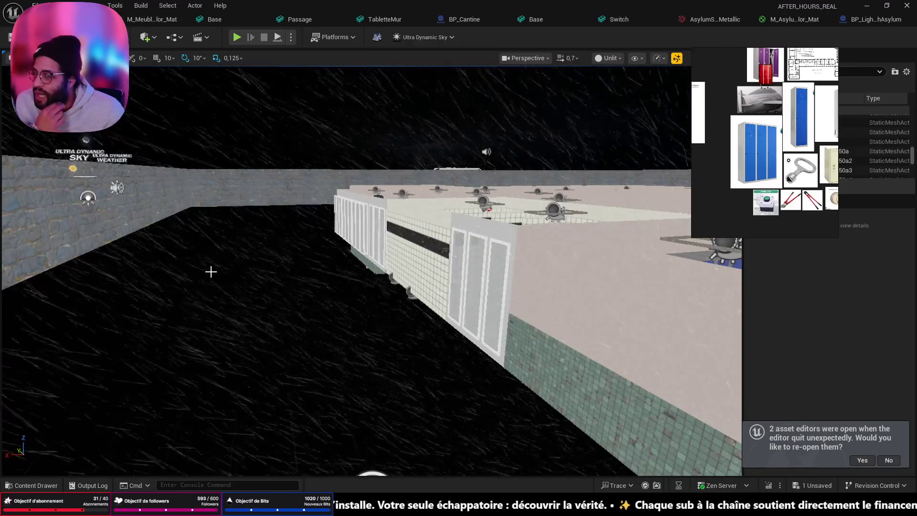
{"action": "left_click_drag", "start_coordinate": [205, 264], "coordinate": [234, 249]}
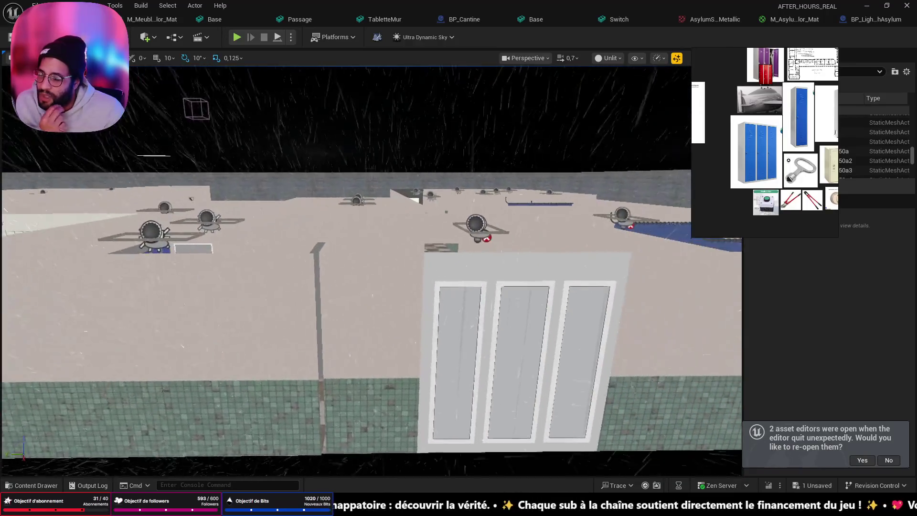
{"action": "left_click_drag", "start_coordinate": [372, 312], "coordinate": [379, 310]}
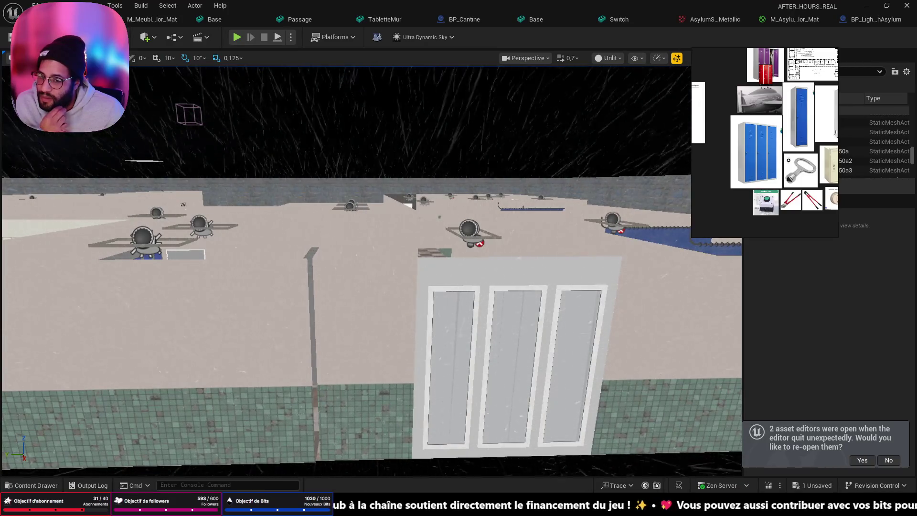
{"action": "mouse_move", "coordinate": [379, 310]}
{"action": "left_mouse_down"}
{"action": "mouse_move", "coordinate": [420, 304]}
{"action": "mouse_move", "coordinate": [416, 272]}
{"action": "mouse_move", "coordinate": [356, 269]}
{"action": "left_mouse_up"}
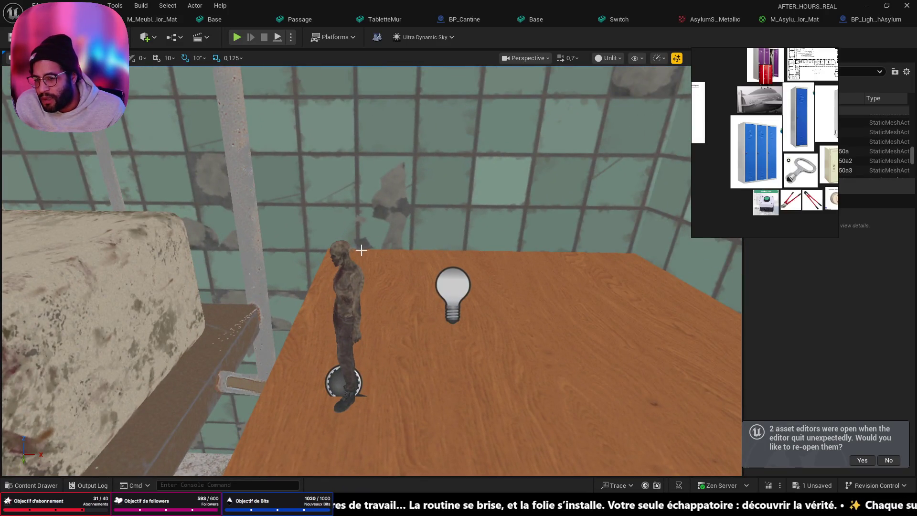
Slide the floating reference images aside and lift the view up to the blue wall.
{"action": "scroll", "coordinate": [346, 276], "scroll_direction": "down", "scroll_amount": 5}
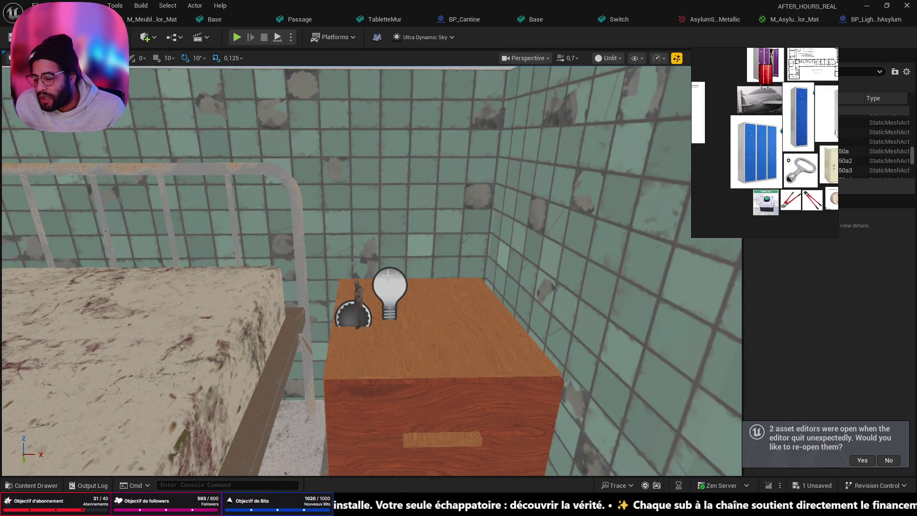
{"action": "left_click_drag", "start_coordinate": [761, 144], "coordinate": [712, 145]}
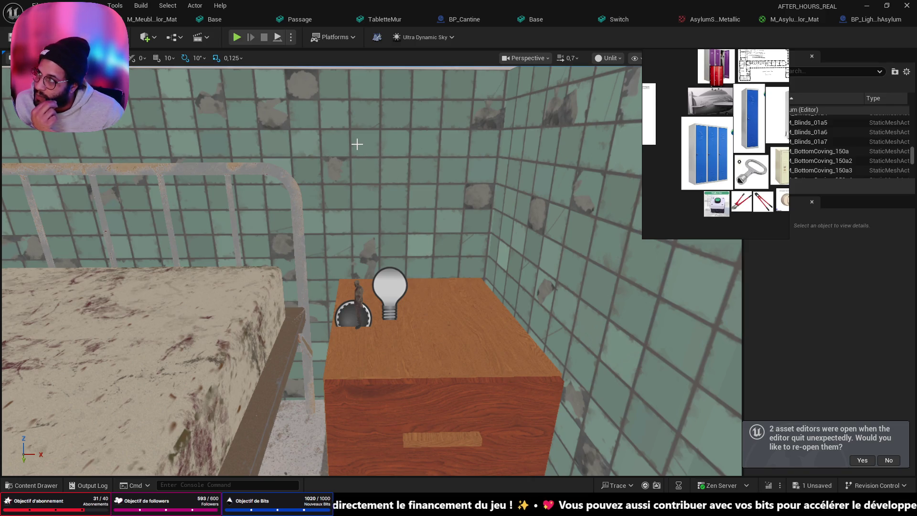
{"action": "left_click_drag", "start_coordinate": [107, 223], "coordinate": [107, 182]}
Fly down the door-lined corridor and through the doorway onto the tiled bathroom floor.
{"action": "left_click_drag", "start_coordinate": [442, 293], "coordinate": [442, 292]}
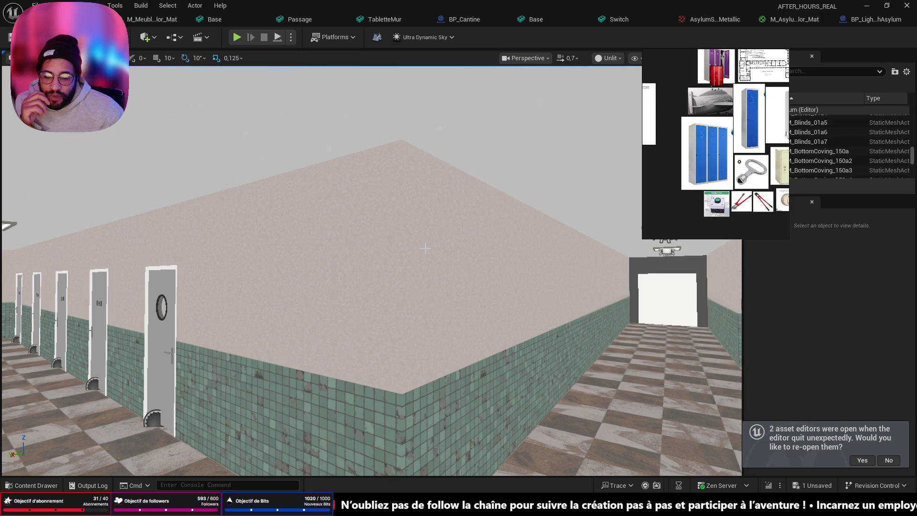
{"action": "mouse_move", "coordinate": [424, 248]}
{"action": "left_mouse_down"}
{"action": "mouse_move", "coordinate": [425, 206]}
{"action": "mouse_move", "coordinate": [458, 200]}
{"action": "mouse_move", "coordinate": [459, 172]}
{"action": "mouse_move", "coordinate": [459, 182]}
{"action": "mouse_move", "coordinate": [351, 186]}
{"action": "left_mouse_up"}
{"action": "left_click_drag", "start_coordinate": [556, 262], "coordinate": [557, 267]}
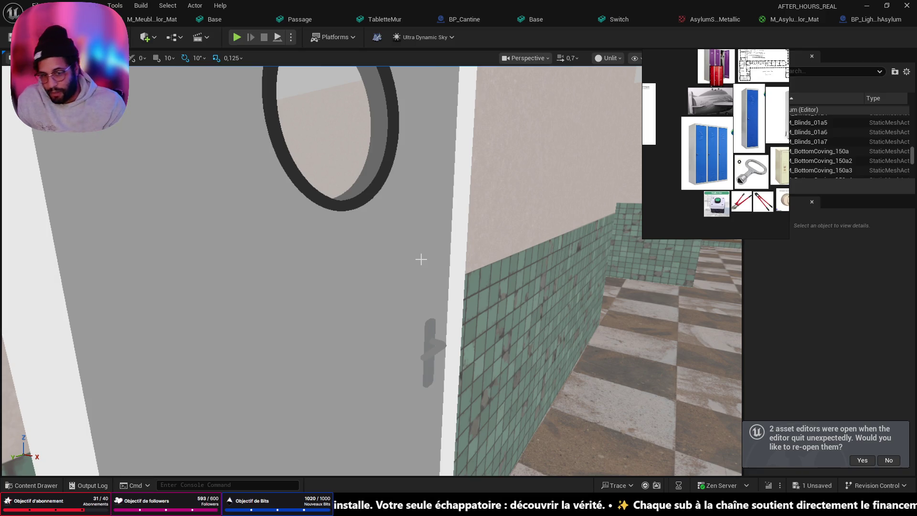
{"action": "mouse_move", "coordinate": [330, 333]}
{"action": "left_mouse_down"}
{"action": "mouse_move", "coordinate": [330, 344]}
{"action": "mouse_move", "coordinate": [339, 334]}
{"action": "mouse_move", "coordinate": [332, 320]}
{"action": "mouse_move", "coordinate": [339, 400]}
{"action": "left_mouse_up"}
{"action": "right_click", "coordinate": [339, 399]}
Play from the bathroom, look over the bathtub and wall sink, and switch on the flashlight.
{"action": "left_click", "coordinate": [359, 383]}
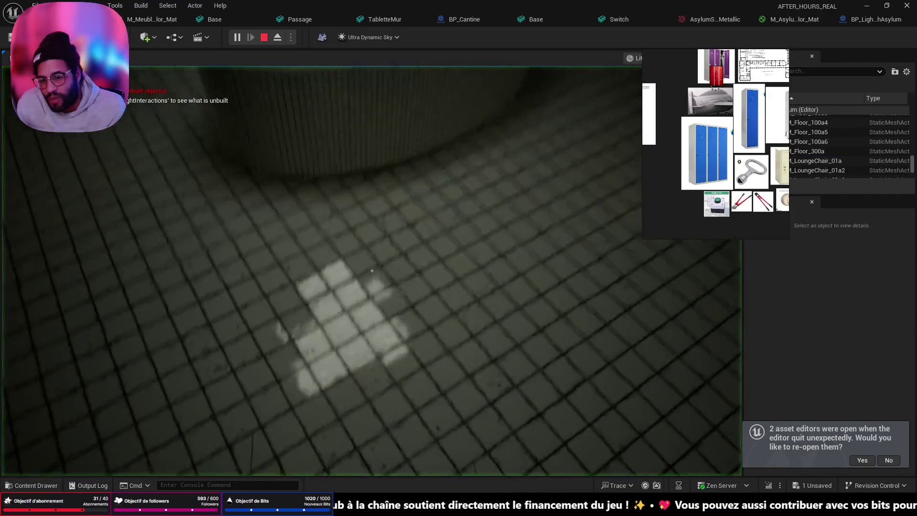
{"action": "key", "text": "w"}
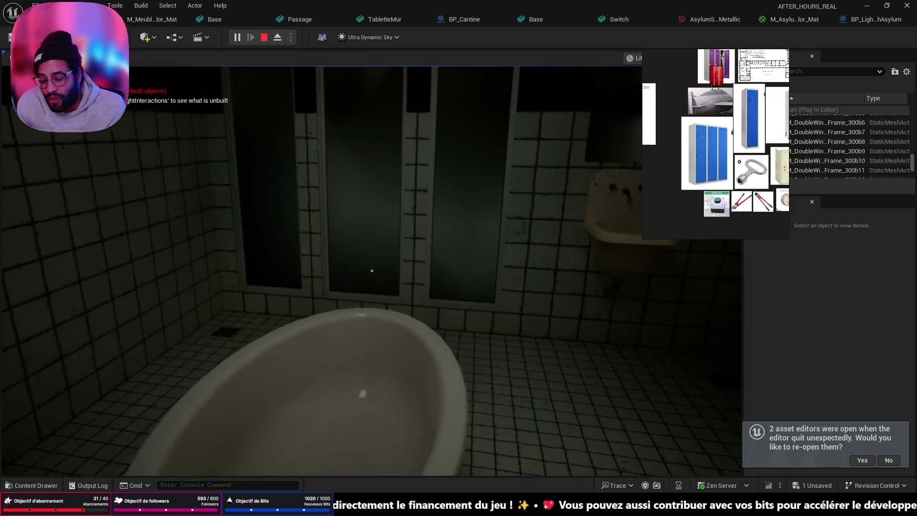
{"action": "key", "text": "w"}
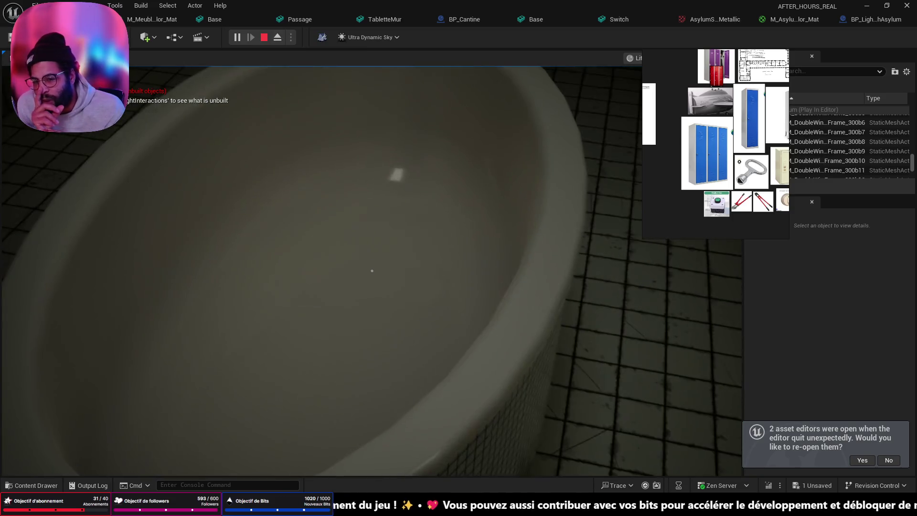
{"action": "key", "text": "s"}
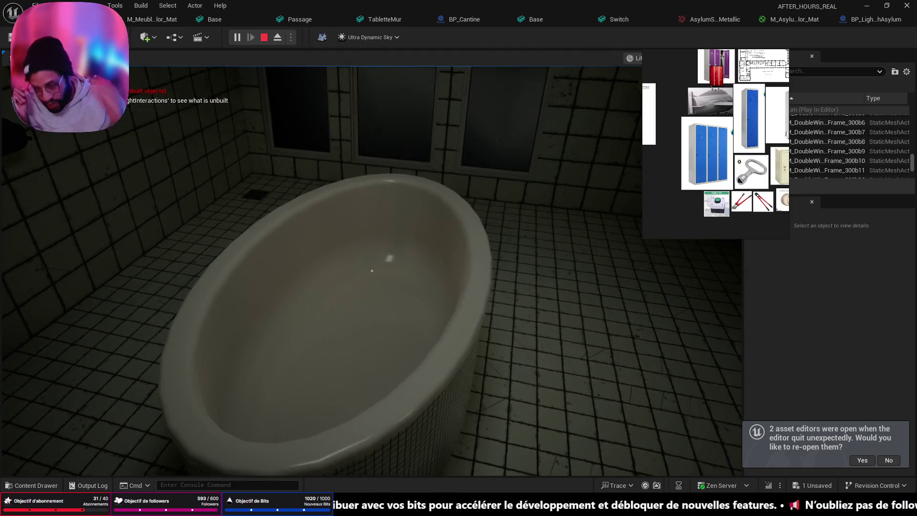
{"action": "key", "text": "w"}
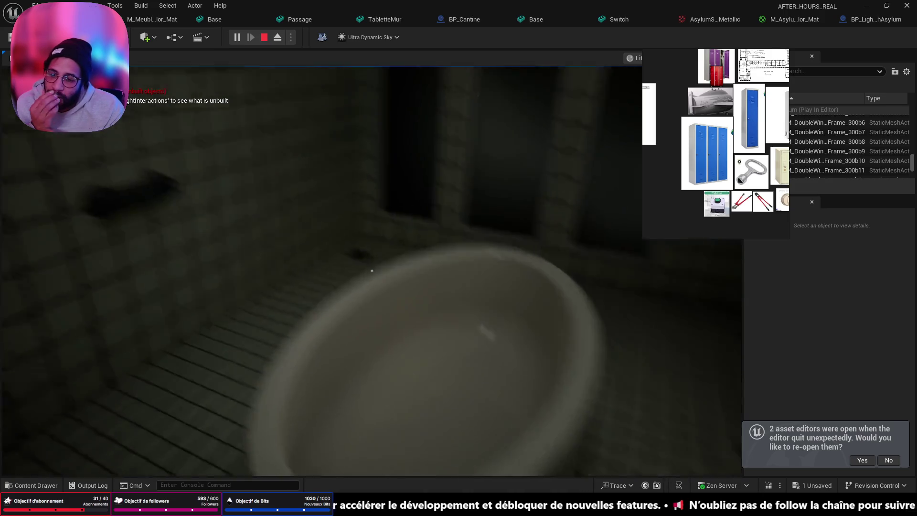
{"action": "key", "text": "s"}
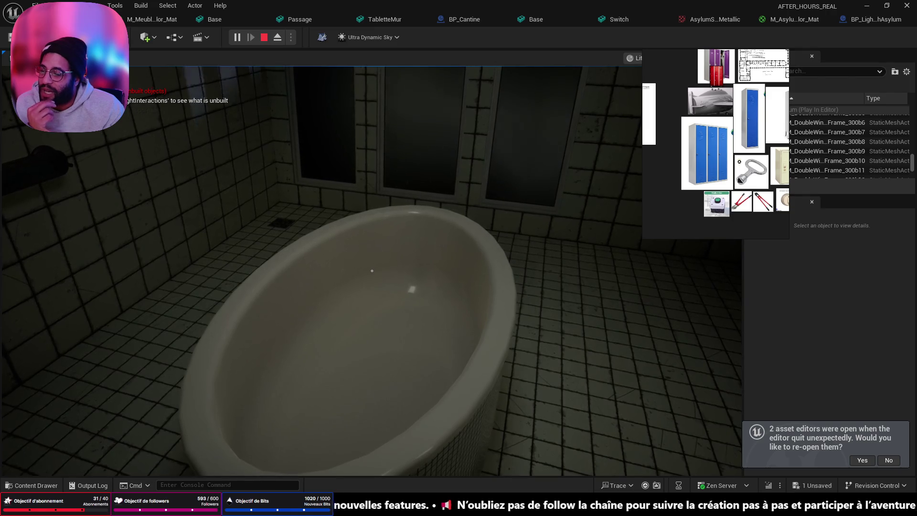
{"action": "key", "text": "w"}
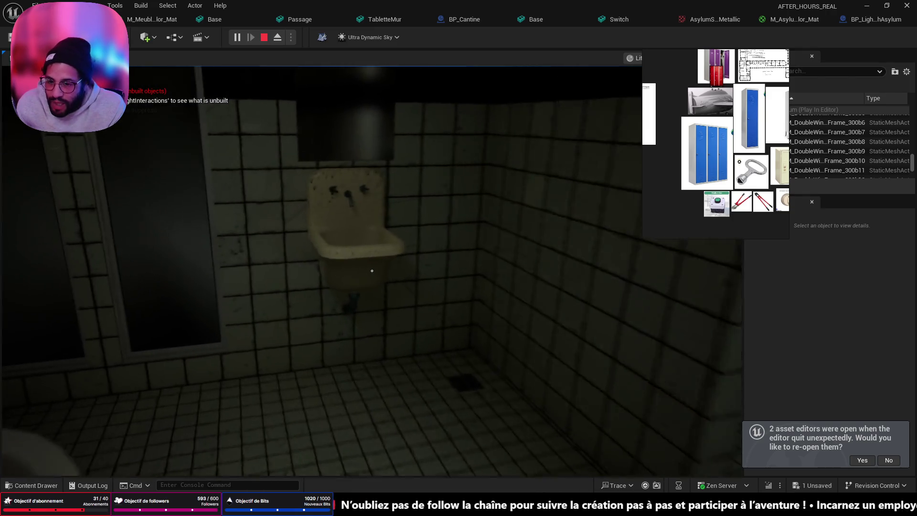
{"action": "key", "text": "w"}
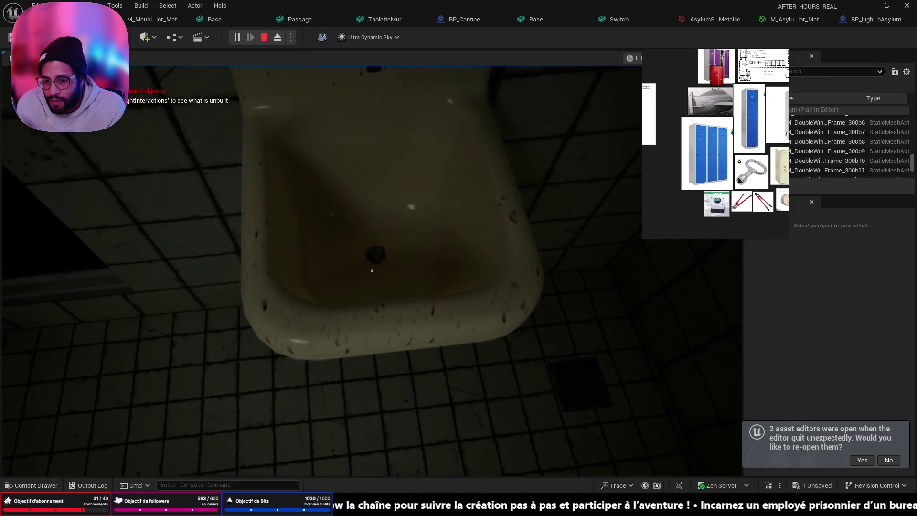
{"action": "key", "text": "f"}
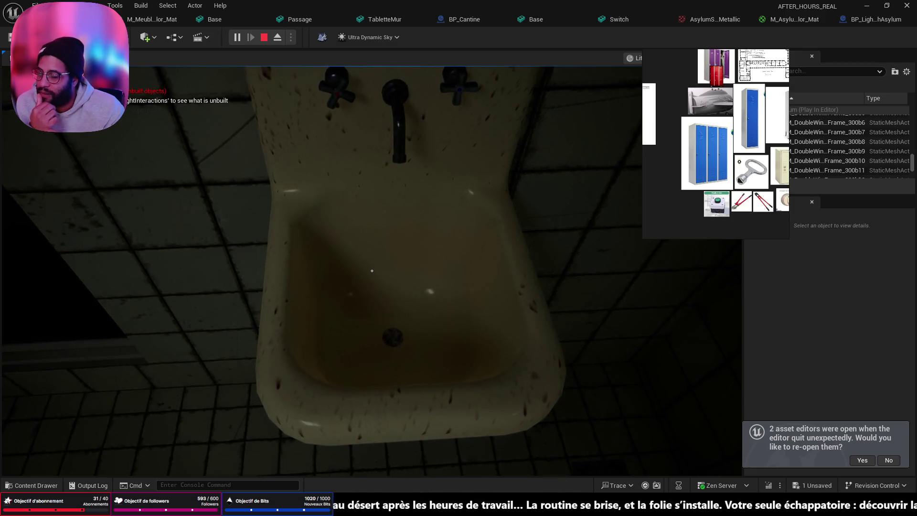
Walk into the blue locker room, inspect the combination padlock up close, and stop the playtest.
{"action": "mouse_move", "coordinate": [372, 271]}
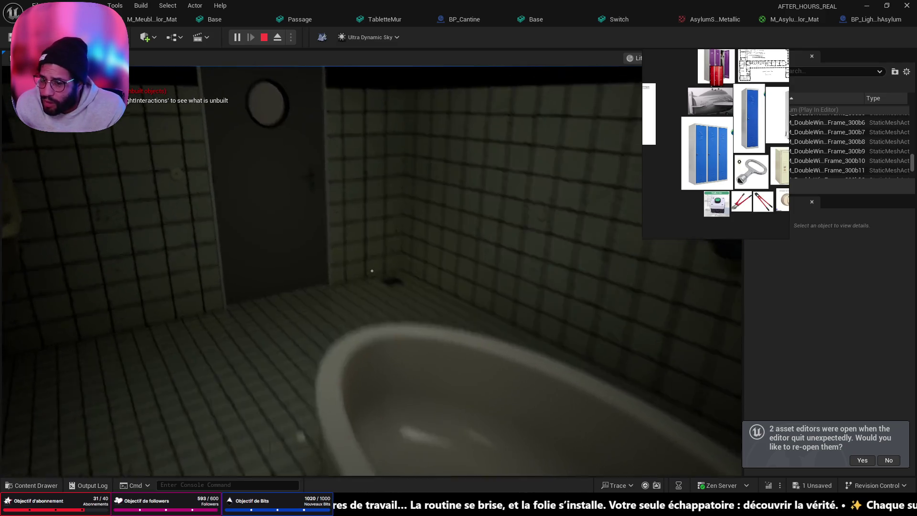
{"action": "key", "text": "w"}
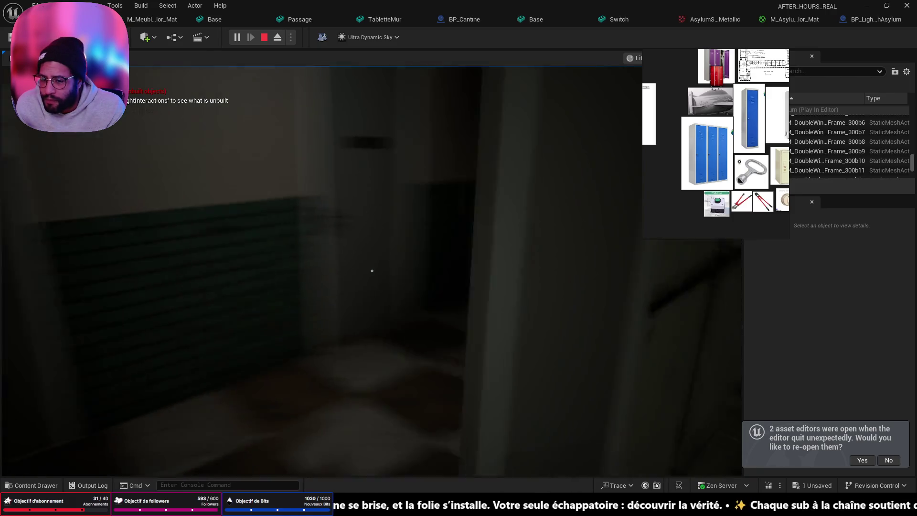
{"action": "key", "text": "w"}
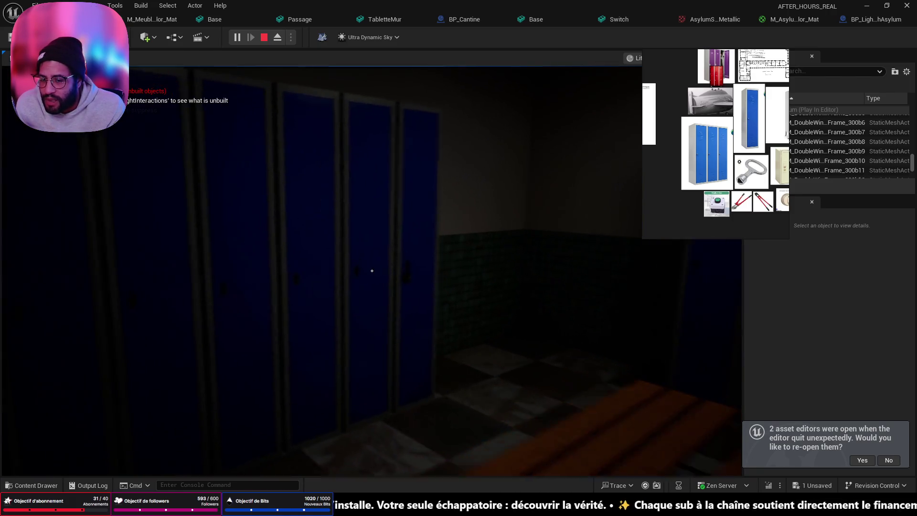
{"action": "key", "text": "w"}
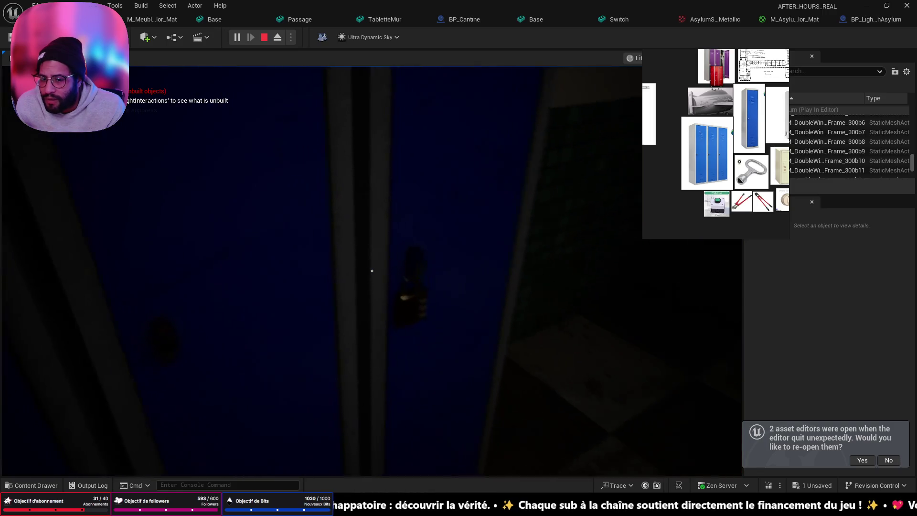
{"action": "key", "text": "e"}
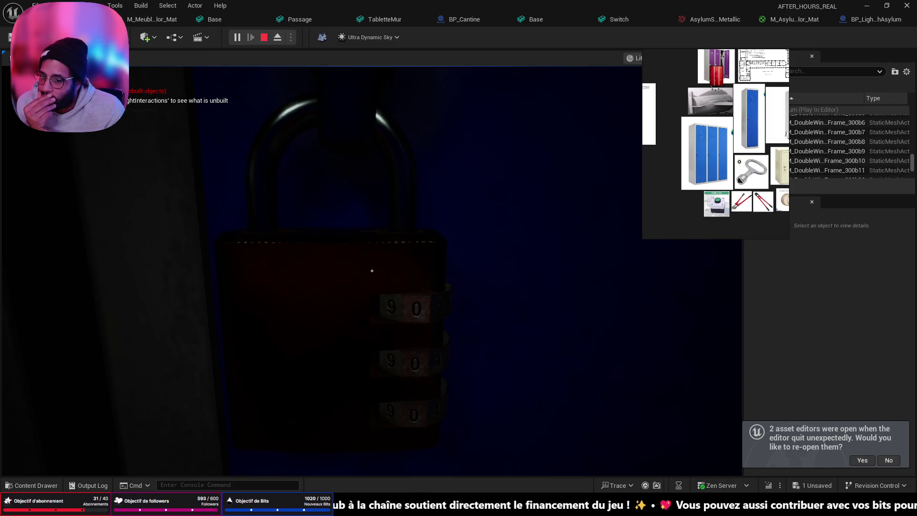
{"action": "key", "text": "Escape"}
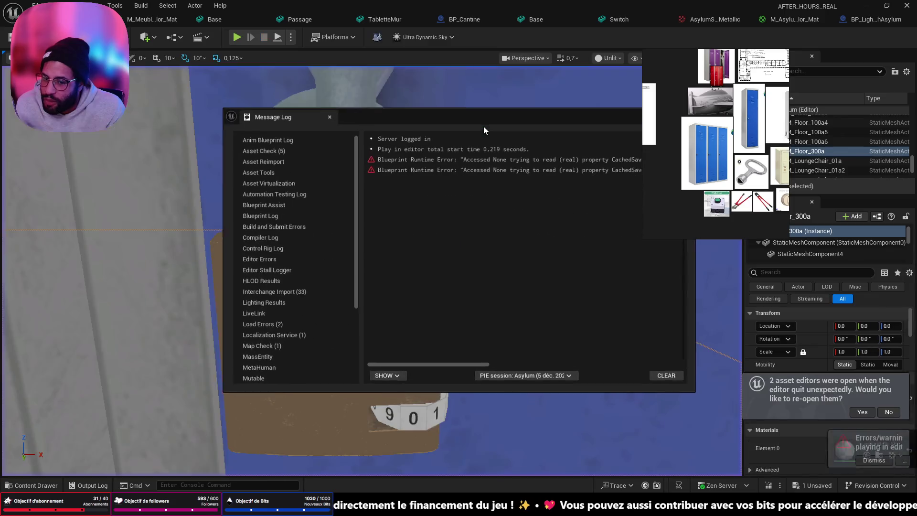
Dismiss the Message Log, paste the running-tap sink puzzle idea into the ASYLUM ID notes, and return to Unreal.
{"action": "left_click", "coordinate": [557, 121]}
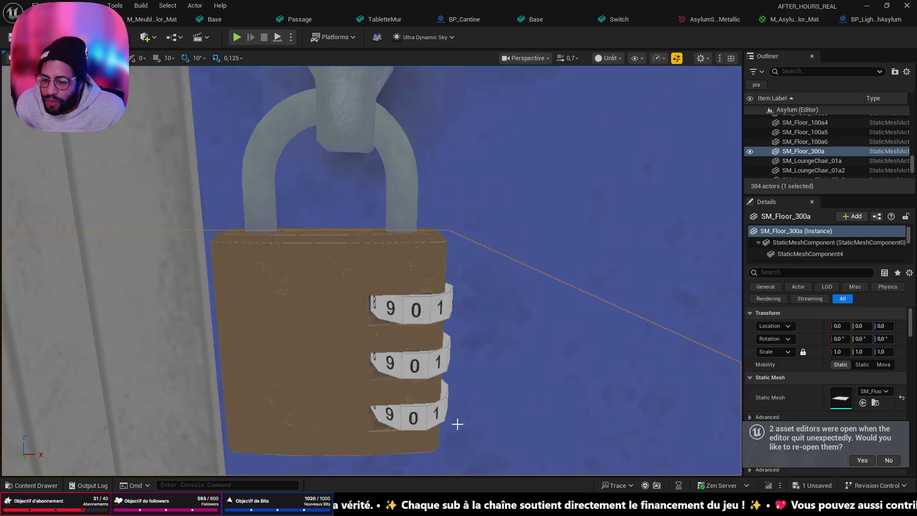
{"action": "key", "text": "alt+Tab"}
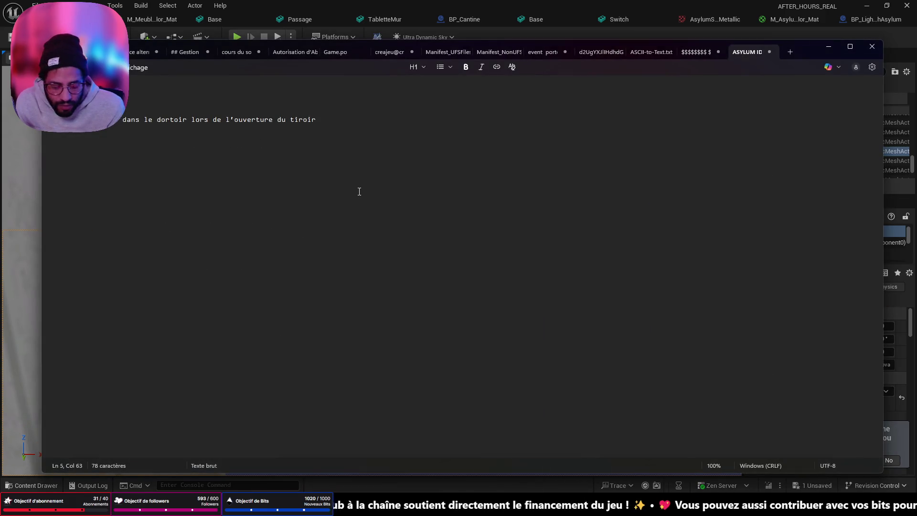
{"action": "type", "text": "genre tu casse le bouton du robinet et quand le joueur passe il regarde lee trou dans le lavabo avec un fx de truc qui brille et il faut trouver le bouton du robiner faire couler l’eau pour faire remonter l’objet coincé ou un truc du genre"}
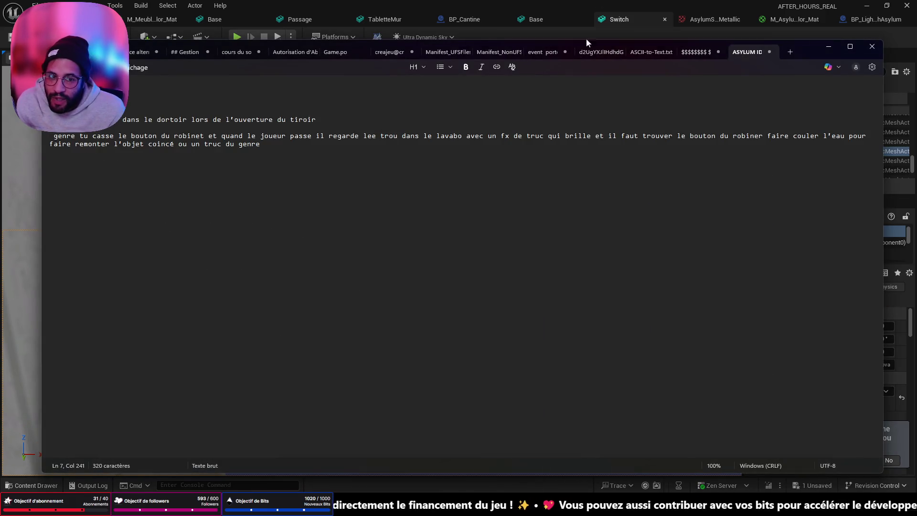
{"action": "double_click", "coordinate": [829, 52]}
{"action": "left_click", "coordinate": [830, 52]}
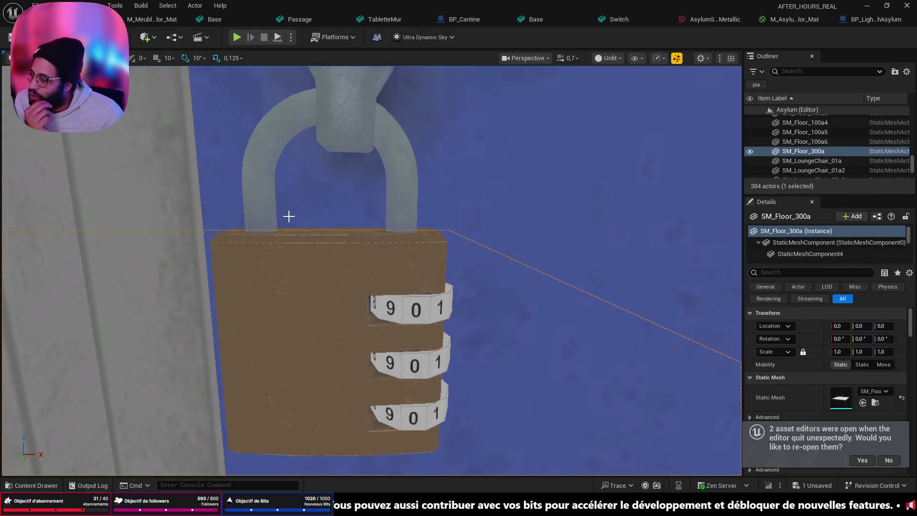
Orbit around the blue locker row and select the BP_Casiers7 locker.
{"action": "mouse_move", "coordinate": [458, 239]}
{"action": "left_mouse_down"}
{"action": "mouse_move", "coordinate": [401, 310]}
{"action": "mouse_move", "coordinate": [348, 258]}
{"action": "mouse_move", "coordinate": [325, 280]}
{"action": "mouse_move", "coordinate": [473, 246]}
{"action": "left_mouse_up"}
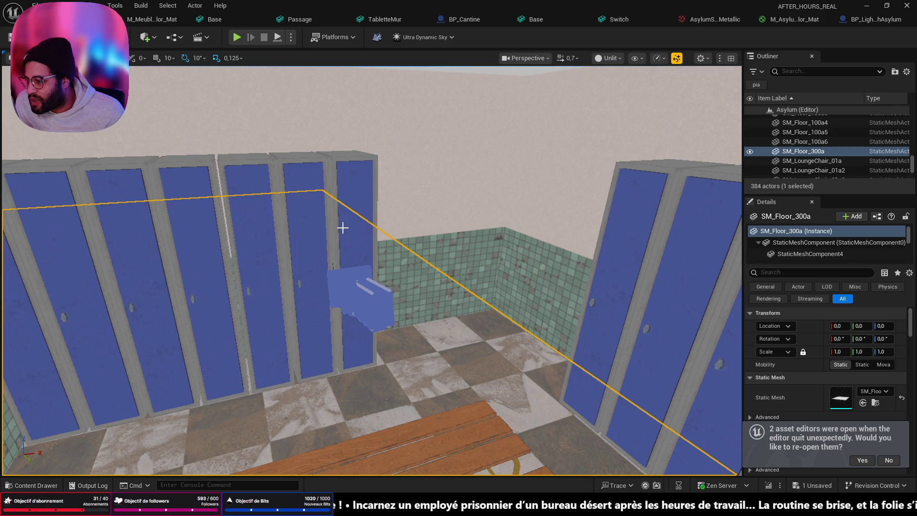
{"action": "mouse_move", "coordinate": [338, 235]}
{"action": "left_mouse_down"}
{"action": "mouse_move", "coordinate": [287, 234]}
{"action": "mouse_move", "coordinate": [306, 258]}
{"action": "left_mouse_up"}
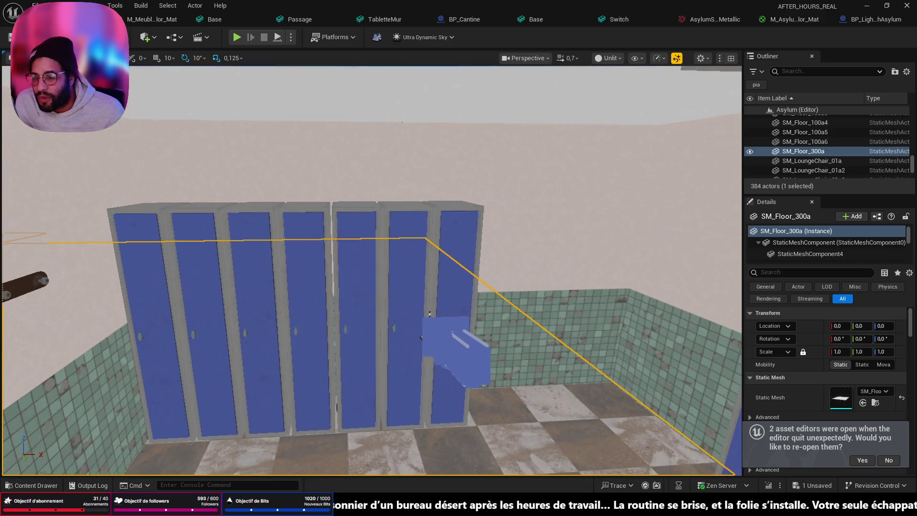
{"action": "left_click", "coordinate": [429, 259]}
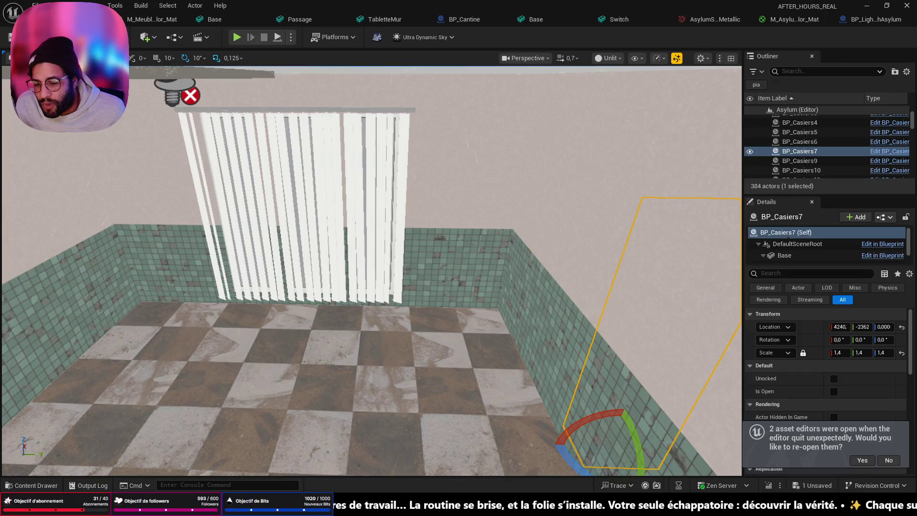
{"action": "left_click_drag", "start_coordinate": [665, 234], "coordinate": [453, 360]}
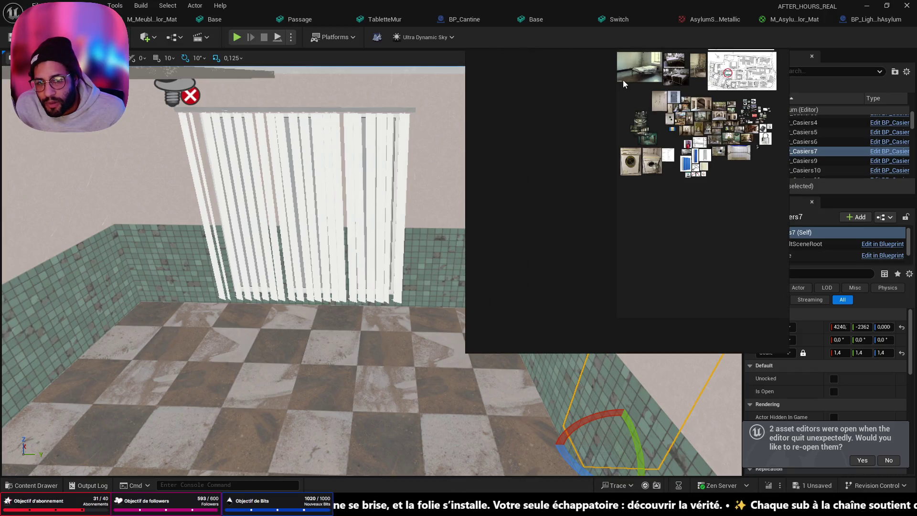
{"action": "scroll", "coordinate": [623, 79], "scroll_direction": "up", "scroll_amount": 3}
{"action": "scroll", "coordinate": [707, 175], "scroll_direction": "up", "scroll_amount": 2}
{"action": "mouse_move", "coordinate": [706, 175]}
{"action": "left_mouse_down"}
{"action": "mouse_move", "coordinate": [633, 191]}
{"action": "mouse_move", "coordinate": [342, 138]}
{"action": "left_mouse_up"}
{"action": "scroll", "coordinate": [600, 262], "scroll_direction": "up", "scroll_amount": 3}
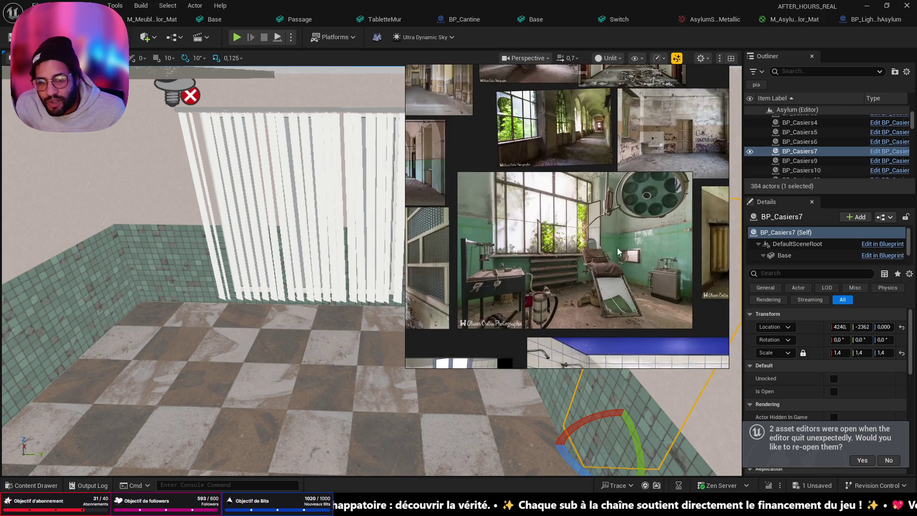
{"action": "left_click_drag", "start_coordinate": [630, 231], "coordinate": [594, 248]}
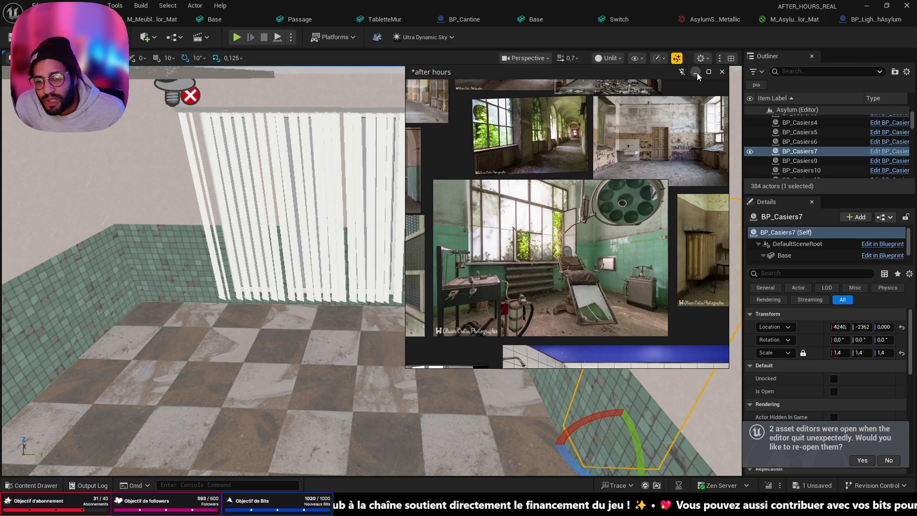
{"action": "left_click", "coordinate": [696, 73]}
{"action": "key", "text": "f"}
{"action": "scroll", "coordinate": [371, 270], "scroll_direction": "up", "scroll_amount": 1}
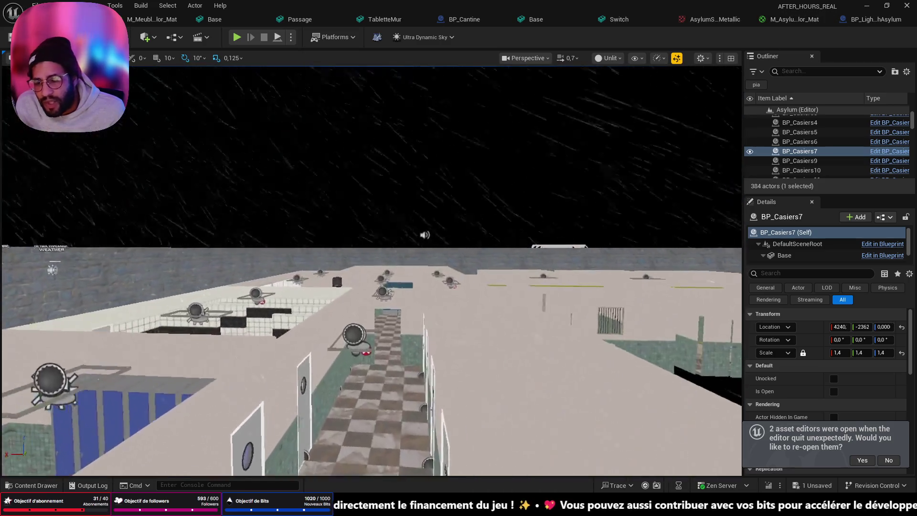
Fly through the chained blue double doors and back, then frame and orbit the BP_Casiers7 locker.
{"action": "key", "text": "w"}
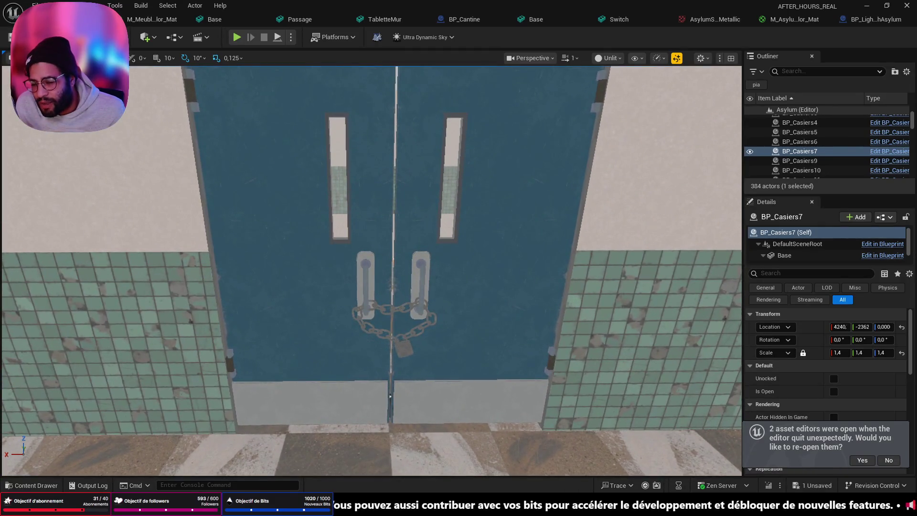
{"action": "key", "text": "s"}
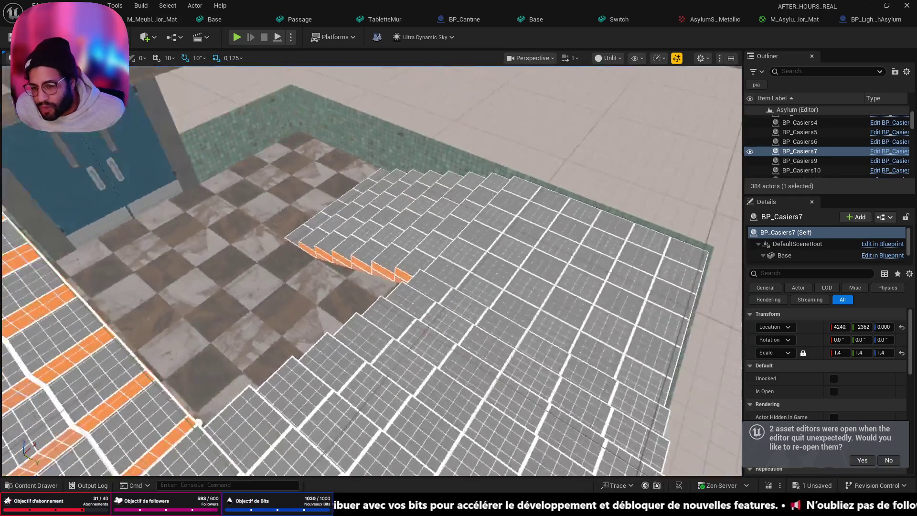
{"action": "key", "text": "w"}
{"action": "key", "text": "s"}
{"action": "key", "text": "s"}
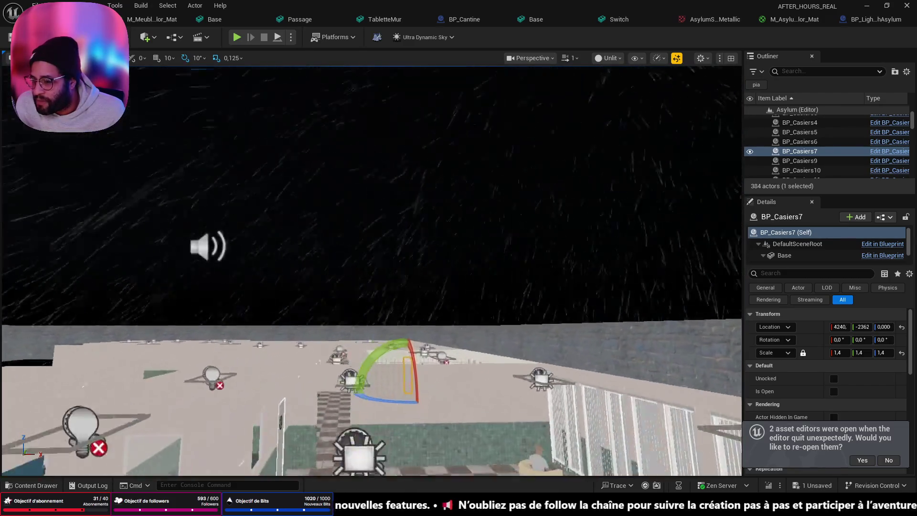
{"action": "key", "text": "f"}
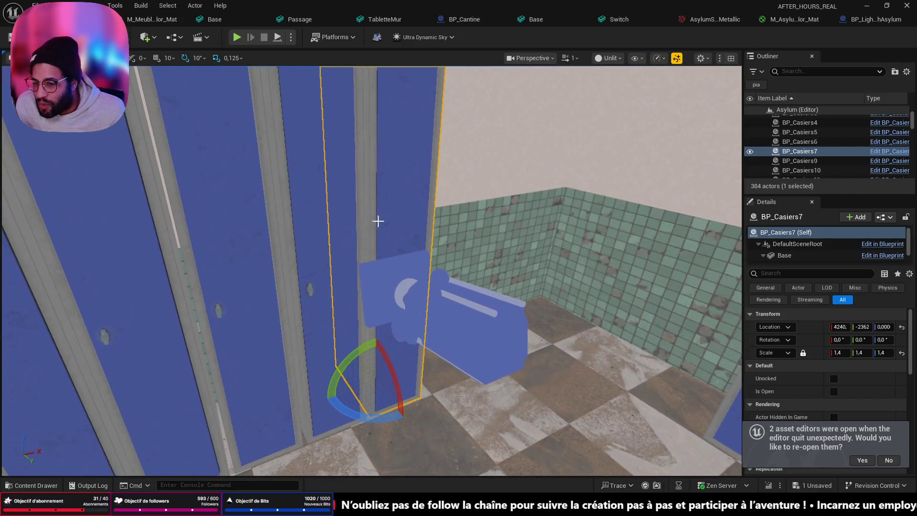
{"action": "mouse_move", "coordinate": [409, 215]}
{"action": "left_mouse_down"}
{"action": "mouse_move", "coordinate": [287, 222]}
{"action": "mouse_move", "coordinate": [475, 268]}
{"action": "left_mouse_up"}
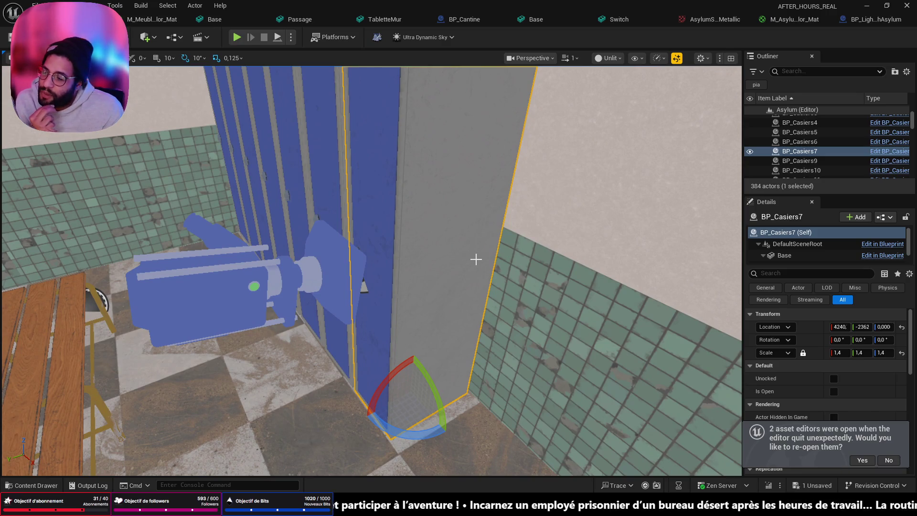
{"action": "mouse_move", "coordinate": [425, 391]}
{"action": "left_mouse_down"}
{"action": "mouse_move", "coordinate": [411, 363]}
{"action": "mouse_move", "coordinate": [420, 382]}
{"action": "left_mouse_up"}
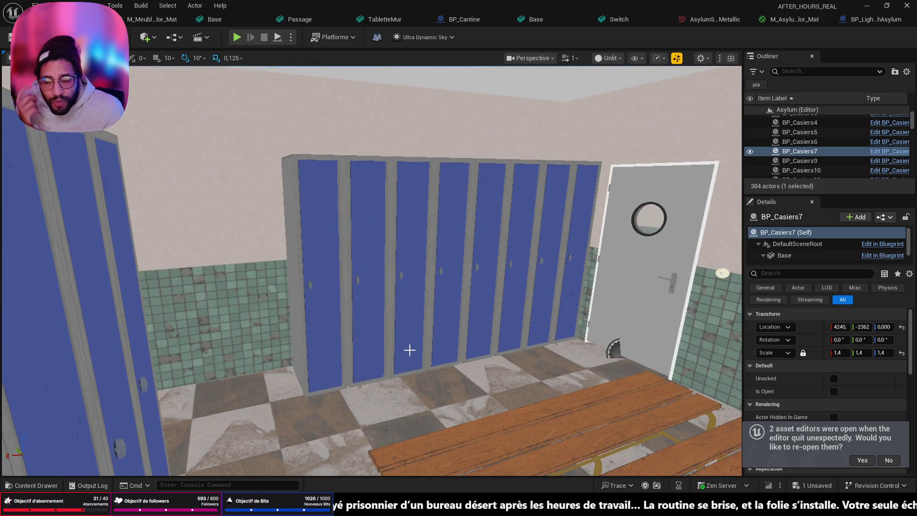
{"action": "mouse_move", "coordinate": [406, 347]}
{"action": "left_mouse_down"}
{"action": "mouse_move", "coordinate": [444, 424]}
{"action": "mouse_move", "coordinate": [466, 392]}
{"action": "mouse_move", "coordinate": [468, 425]}
{"action": "left_mouse_up"}
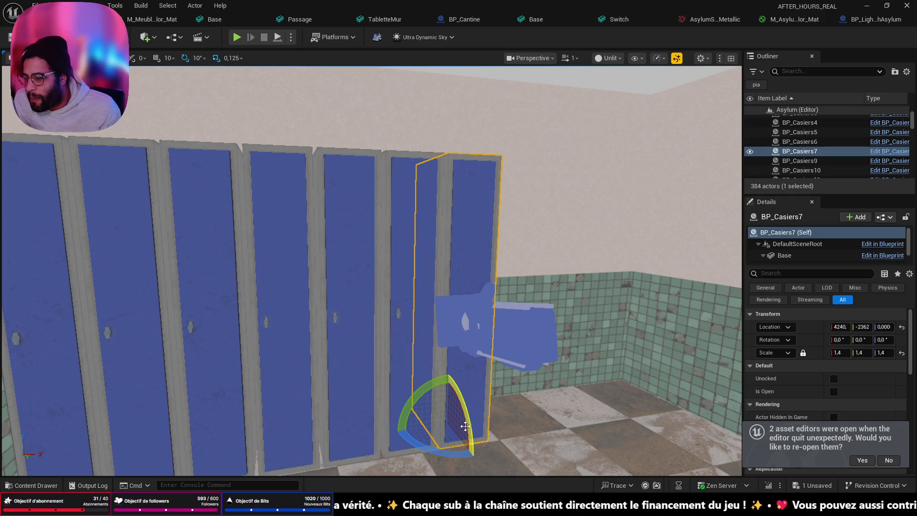
Reselect the BP_Casiers7 locker and frame the whole locker row.
{"action": "left_click", "coordinate": [609, 416]}
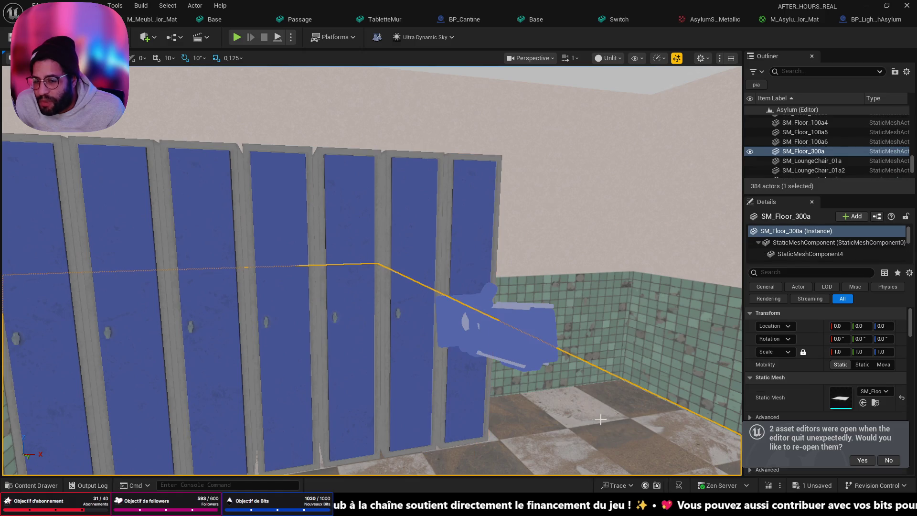
{"action": "left_click_drag", "start_coordinate": [609, 416], "coordinate": [616, 405]}
{"action": "left_click_drag", "start_coordinate": [477, 291], "coordinate": [478, 289]}
{"action": "left_click", "coordinate": [382, 230]}
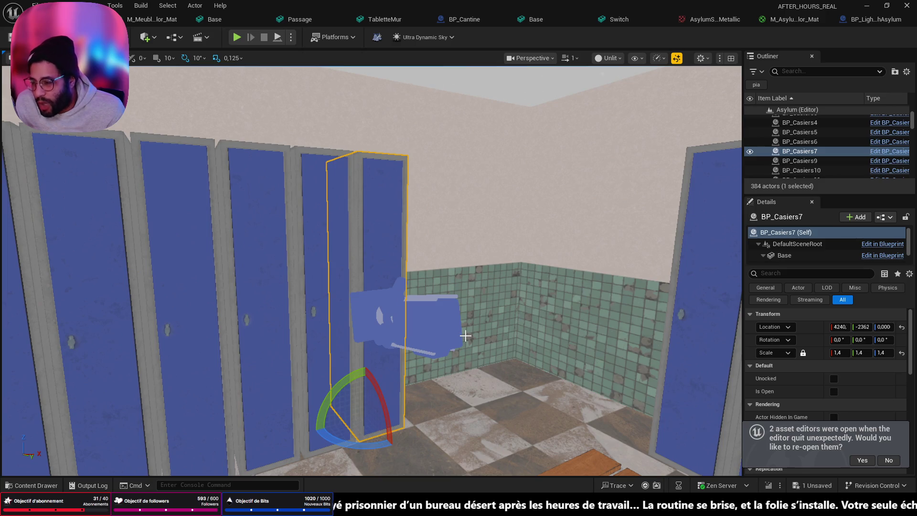
{"action": "mouse_move", "coordinate": [371, 362]}
{"action": "left_mouse_down"}
{"action": "mouse_move", "coordinate": [477, 371]}
{"action": "mouse_move", "coordinate": [480, 390]}
{"action": "left_mouse_up"}
{"action": "key", "text": "f"}
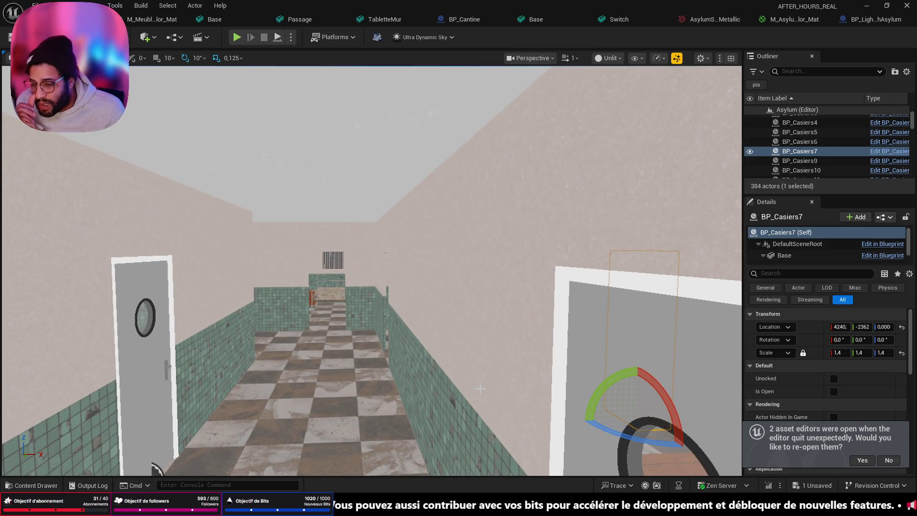
Move down the corridor into the tiled washroom and switch the viewport to Lit shading.
{"action": "left_click_drag", "start_coordinate": [469, 394], "coordinate": [468, 395]}
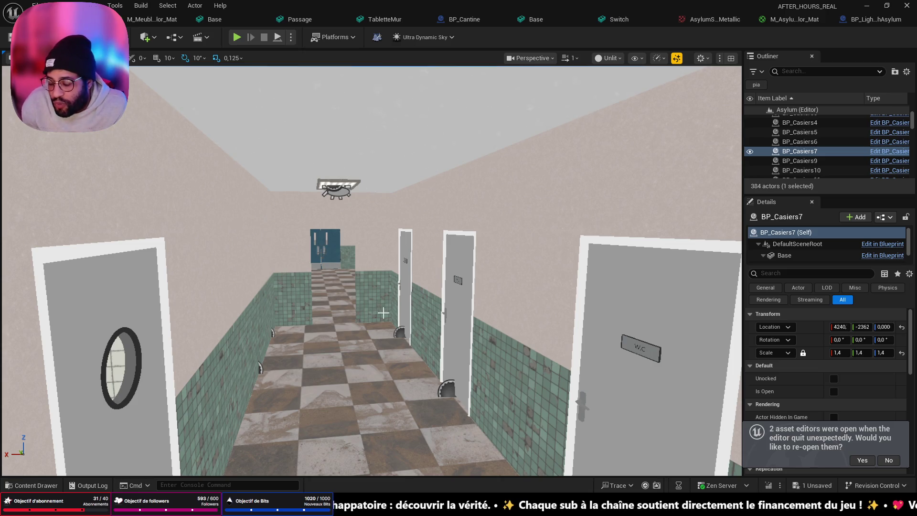
{"action": "mouse_move", "coordinate": [449, 303]}
{"action": "left_mouse_down"}
{"action": "mouse_move", "coordinate": [449, 268]}
{"action": "mouse_move", "coordinate": [447, 322]}
{"action": "mouse_move", "coordinate": [447, 303]}
{"action": "mouse_move", "coordinate": [427, 299]}
{"action": "mouse_move", "coordinate": [428, 270]}
{"action": "mouse_move", "coordinate": [428, 352]}
{"action": "mouse_move", "coordinate": [391, 363]}
{"action": "mouse_move", "coordinate": [397, 439]}
{"action": "mouse_move", "coordinate": [448, 435]}
{"action": "left_mouse_up"}
{"action": "left_click", "coordinate": [608, 57]}
{"action": "left_click", "coordinate": [621, 94]}
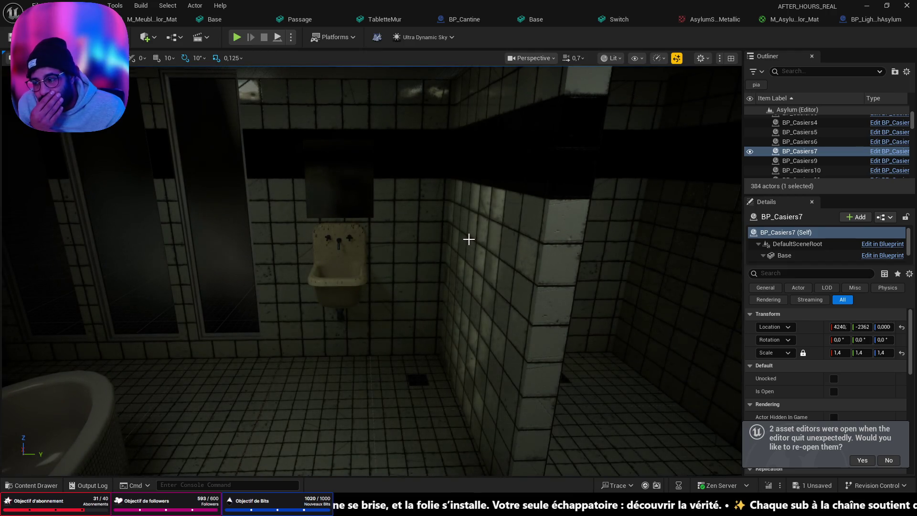
{"action": "left_click_drag", "start_coordinate": [448, 260], "coordinate": [487, 234]}
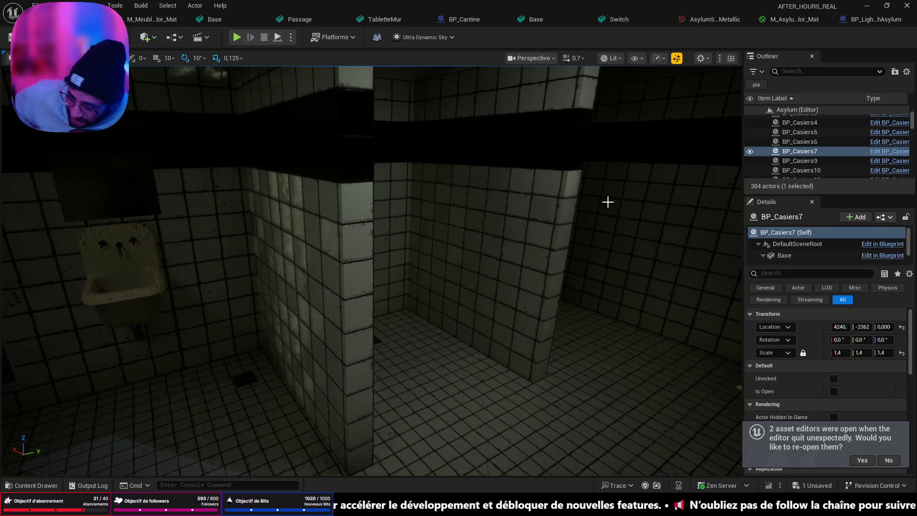
{"action": "mouse_move", "coordinate": [389, 304]}
{"action": "left_mouse_down"}
{"action": "mouse_move", "coordinate": [335, 306]}
{"action": "mouse_move", "coordinate": [334, 353]}
{"action": "mouse_move", "coordinate": [384, 309]}
{"action": "left_mouse_up"}
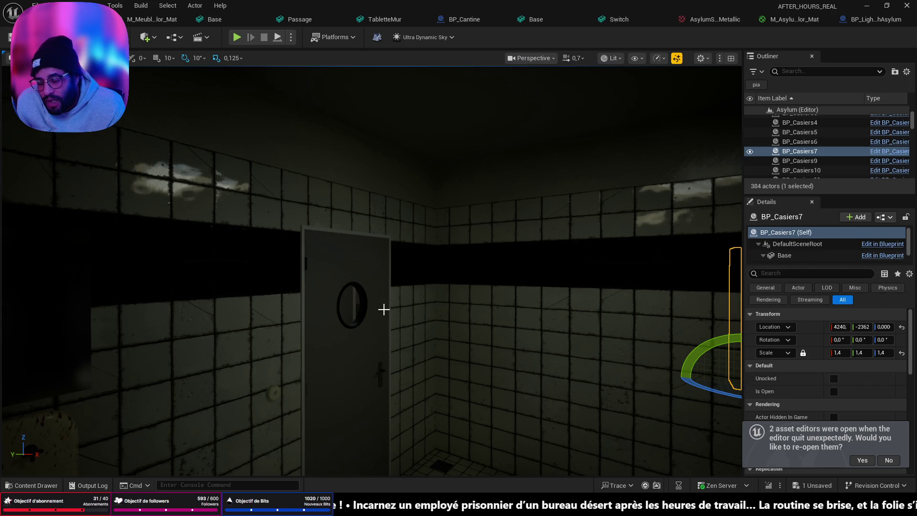
{"action": "mouse_move", "coordinate": [383, 309]}
{"action": "left_mouse_down"}
{"action": "mouse_move", "coordinate": [362, 325]}
{"action": "mouse_move", "coordinate": [391, 356]}
{"action": "left_mouse_up"}
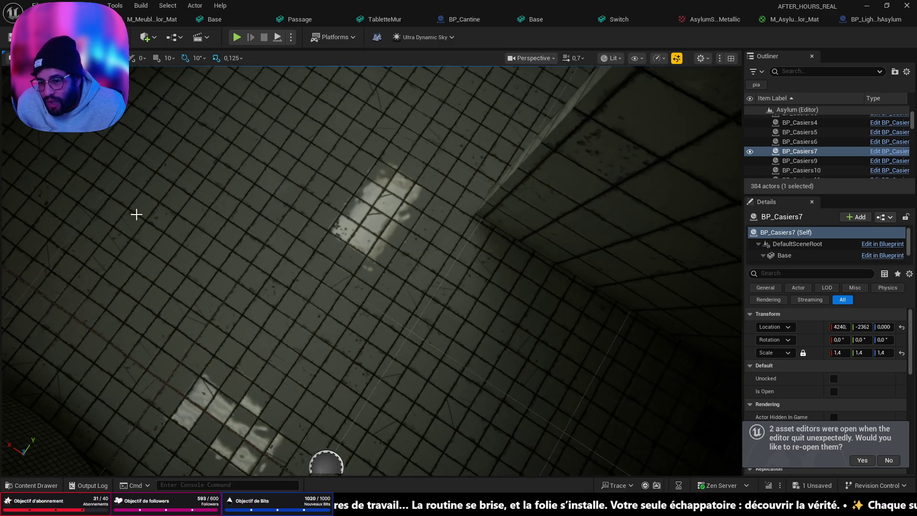
{"action": "mouse_move", "coordinate": [133, 244]}
{"action": "left_mouse_down"}
{"action": "mouse_move", "coordinate": [133, 225]}
{"action": "mouse_move", "coordinate": [105, 182]}
{"action": "mouse_move", "coordinate": [275, 308]}
{"action": "left_mouse_up"}
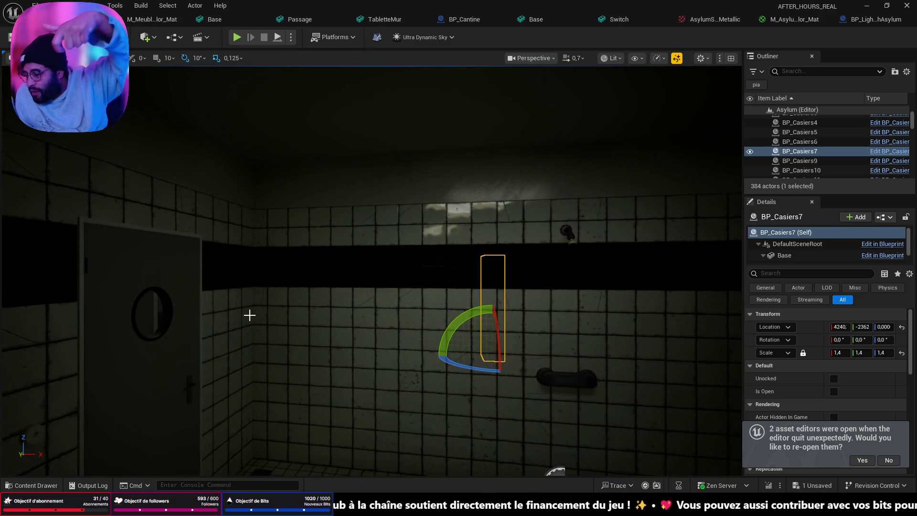
{"action": "left_click_drag", "start_coordinate": [432, 342], "coordinate": [406, 337]}
{"action": "mouse_move", "coordinate": [628, 454]}
{"action": "left_mouse_down"}
{"action": "mouse_move", "coordinate": [650, 416]}
{"action": "mouse_move", "coordinate": [651, 434]}
{"action": "mouse_move", "coordinate": [474, 310]}
{"action": "left_mouse_up"}
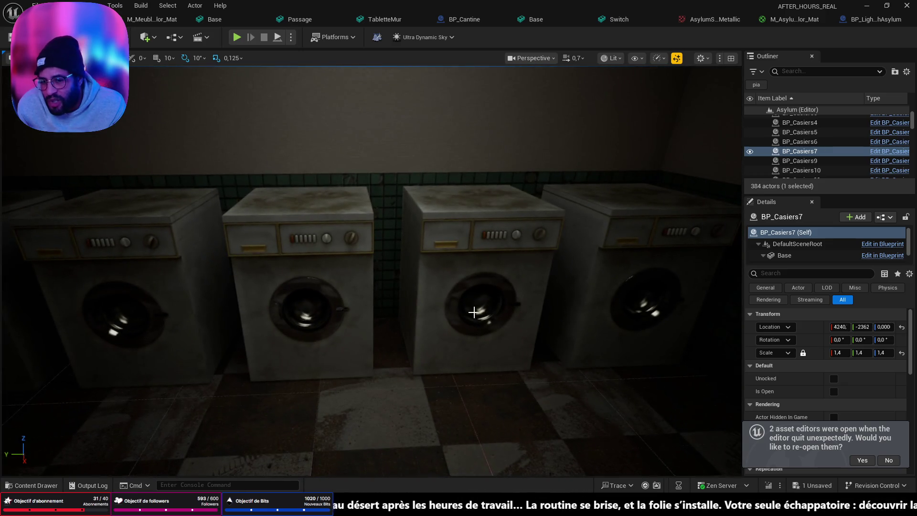
{"action": "left_click_drag", "start_coordinate": [515, 274], "coordinate": [499, 245]}
{"action": "left_click_drag", "start_coordinate": [491, 363], "coordinate": [491, 350]}
{"action": "left_click_drag", "start_coordinate": [309, 216], "coordinate": [281, 234]}
{"action": "key", "text": "f"}
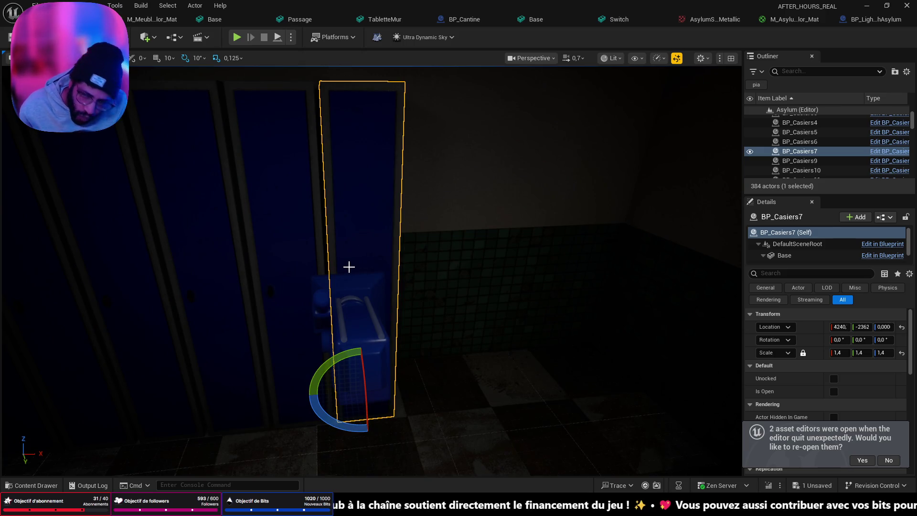
{"action": "left_click_drag", "start_coordinate": [317, 262], "coordinate": [317, 239]}
{"action": "left_click_drag", "start_coordinate": [392, 297], "coordinate": [403, 293]}
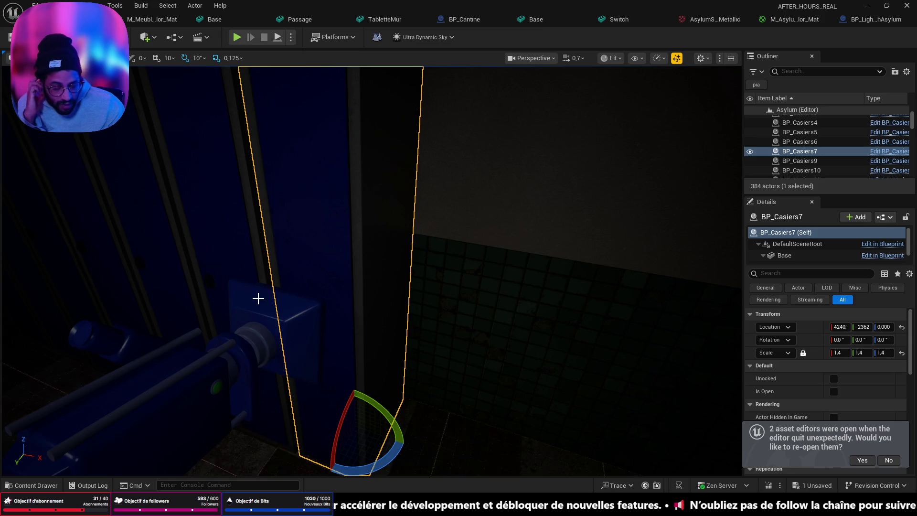
{"action": "left_click_drag", "start_coordinate": [272, 257], "coordinate": [272, 282]}
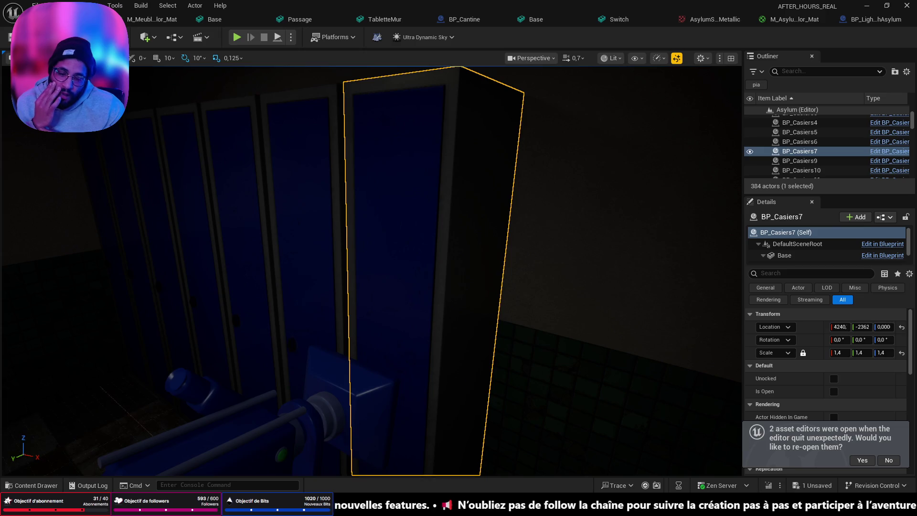
Bring the Miro asylum board to the front and centre the rooms table.
{"action": "mouse_move", "coordinate": [478, 505]}
{"action": "left_click", "coordinate": [530, 447]}
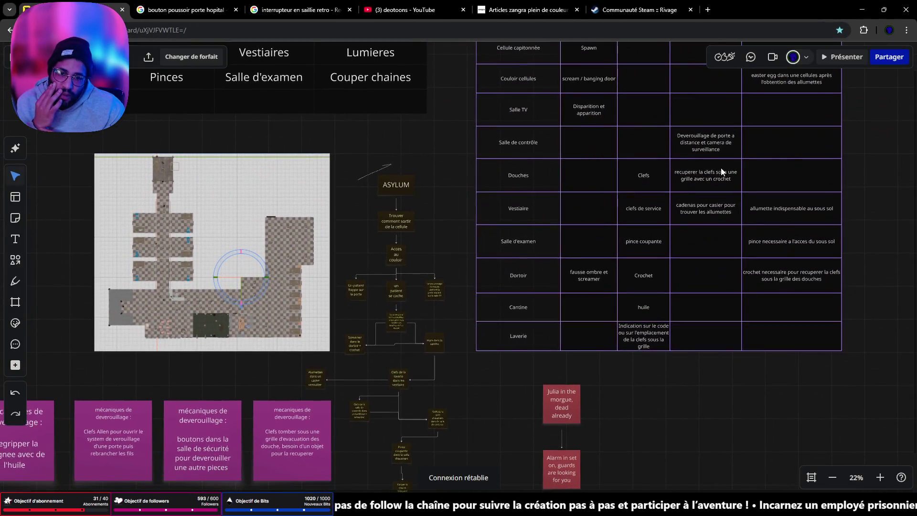
{"action": "left_click_drag", "start_coordinate": [236, 409], "coordinate": [162, 431]}
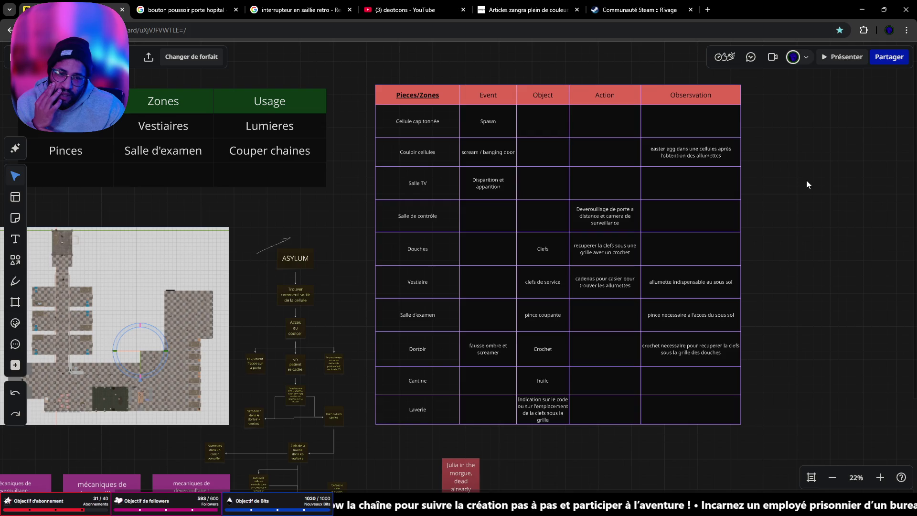
{"action": "scroll", "coordinate": [763, 190], "scroll_direction": "up", "scroll_amount": 1}
{"action": "mouse_move", "coordinate": [757, 195]}
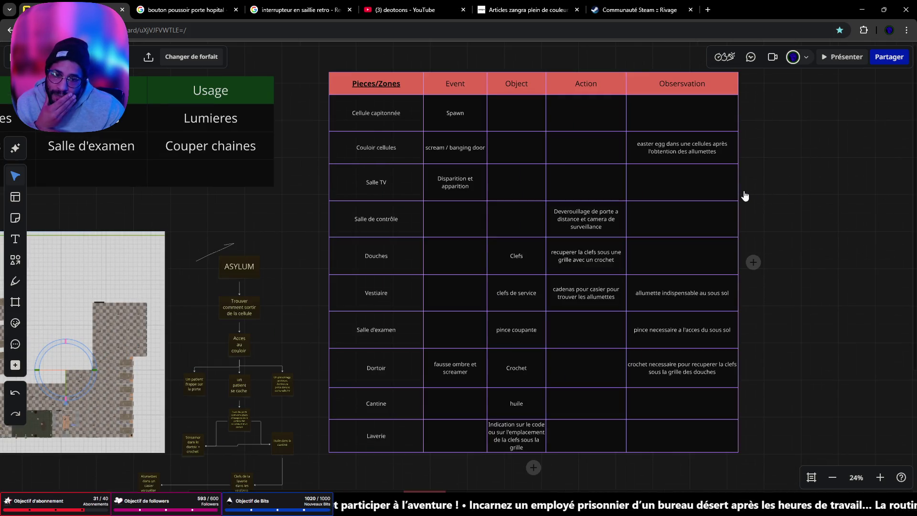
{"action": "mouse_move", "coordinate": [688, 189]}
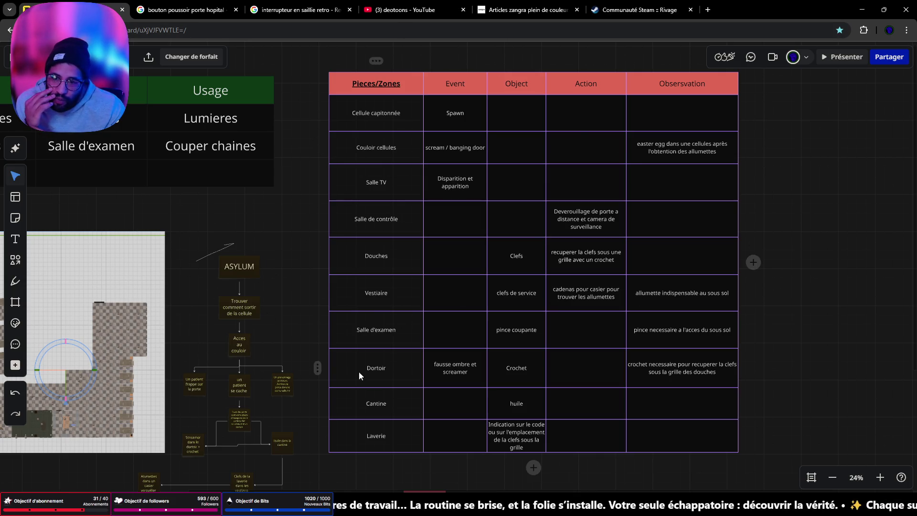
Pan across the board to bring the purple unlock-mechanics notes into view.
{"action": "scroll", "coordinate": [264, 288], "scroll_direction": "left", "scroll_amount": 4}
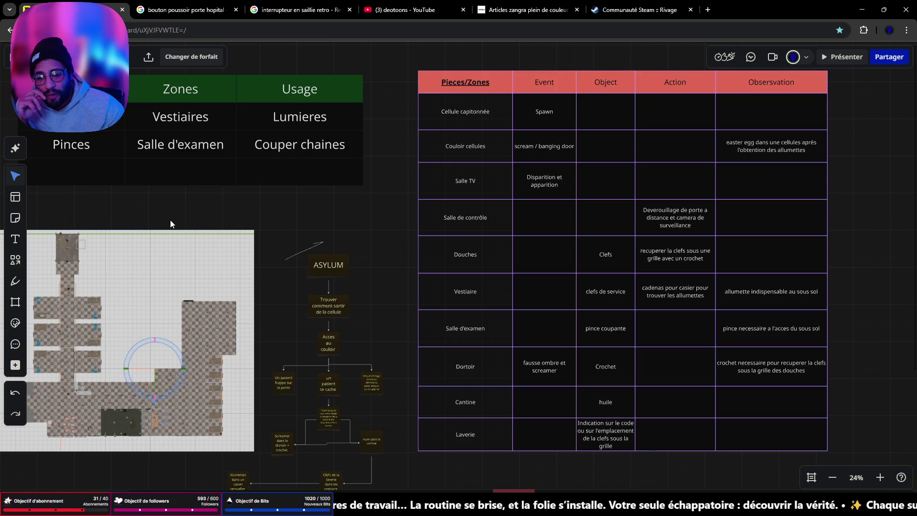
{"action": "scroll", "coordinate": [228, 238], "scroll_direction": "left", "scroll_amount": 5}
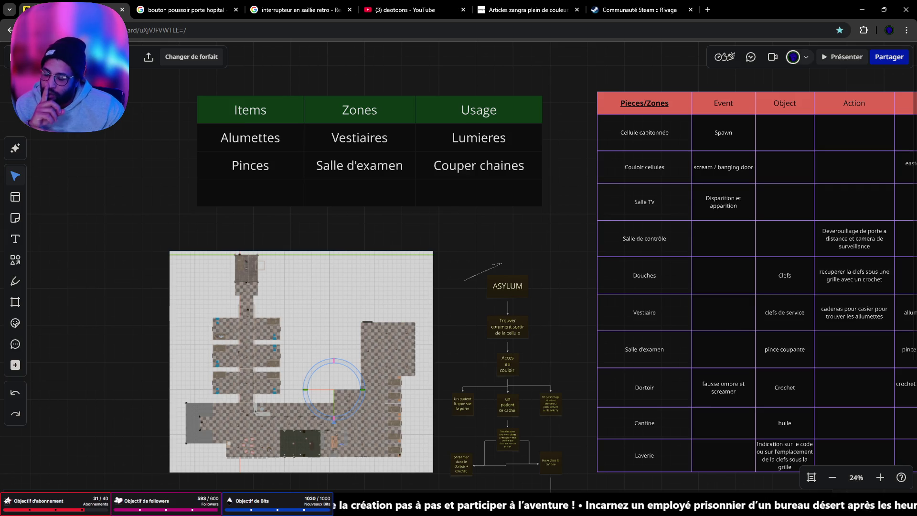
{"action": "left_click_drag", "start_coordinate": [248, 276], "coordinate": [589, 193]}
{"action": "scroll", "coordinate": [589, 193], "scroll_direction": "down", "scroll_amount": 2}
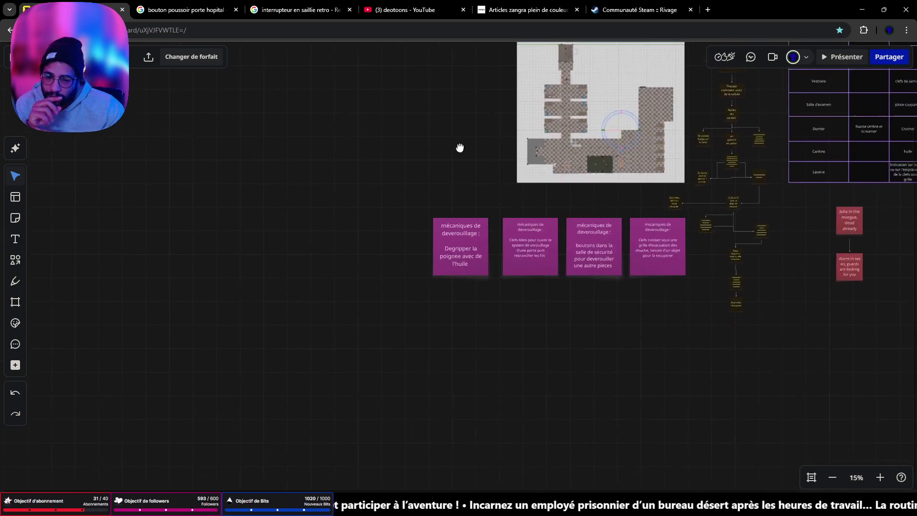
Centre the four purple unlock notes and start editing the Allen-key note.
{"action": "scroll", "coordinate": [514, 230], "scroll_direction": "up", "scroll_amount": 5}
{"action": "left_click_drag", "start_coordinate": [714, 308], "coordinate": [558, 270]}
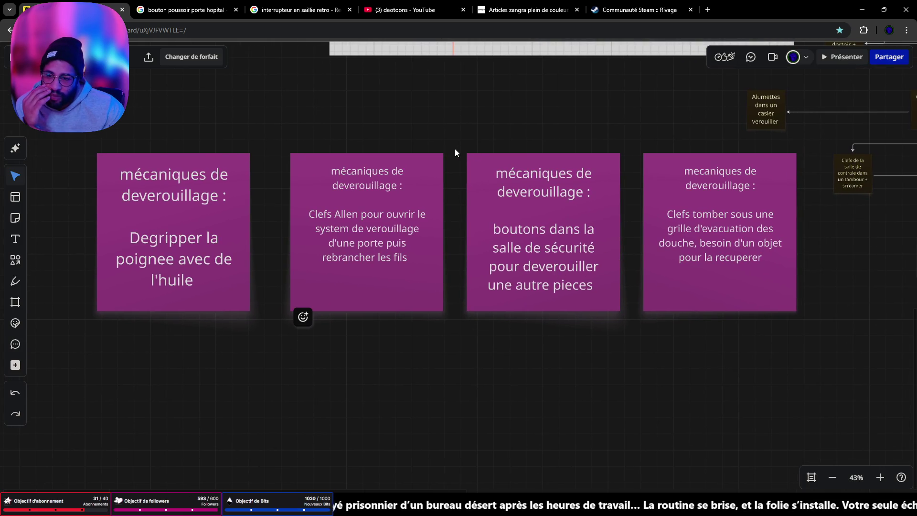
{"action": "left_click", "coordinate": [406, 261]}
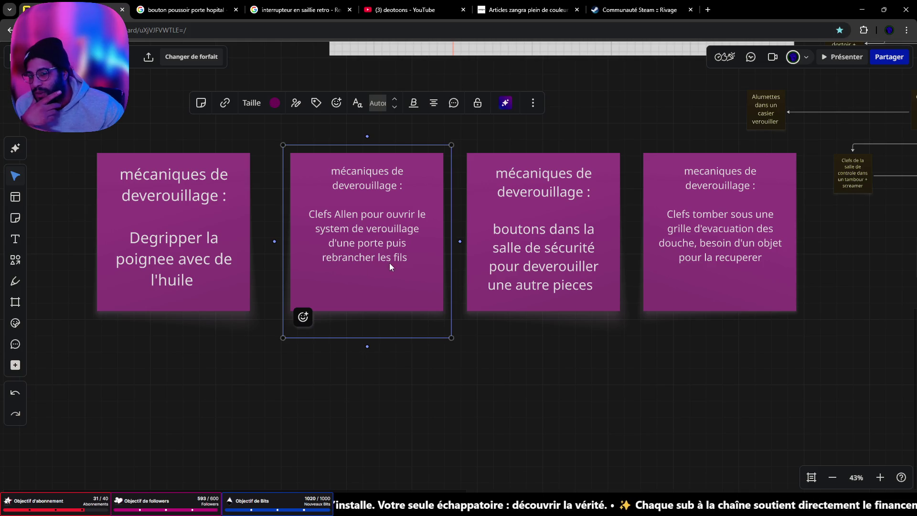
{"action": "left_click", "coordinate": [418, 263]}
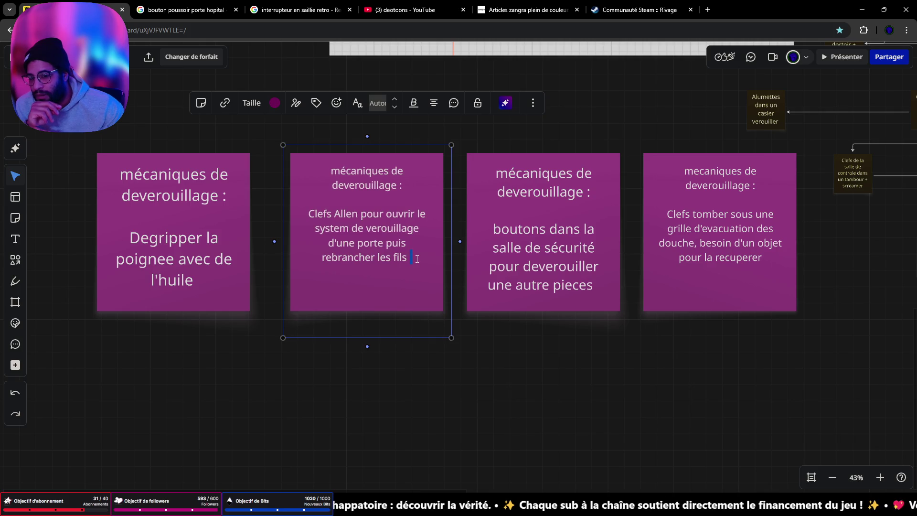
Replace the note's ending with 'reconeccter les fils a l'aide de papier alu'.
{"action": "left_click_drag", "start_coordinate": [409, 258], "coordinate": [336, 254]}
{"action": "type", "text": "CONNECTER LES"}
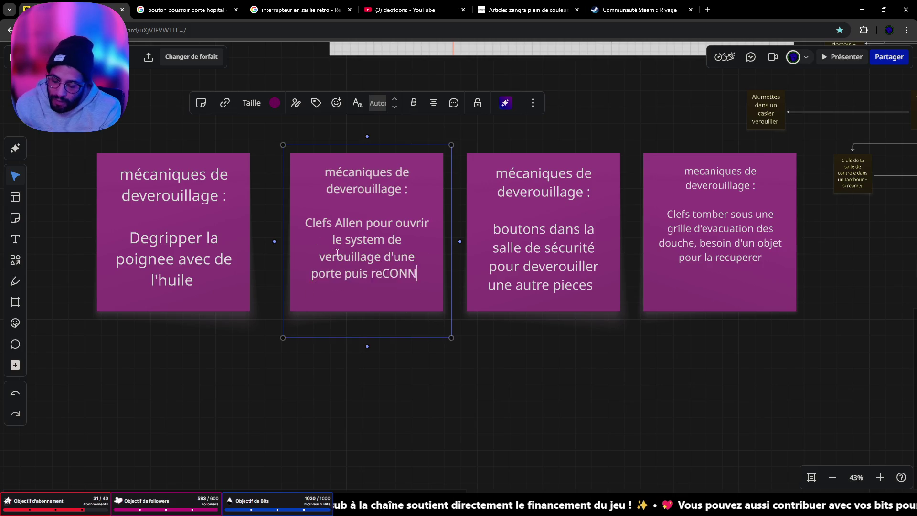
{"action": "type", "text": " FILS A L"}
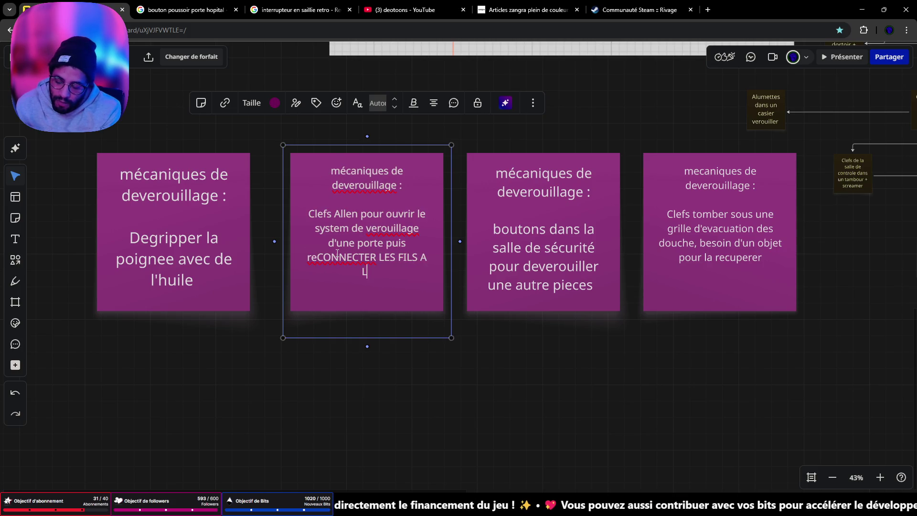
{"action": "type", "text": "'AIDE DU PAPIER ALU"}
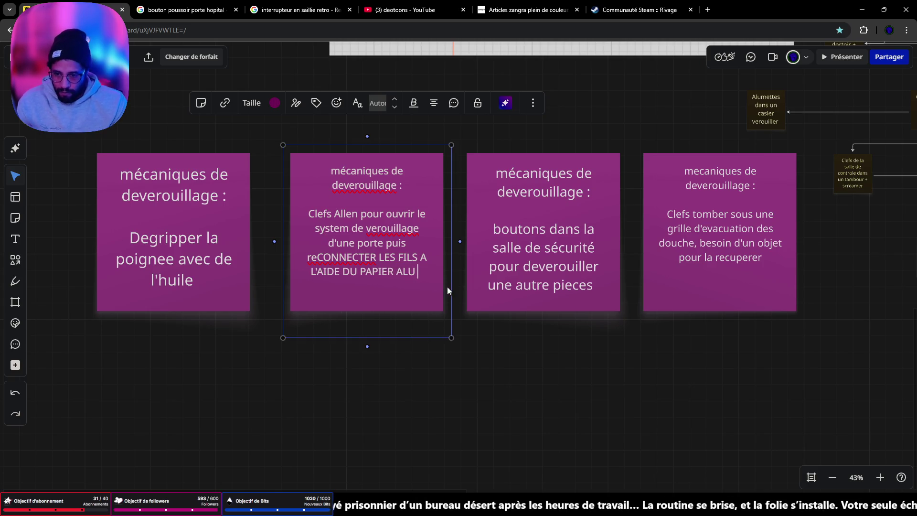
{"action": "mouse_move", "coordinate": [421, 271]}
{"action": "left_mouse_down"}
{"action": "mouse_move", "coordinate": [404, 258]}
{"action": "mouse_move", "coordinate": [317, 258]}
{"action": "left_mouse_up"}
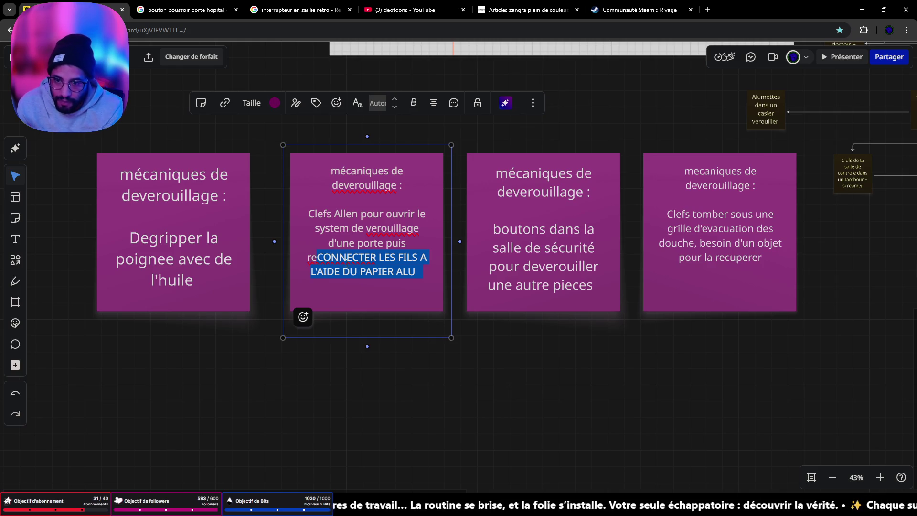
{"action": "key", "text": "BackSpace"}
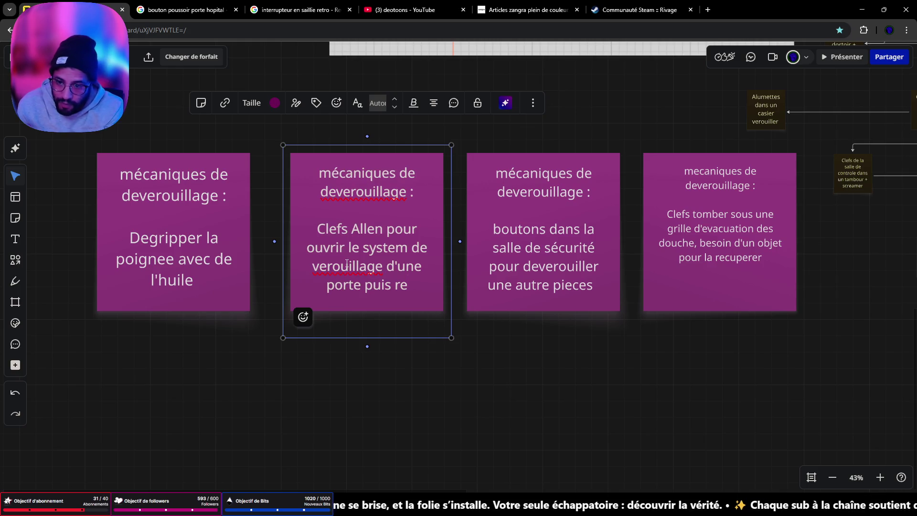
{"action": "type", "text": "coneccter"}
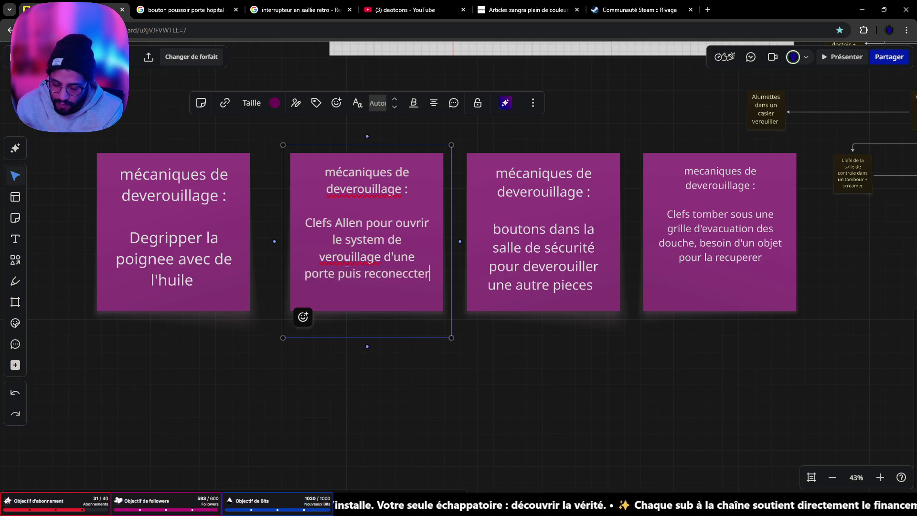
{"action": "type", "text": " les fils a l;aide de"}
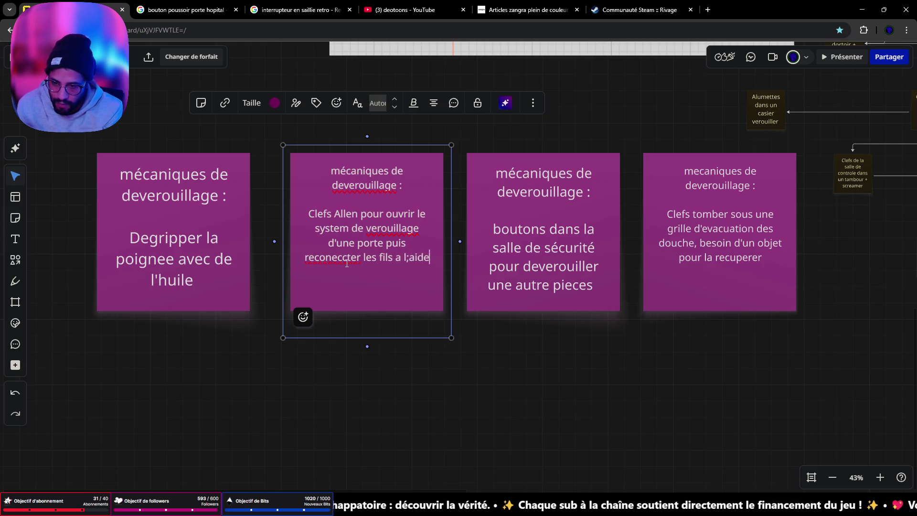
{"action": "key", "text": "BackSpace"}
{"action": "key", "text": "BackSpace"}
{"action": "key", "text": "BackSpace"}
{"action": "type", "text": "'aide de papi"}
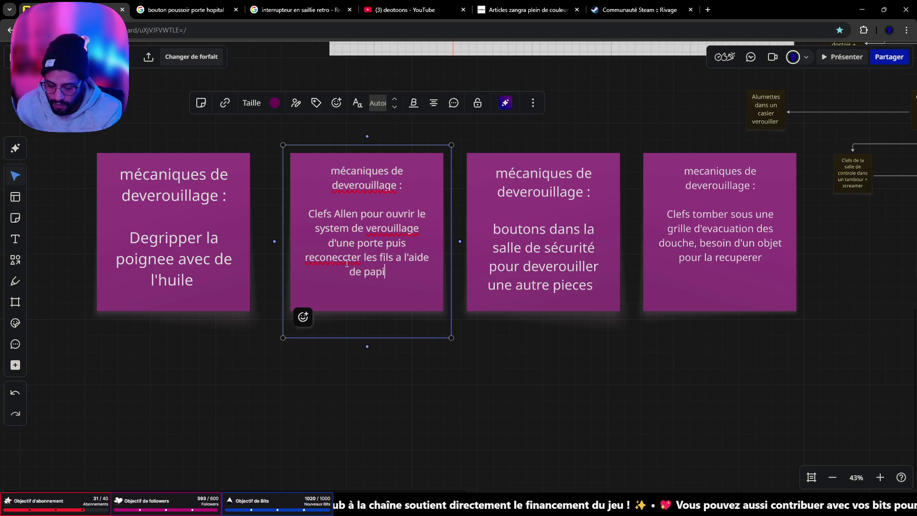
{"action": "type", "text": "er alu"}
{"action": "left_click", "coordinate": [557, 361]}
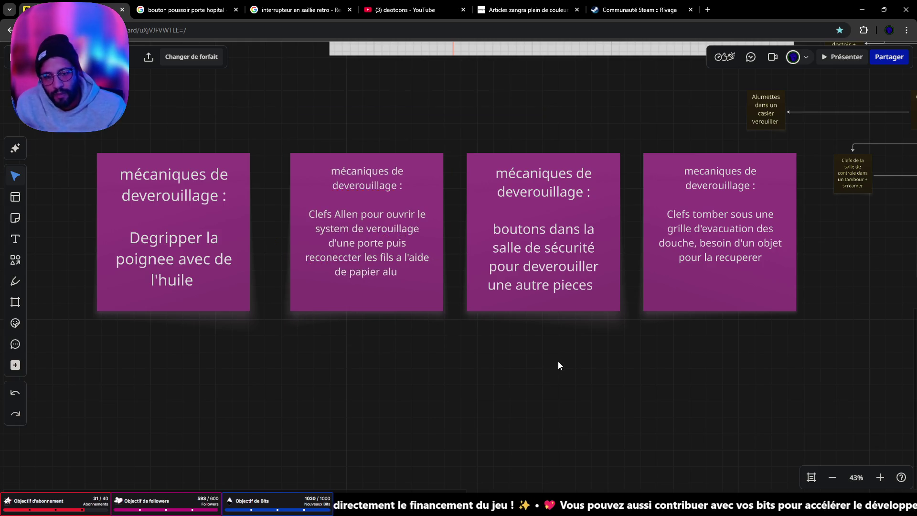
Pan the board back to the rooms table.
{"action": "scroll", "coordinate": [557, 361], "scroll_direction": "down", "scroll_amount": 3}
{"action": "left_click_drag", "start_coordinate": [557, 361], "coordinate": [262, 360]}
{"action": "scroll", "coordinate": [262, 360], "scroll_direction": "up", "scroll_amount": 10}
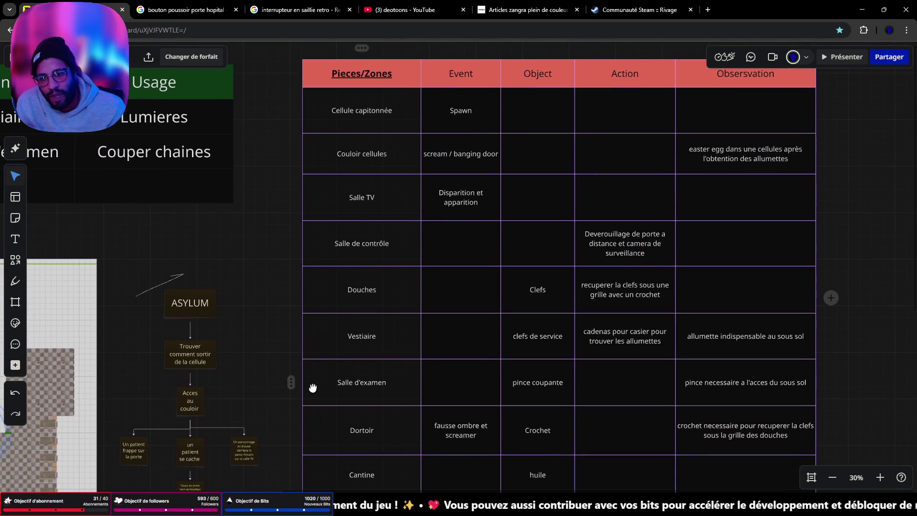
{"action": "scroll", "coordinate": [422, 354], "scroll_direction": "down", "scroll_amount": 3}
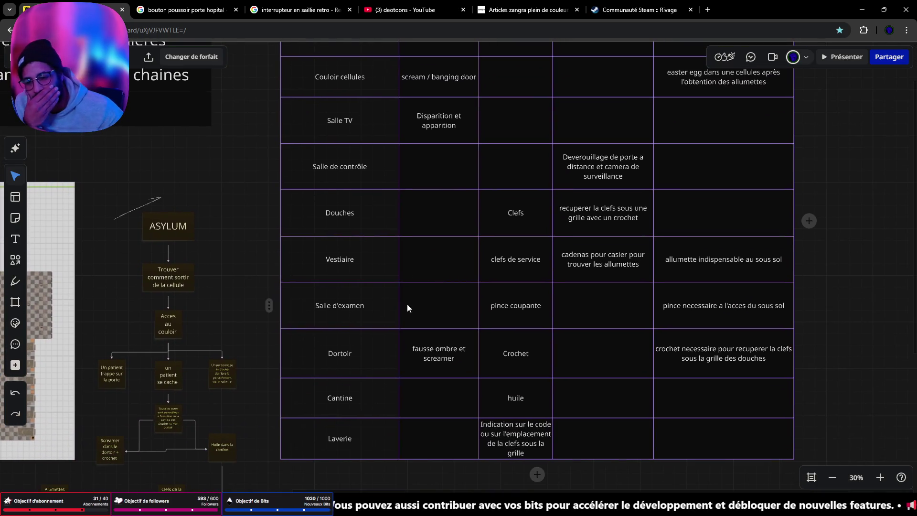
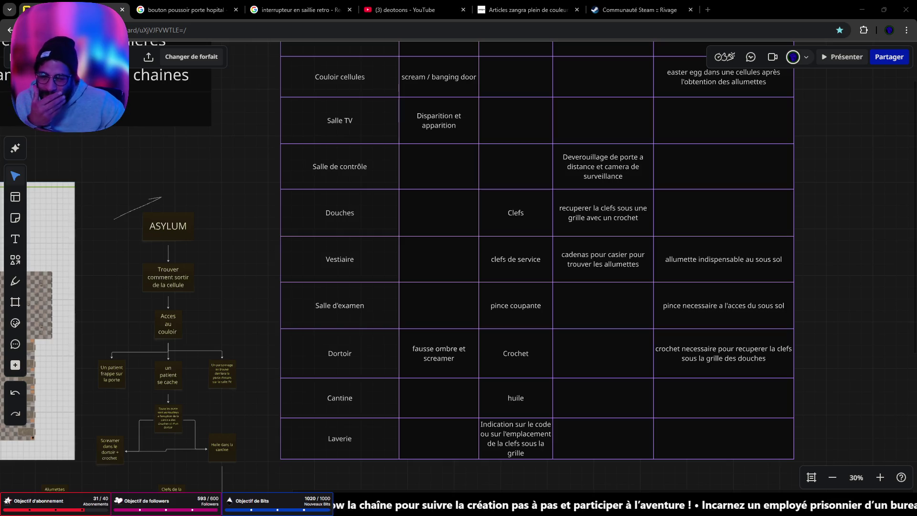
Move the Alumettes locker note and the control-room keys note beside the ASYLUM flowchart.
{"action": "mouse_move", "coordinate": [241, 234]}
{"action": "left_mouse_down"}
{"action": "mouse_move", "coordinate": [602, 192]}
{"action": "mouse_move", "coordinate": [800, 36]}
{"action": "left_mouse_up"}
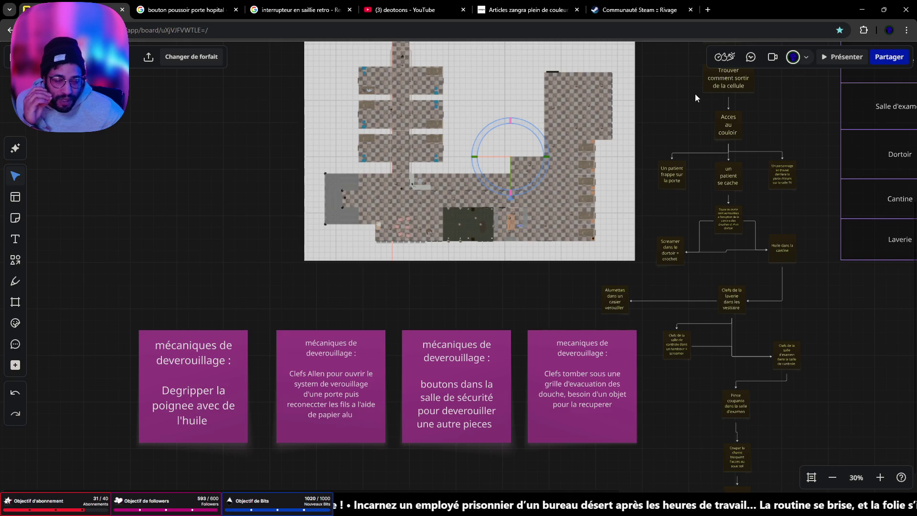
{"action": "left_click_drag", "start_coordinate": [612, 299], "coordinate": [668, 291]}
{"action": "left_click_drag", "start_coordinate": [672, 346], "coordinate": [665, 340]}
Scroll down the board and select the 'Degripper la poignee' card.
{"action": "scroll", "coordinate": [675, 402], "scroll_direction": "down", "scroll_amount": 2}
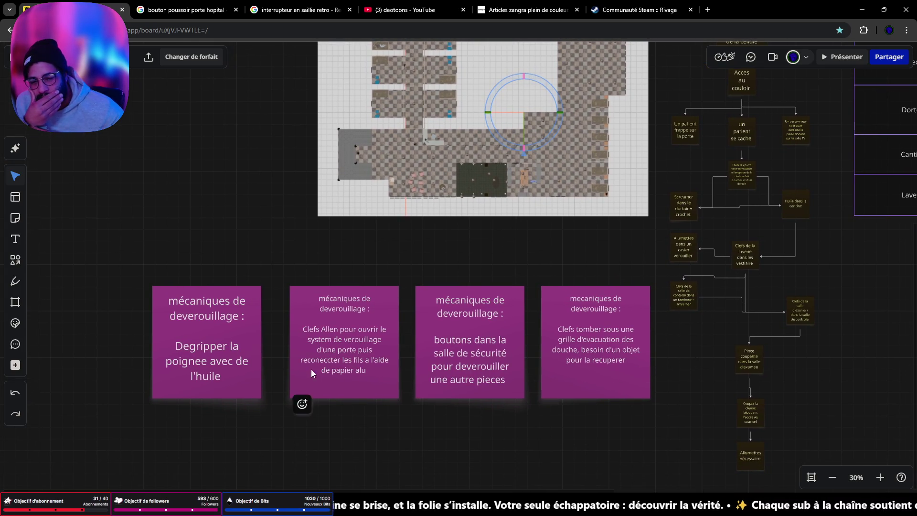
{"action": "scroll", "coordinate": [648, 353], "scroll_direction": "left", "scroll_amount": 7}
{"action": "scroll", "coordinate": [477, 325], "scroll_direction": "down", "scroll_amount": 1}
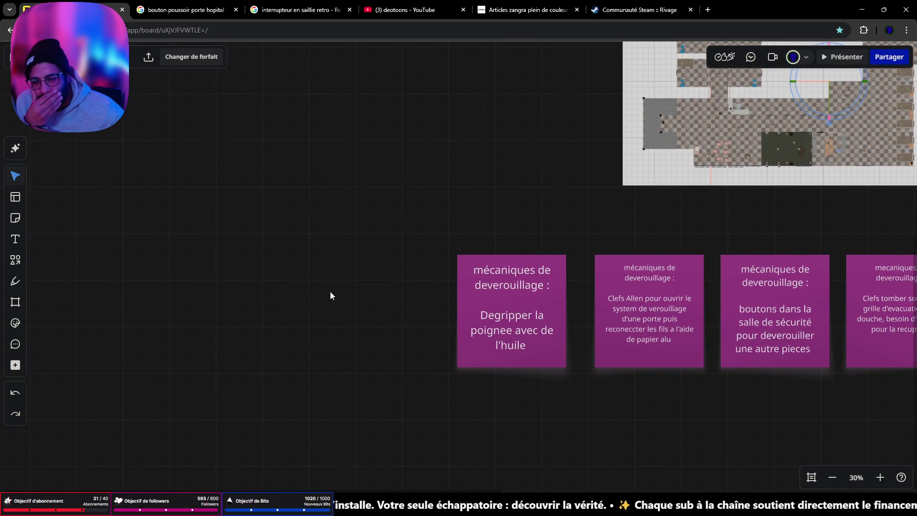
{"action": "left_click", "coordinate": [473, 303]}
Duplicate the Degripper card and line the copy up to its left.
{"action": "key", "text": "ctrl+d"}
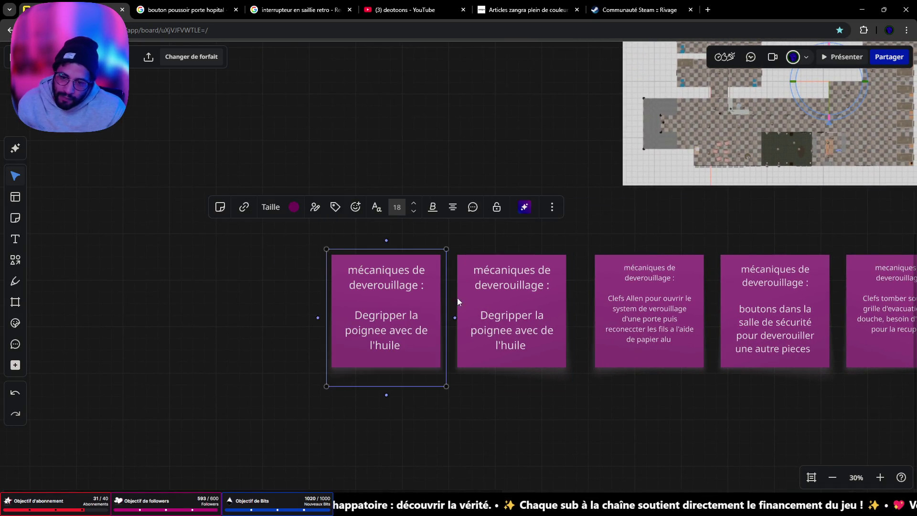
{"action": "left_click_drag", "start_coordinate": [426, 299], "coordinate": [362, 297]}
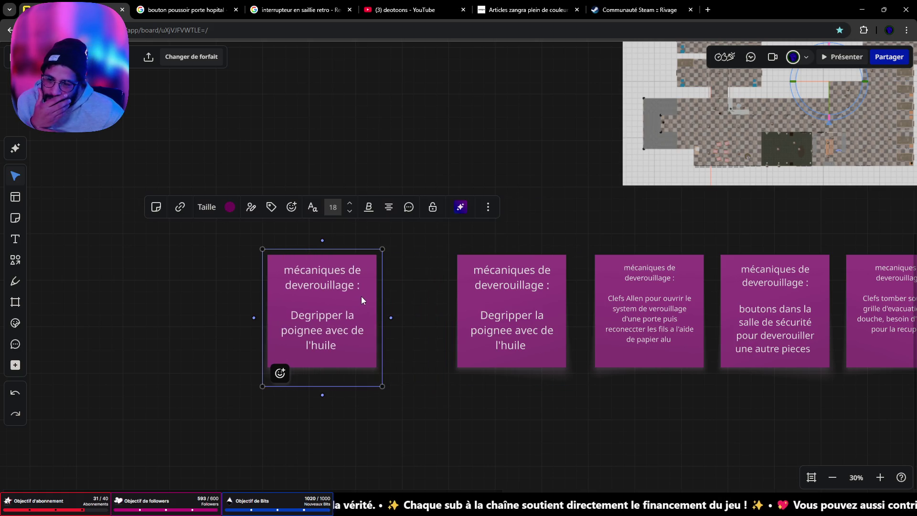
{"action": "mouse_move", "coordinate": [364, 353]}
{"action": "left_mouse_down"}
{"action": "mouse_move", "coordinate": [317, 328]}
{"action": "mouse_move", "coordinate": [403, 372]}
{"action": "mouse_move", "coordinate": [316, 311]}
{"action": "left_mouse_up"}
Change the copy's text to 'epluche patate comme tournevis'.
{"action": "double_click", "coordinate": [380, 348]}
{"action": "type", "text": "ep"}
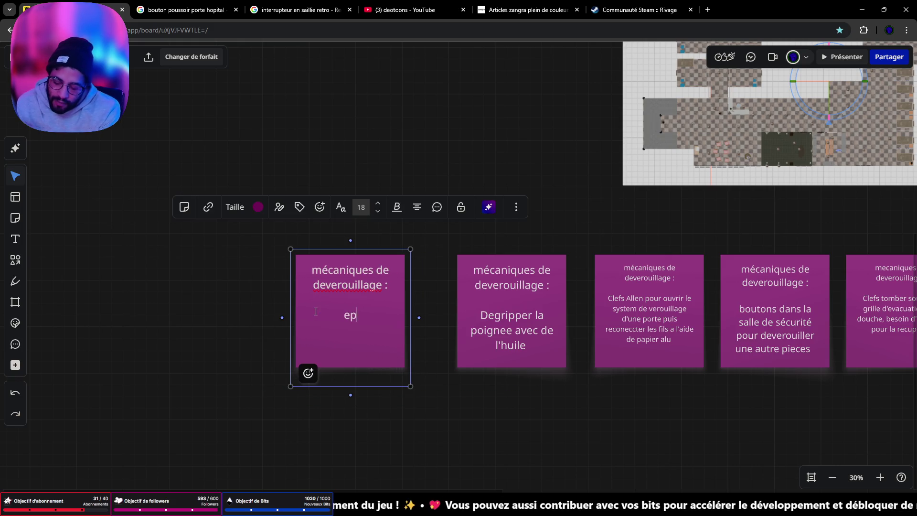
{"action": "type", "text": "pluche papa"}
{"action": "key", "text": "BackSpace"}
{"action": "key", "text": "BackSpace"}
{"action": "key", "text": "BackSpace"}
{"action": "key", "text": "BackSpace"}
{"action": "key", "text": "BackSpace"}
{"action": "key", "text": "BackSpace"}
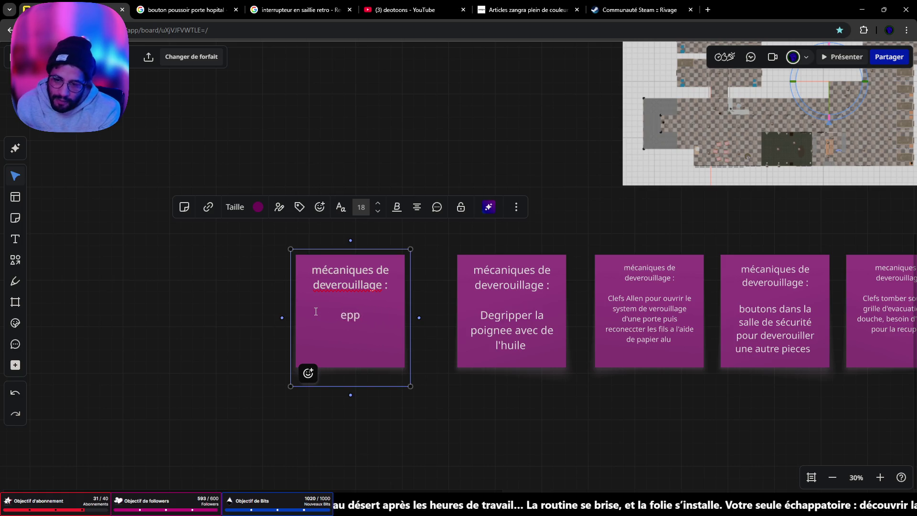
{"action": "type", "text": "luche pap"}
{"action": "key", "text": "BackSpace"}
{"action": "type", "text": "tate"}
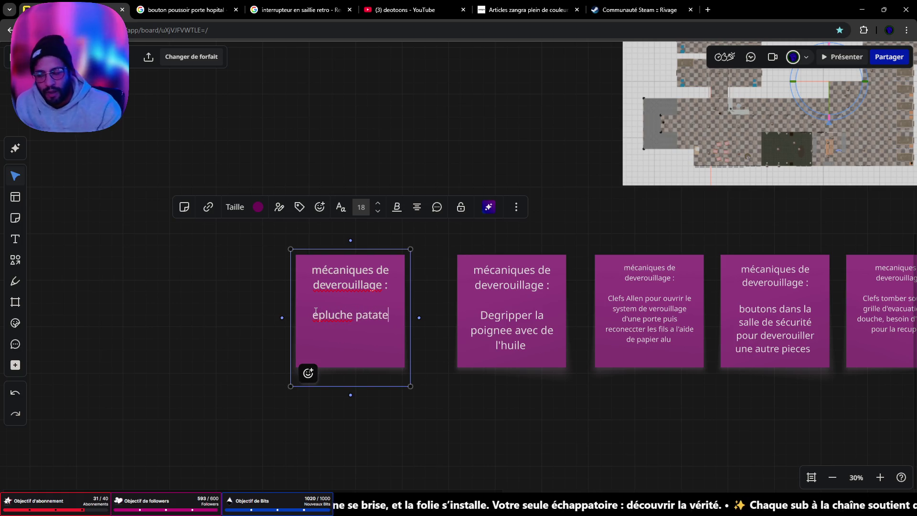
{"action": "type", "text": " comme tournevis"}
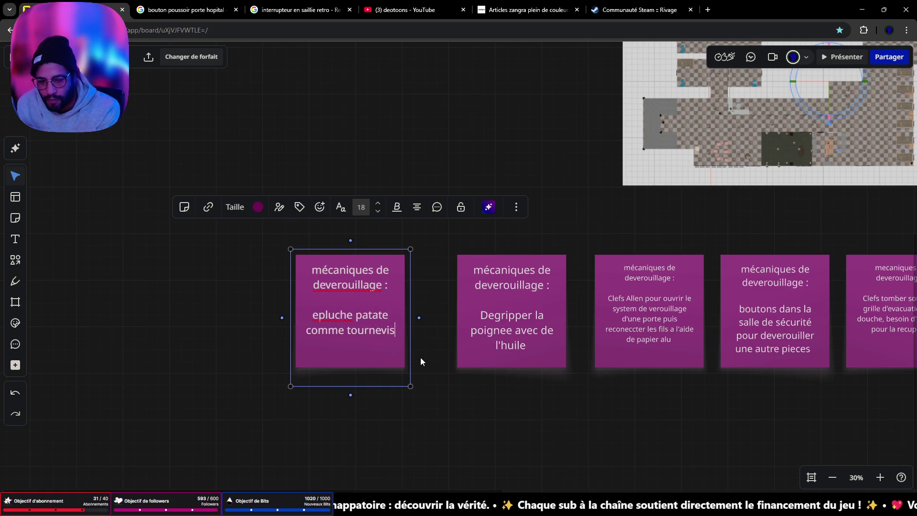
{"action": "left_click", "coordinate": [467, 426]}
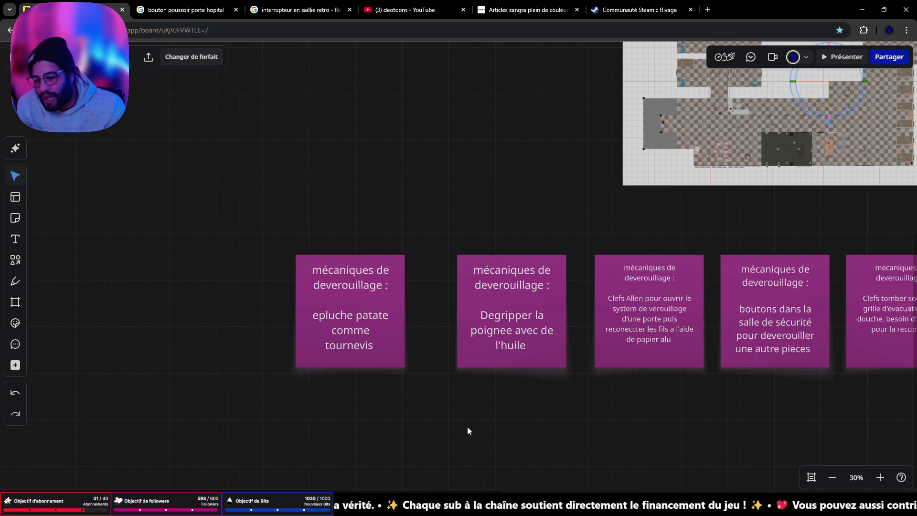
{"action": "scroll", "coordinate": [516, 423], "scroll_direction": "right", "scroll_amount": 6}
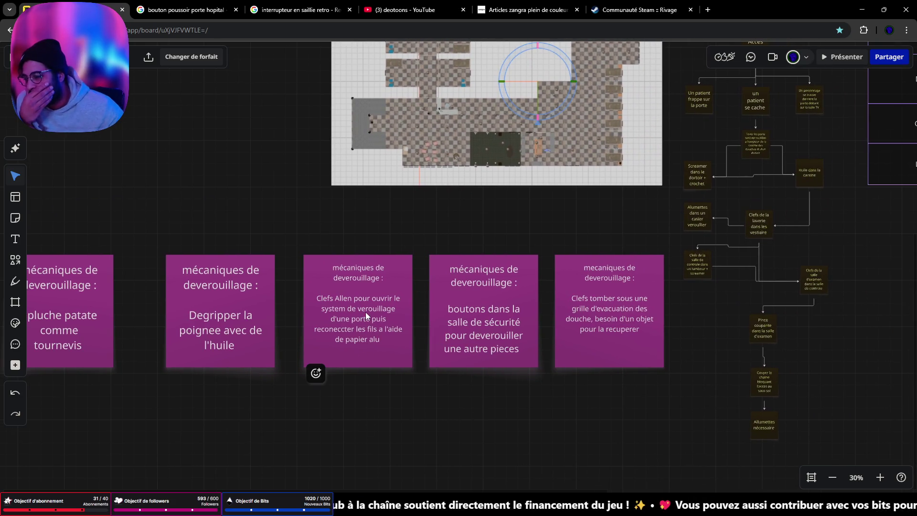
Review the map and flowchart, then minimize the browser to show the Asylum level.
{"action": "left_click_drag", "start_coordinate": [589, 128], "coordinate": [373, 408]}
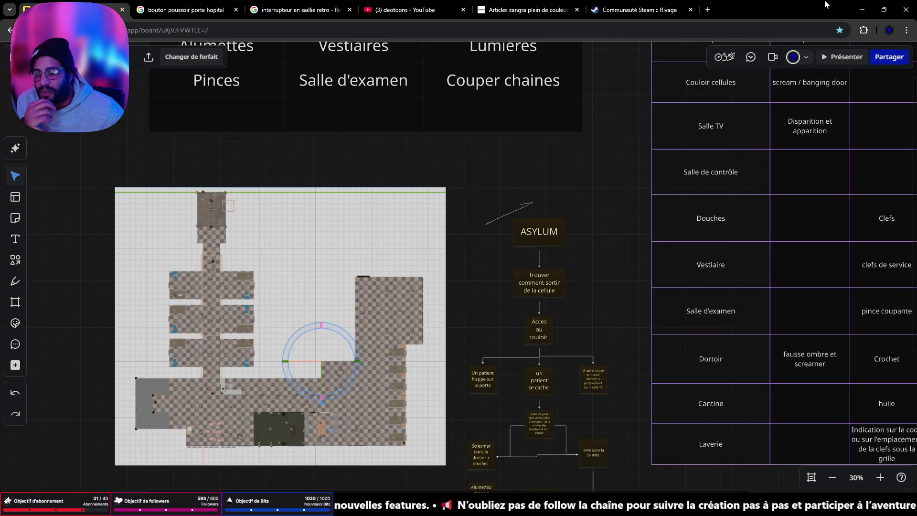
{"action": "left_click", "coordinate": [862, 9]}
{"action": "mouse_move", "coordinate": [274, 231]}
{"action": "left_mouse_down"}
{"action": "mouse_move", "coordinate": [403, 241]}
{"action": "mouse_move", "coordinate": [403, 201]}
{"action": "mouse_move", "coordinate": [415, 249]}
{"action": "mouse_move", "coordinate": [415, 323]}
{"action": "left_mouse_up"}
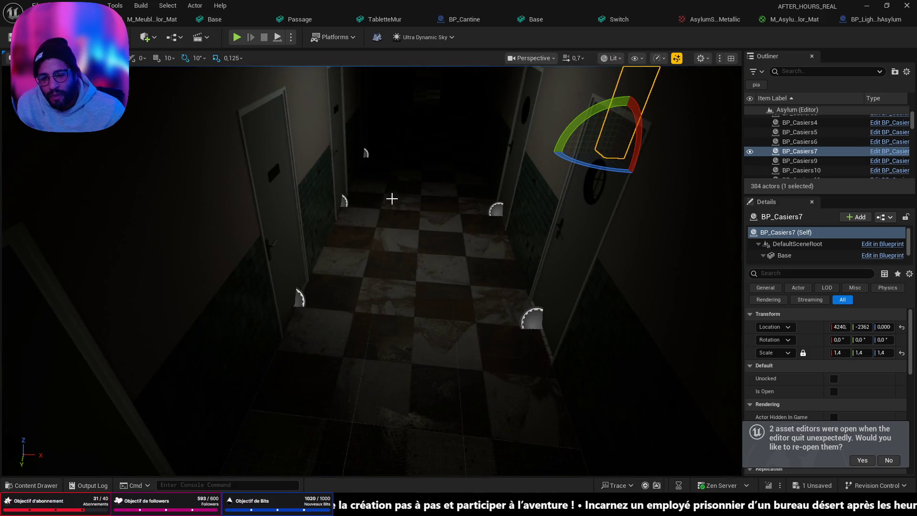
{"action": "mouse_move", "coordinate": [380, 277]}
{"action": "left_mouse_down"}
{"action": "mouse_move", "coordinate": [477, 284]}
{"action": "mouse_move", "coordinate": [420, 282]}
{"action": "left_mouse_up"}
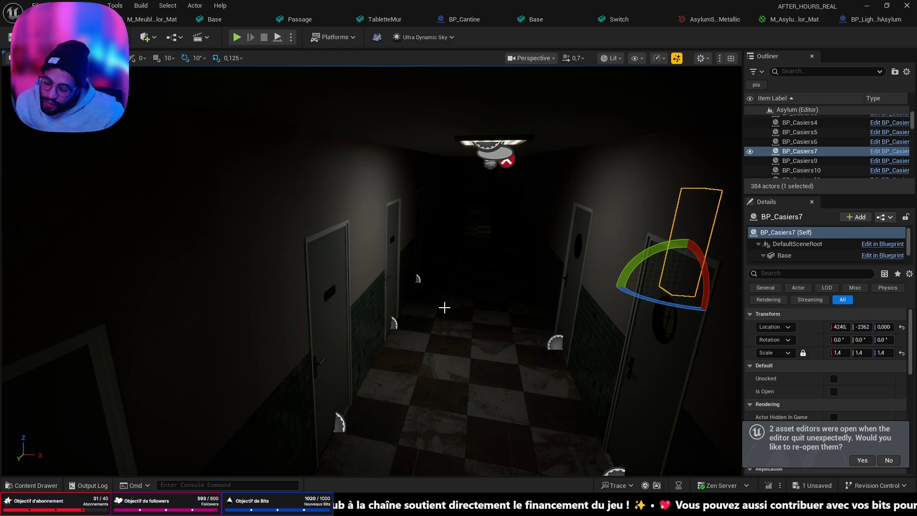
{"action": "left_click_drag", "start_coordinate": [371, 246], "coordinate": [371, 301]}
{"action": "left_click", "coordinate": [392, 262]}
{"action": "key", "text": "f"}
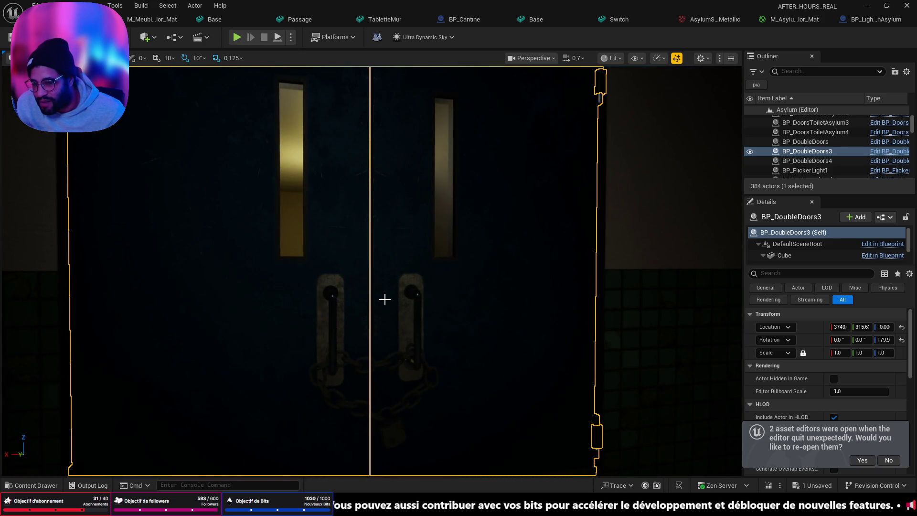
Fly the camera along the checkered corridor past the doors into the tiled shower room.
{"action": "mouse_move", "coordinate": [370, 270]}
{"action": "left_mouse_down"}
{"action": "mouse_move", "coordinate": [370, 224]}
{"action": "mouse_move", "coordinate": [371, 305]}
{"action": "mouse_move", "coordinate": [371, 258]}
{"action": "left_mouse_up"}
{"action": "scroll", "coordinate": [370, 270], "scroll_direction": "up", "scroll_amount": 3}
{"action": "mouse_move", "coordinate": [353, 389]}
{"action": "left_mouse_down"}
{"action": "mouse_move", "coordinate": [353, 396]}
{"action": "mouse_move", "coordinate": [354, 389]}
{"action": "left_mouse_up"}
{"action": "left_click_drag", "start_coordinate": [400, 245], "coordinate": [400, 258]}
{"action": "left_click_drag", "start_coordinate": [285, 258], "coordinate": [286, 248]}
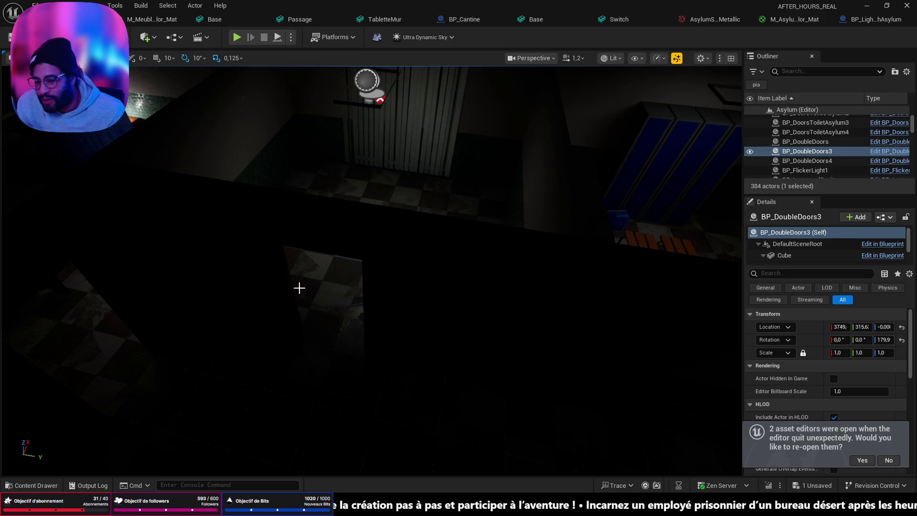
{"action": "mouse_move", "coordinate": [299, 287]}
{"action": "left_mouse_down"}
{"action": "mouse_move", "coordinate": [299, 273]}
{"action": "mouse_move", "coordinate": [346, 312]}
{"action": "left_mouse_up"}
{"action": "left_click_drag", "start_coordinate": [472, 293], "coordinate": [471, 294]}
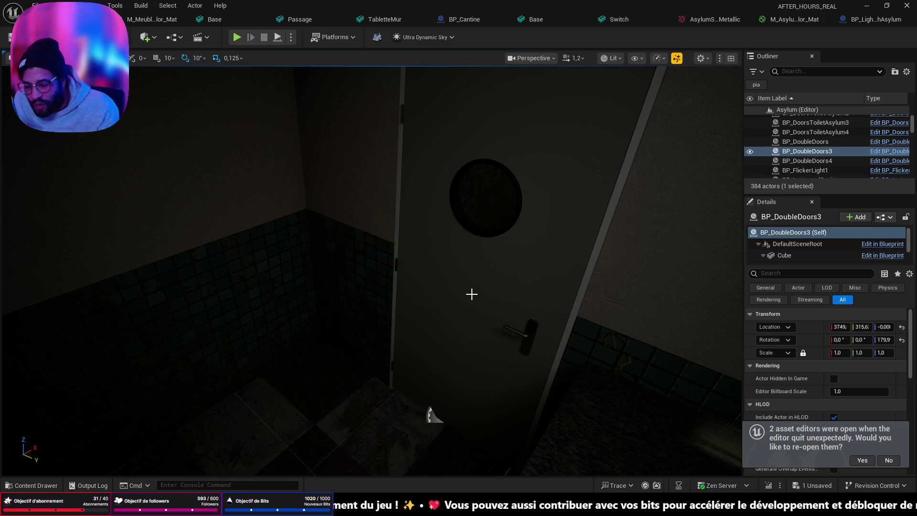
{"action": "scroll", "coordinate": [464, 272], "scroll_direction": "down", "scroll_amount": 10}
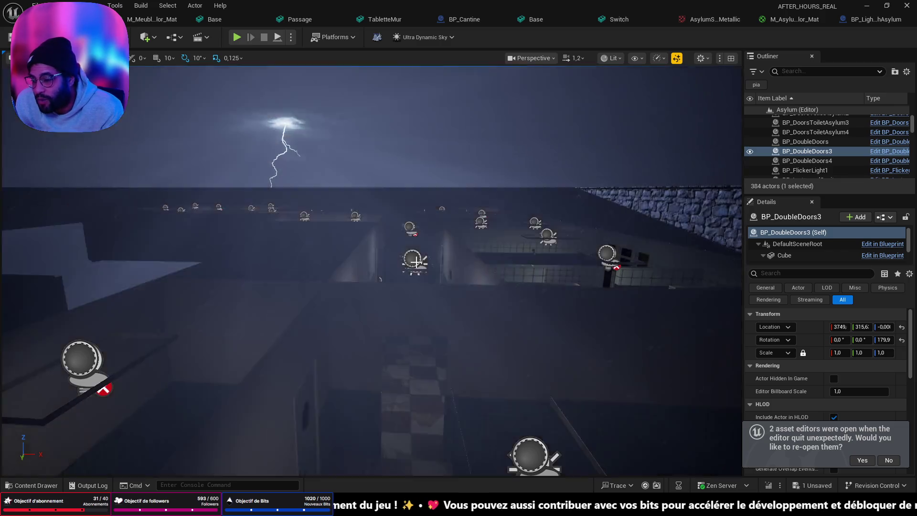
{"action": "key", "text": "w"}
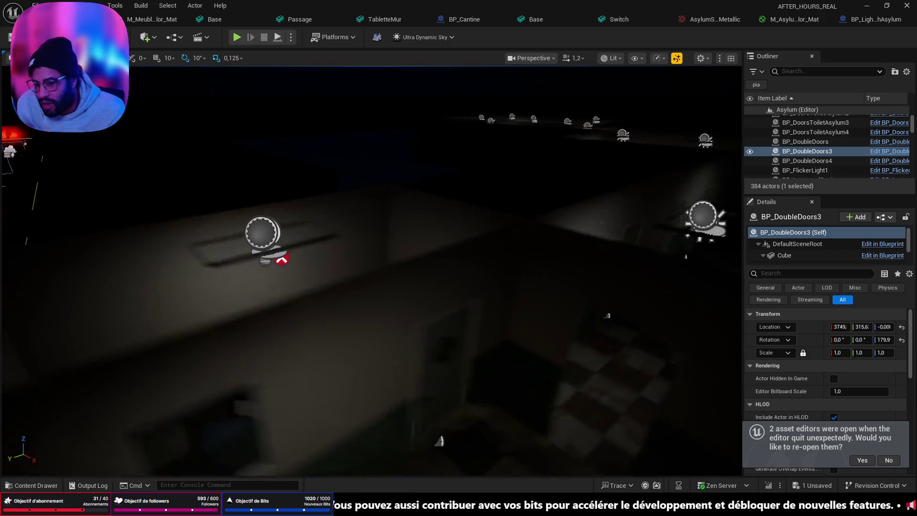
{"action": "key", "text": "s"}
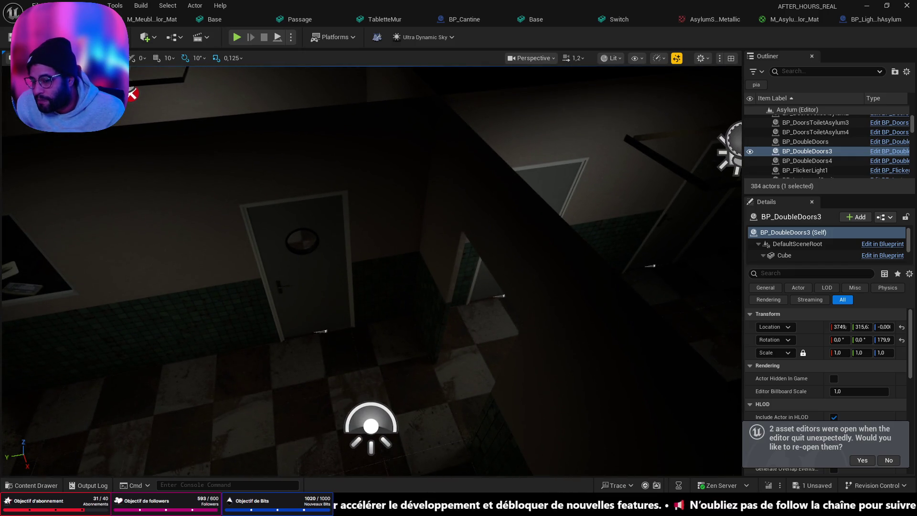
{"action": "key", "text": "w"}
{"action": "key", "text": "w"}
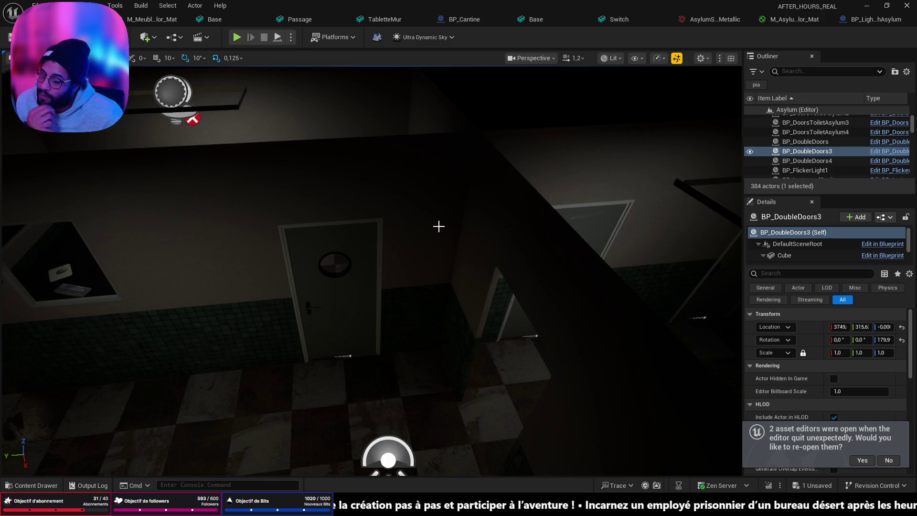
{"action": "left_click_drag", "start_coordinate": [429, 232], "coordinate": [345, 230]}
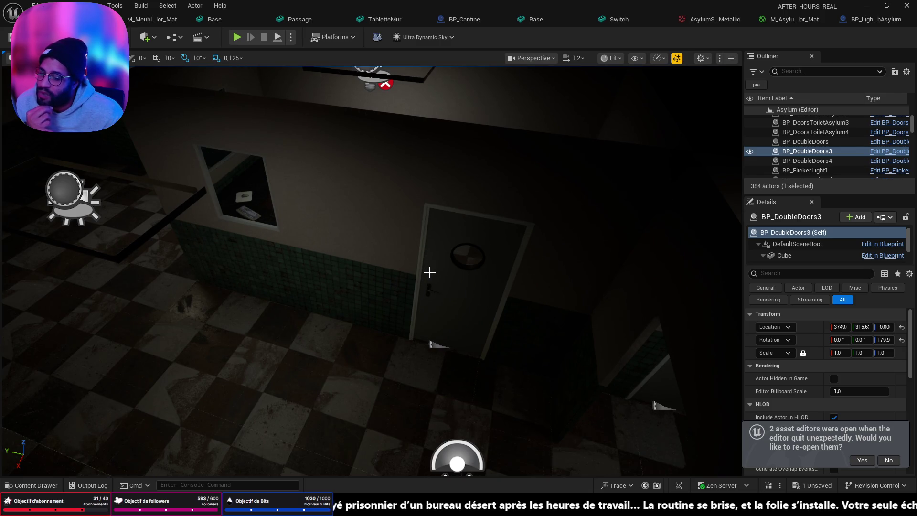
{"action": "left_click_drag", "start_coordinate": [420, 281], "coordinate": [356, 312]}
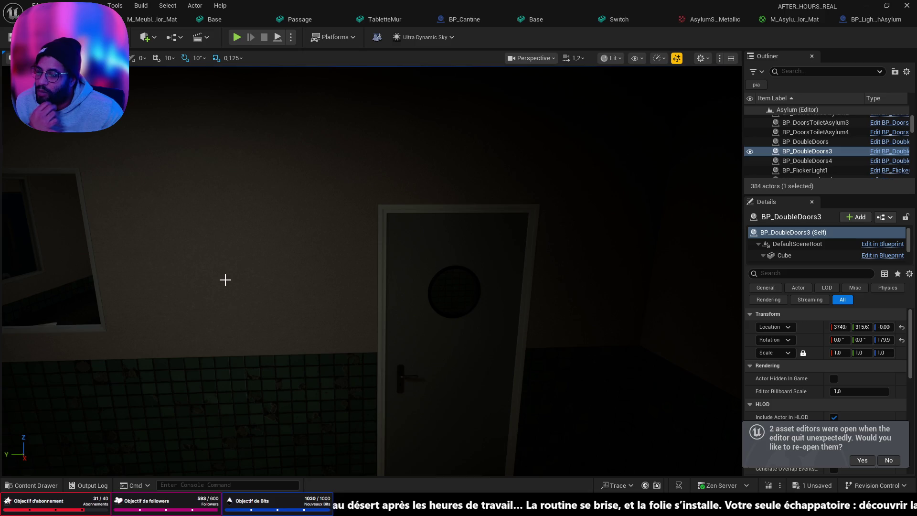
Save the Asylum level, load Office from Recent Levels, and close the map check log.
{"action": "left_click", "coordinate": [22, 8]}
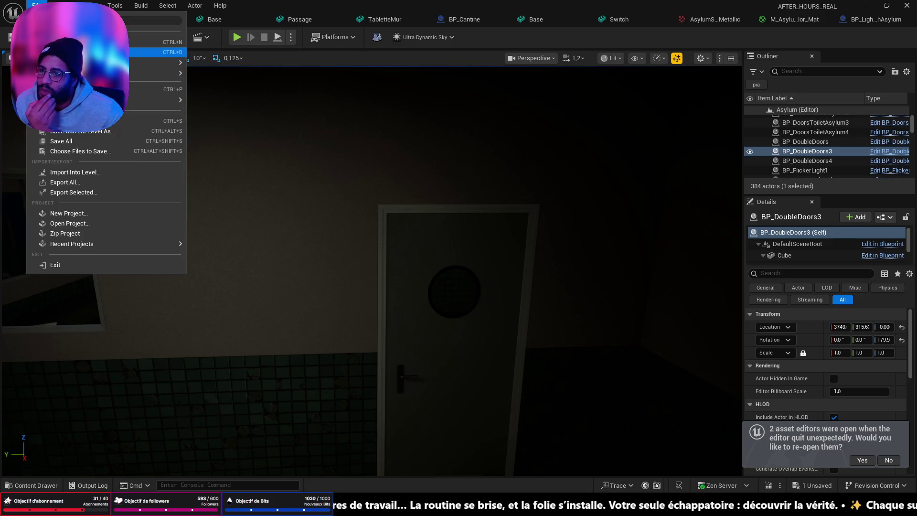
{"action": "mouse_move", "coordinate": [115, 73]}
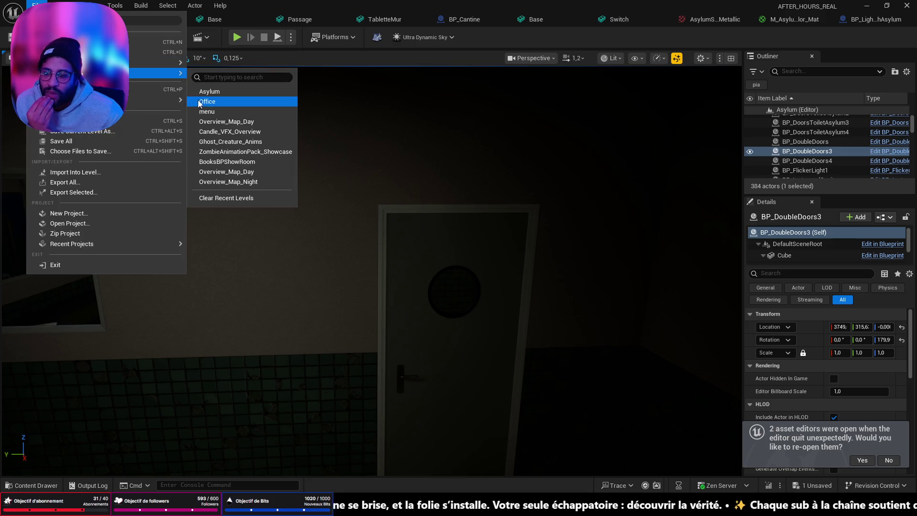
{"action": "left_click", "coordinate": [234, 101]}
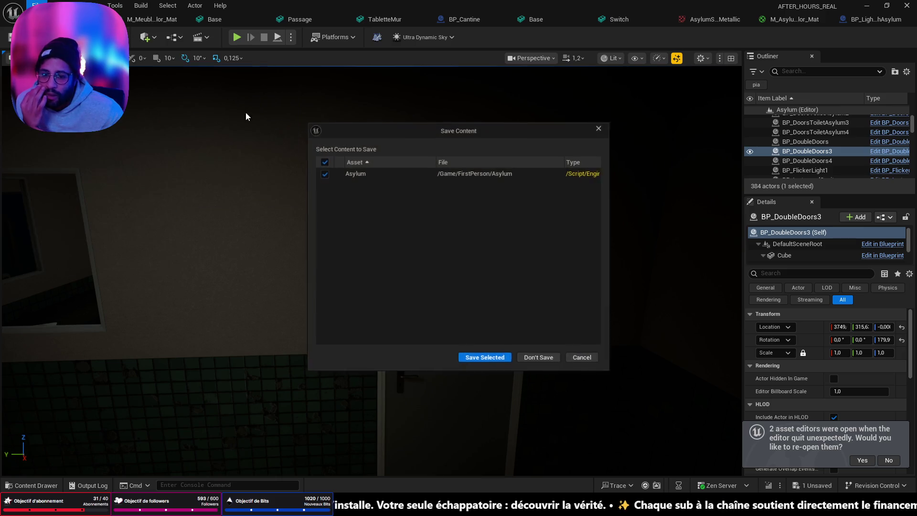
{"action": "left_click", "coordinate": [484, 359]}
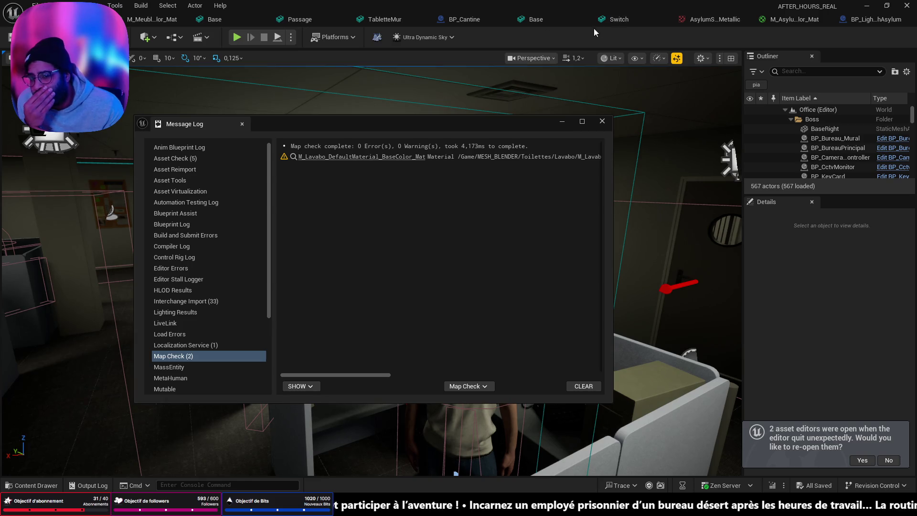
{"action": "left_click", "coordinate": [602, 120]}
Widen the viewport, select the boss-key door, and fly in close to its wall keypad.
{"action": "left_click_drag", "start_coordinate": [606, 215], "coordinate": [586, 220]}
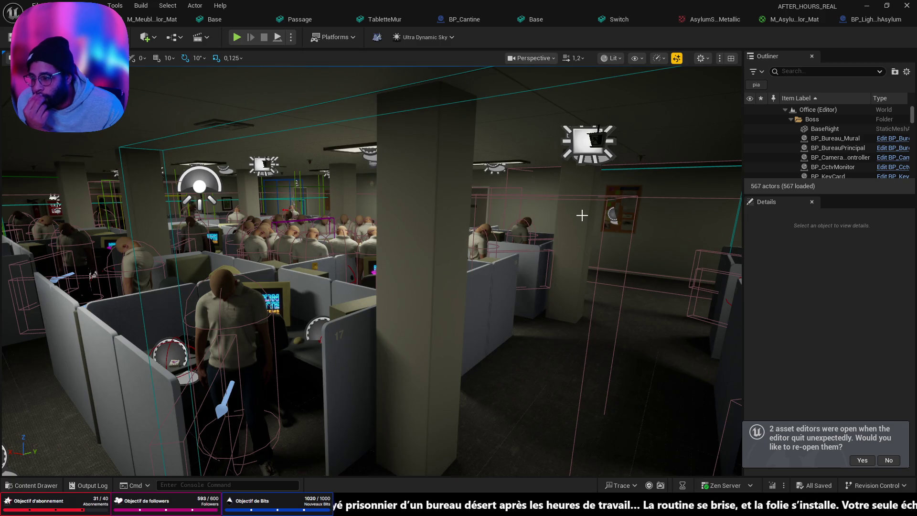
{"action": "left_click_drag", "start_coordinate": [744, 246], "coordinate": [819, 247]}
{"action": "left_click_drag", "start_coordinate": [477, 253], "coordinate": [493, 262]}
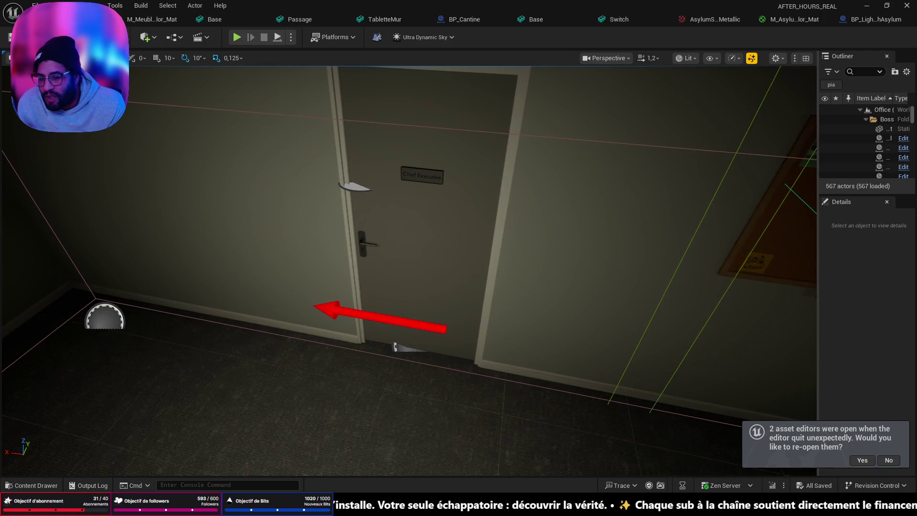
{"action": "left_click", "coordinate": [394, 258]}
{"action": "left_click_drag", "start_coordinate": [423, 277], "coordinate": [451, 296]}
{"action": "scroll", "coordinate": [438, 287], "scroll_direction": "down", "scroll_amount": 2}
{"action": "left_click_drag", "start_coordinate": [354, 311], "coordinate": [354, 311]}
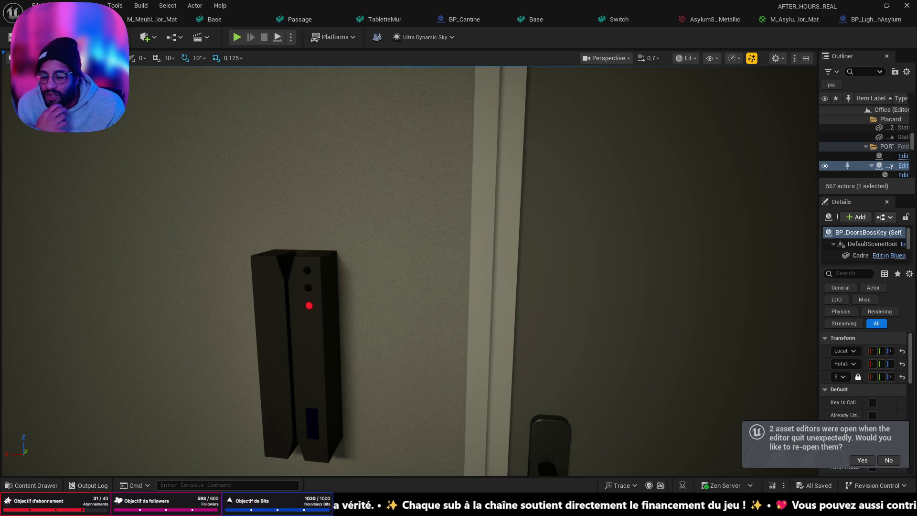
Switch to the Miro board and inspect the 'Alumettes dans un casier verouiller' card.
{"action": "mouse_move", "coordinate": [477, 507]}
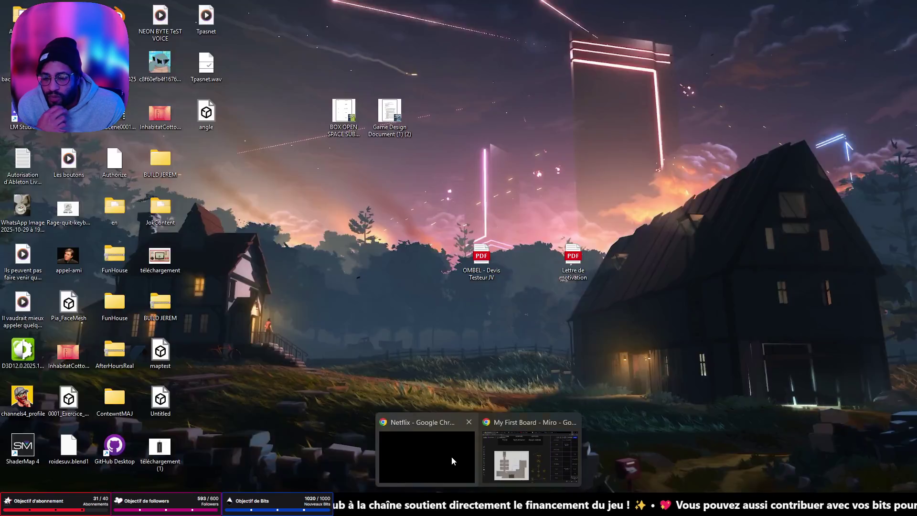
{"action": "left_click", "coordinate": [529, 479]}
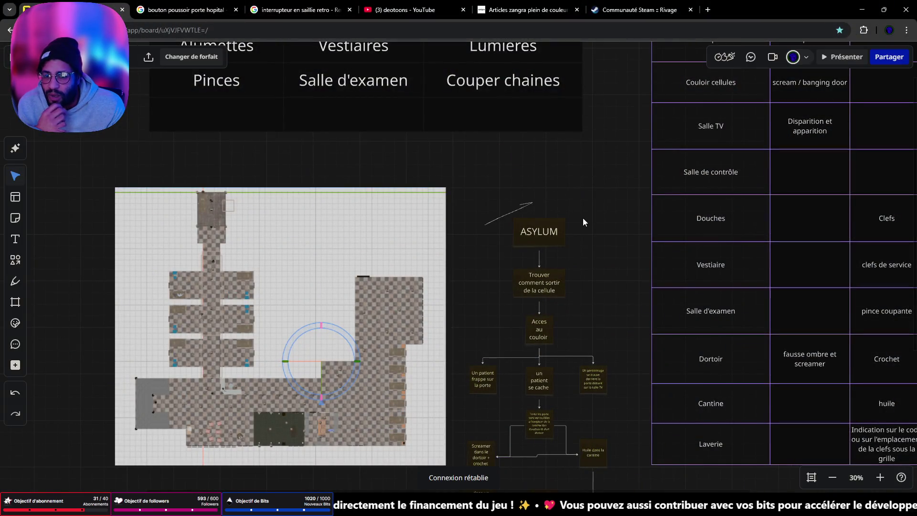
{"action": "scroll", "coordinate": [583, 218], "scroll_direction": "down", "scroll_amount": 3}
{"action": "scroll", "coordinate": [607, 280], "scroll_direction": "up", "scroll_amount": 3}
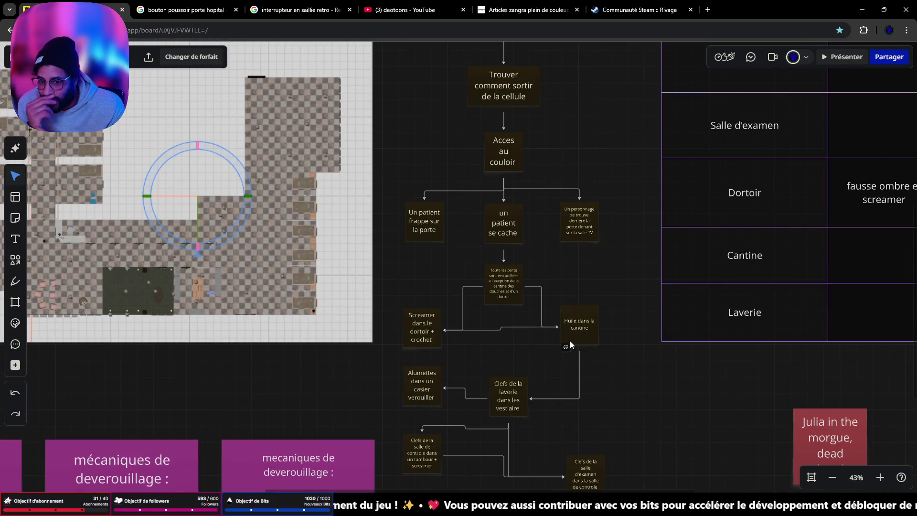
{"action": "scroll", "coordinate": [570, 365], "scroll_direction": "down", "scroll_amount": 1}
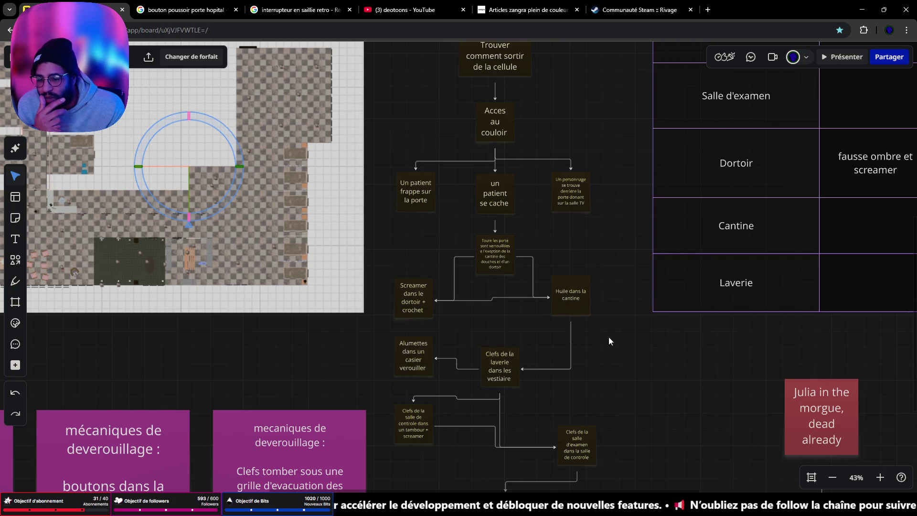
{"action": "left_click", "coordinate": [414, 346]}
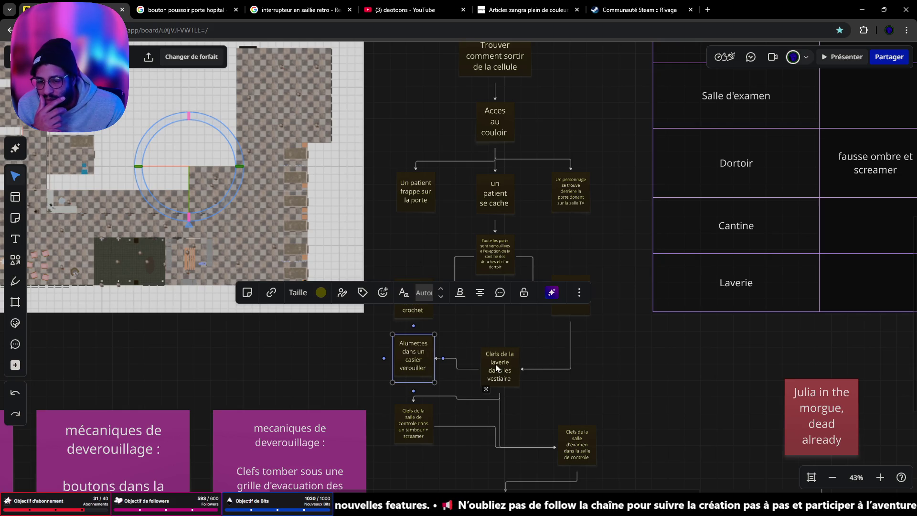
{"action": "left_click", "coordinate": [594, 387]}
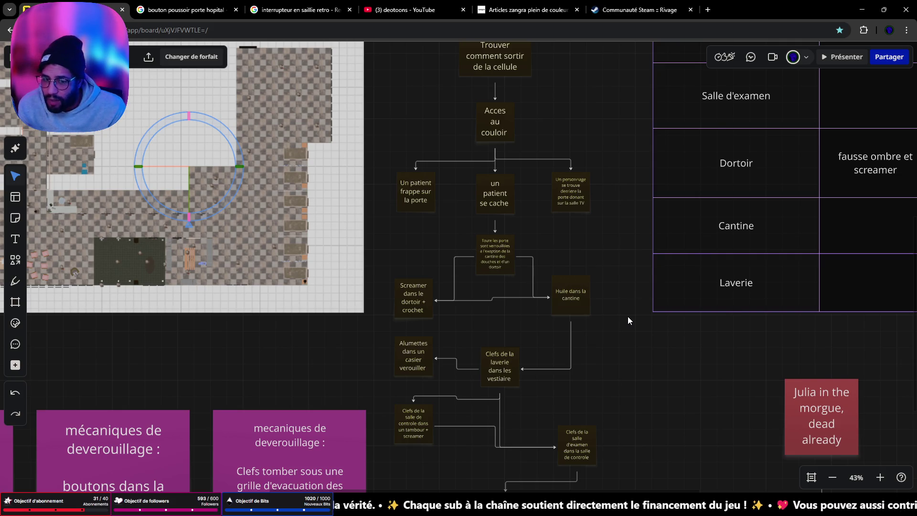
Pan across the ASYLUM flowchart to the Items/Zones table and map.
{"action": "mouse_move", "coordinate": [675, 322]}
{"action": "left_mouse_down"}
{"action": "mouse_move", "coordinate": [575, 389]}
{"action": "mouse_move", "coordinate": [422, 462]}
{"action": "left_mouse_up"}
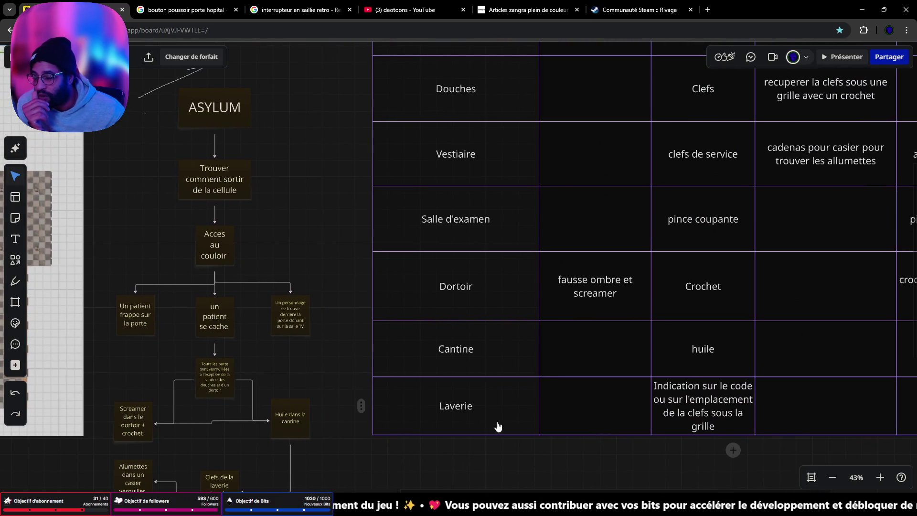
{"action": "scroll", "coordinate": [498, 426], "scroll_direction": "down", "scroll_amount": 3}
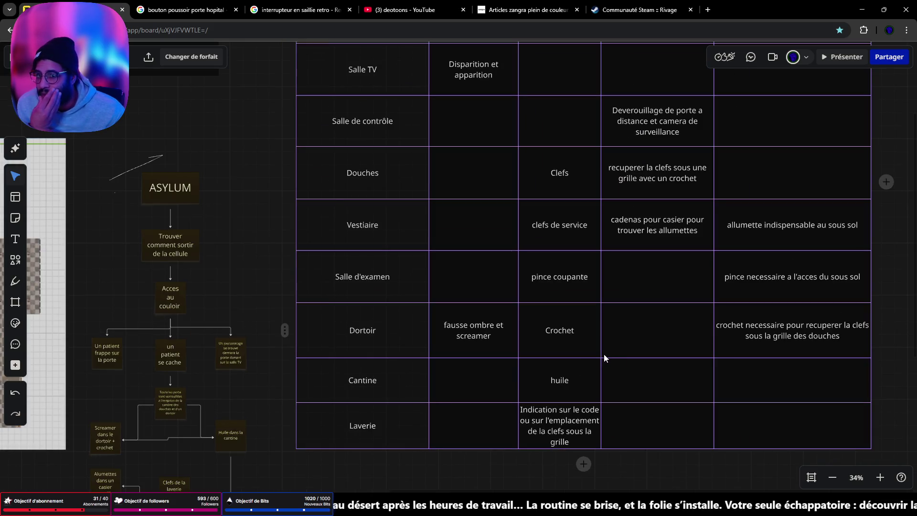
{"action": "scroll", "coordinate": [606, 356], "scroll_direction": "down", "scroll_amount": 2}
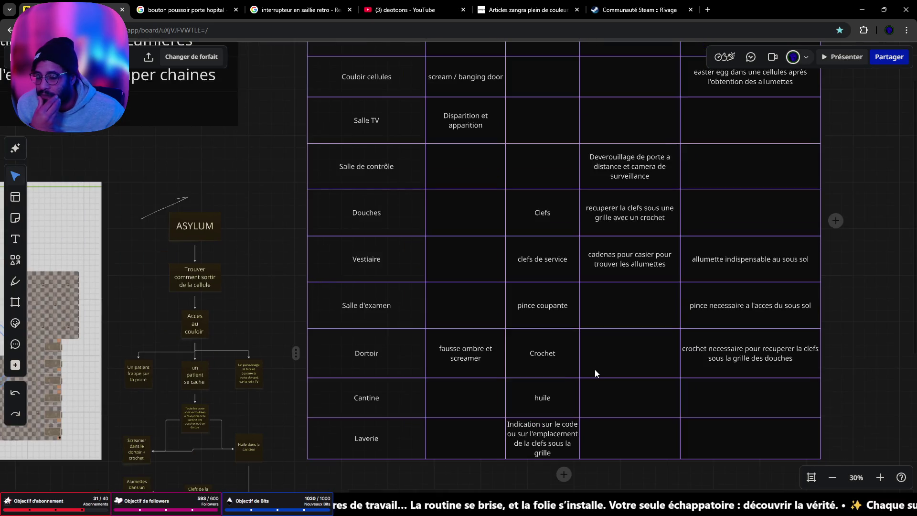
{"action": "scroll", "coordinate": [594, 368], "scroll_direction": "up", "scroll_amount": 2}
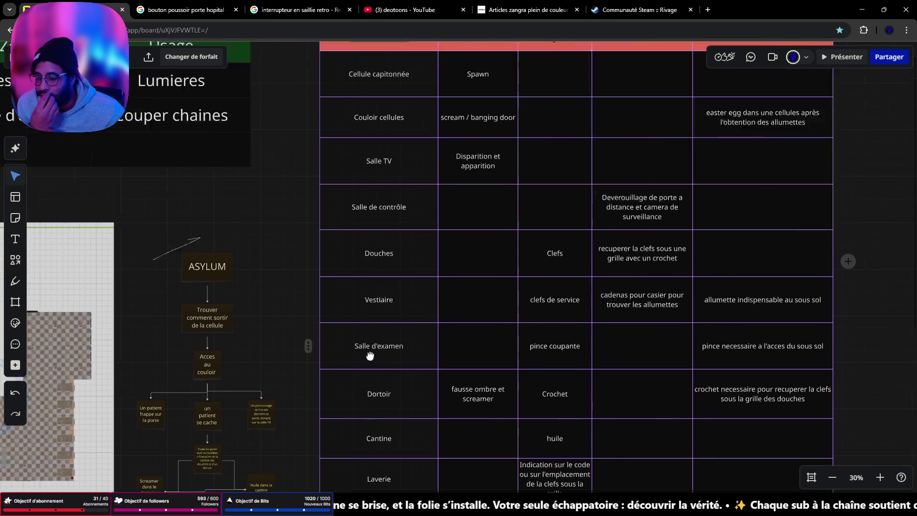
{"action": "left_click_drag", "start_coordinate": [370, 355], "coordinate": [856, 427]}
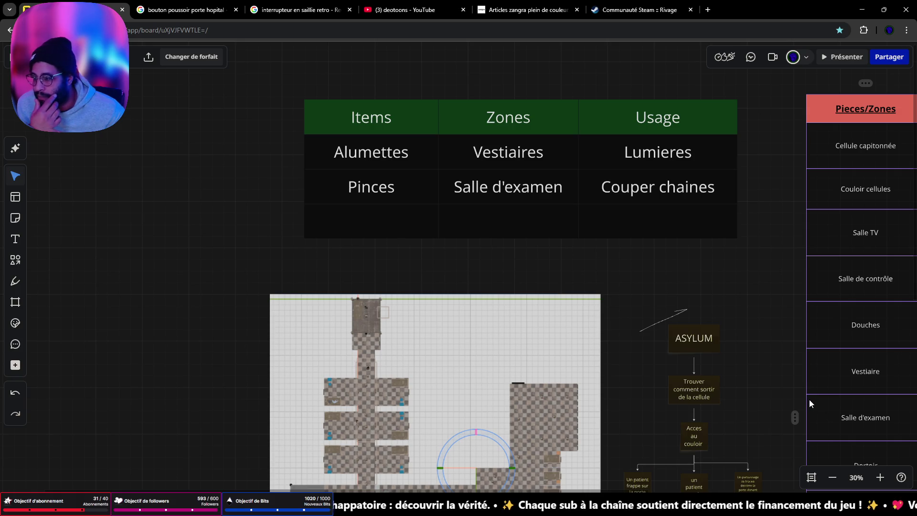
Zoom the board out to 12% to survey every section, then minimize the browser.
{"action": "mouse_move", "coordinate": [805, 399]}
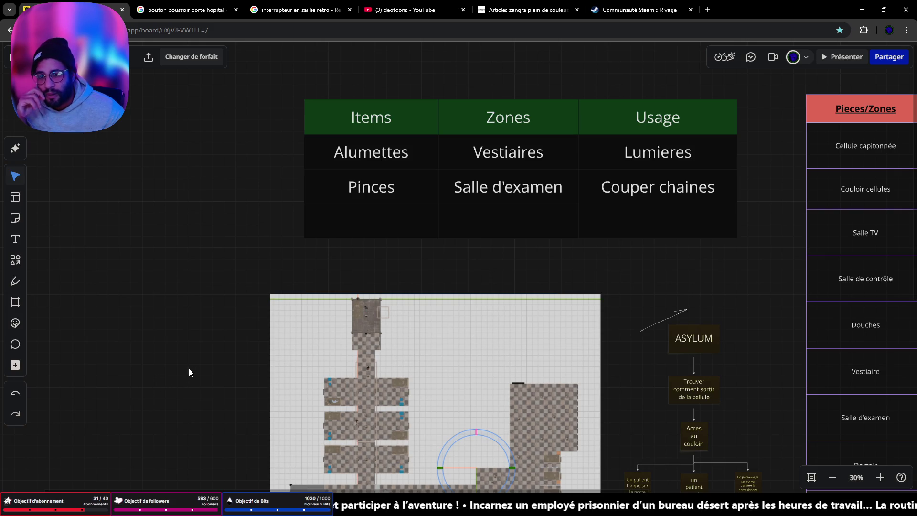
{"action": "mouse_move", "coordinate": [466, 112]}
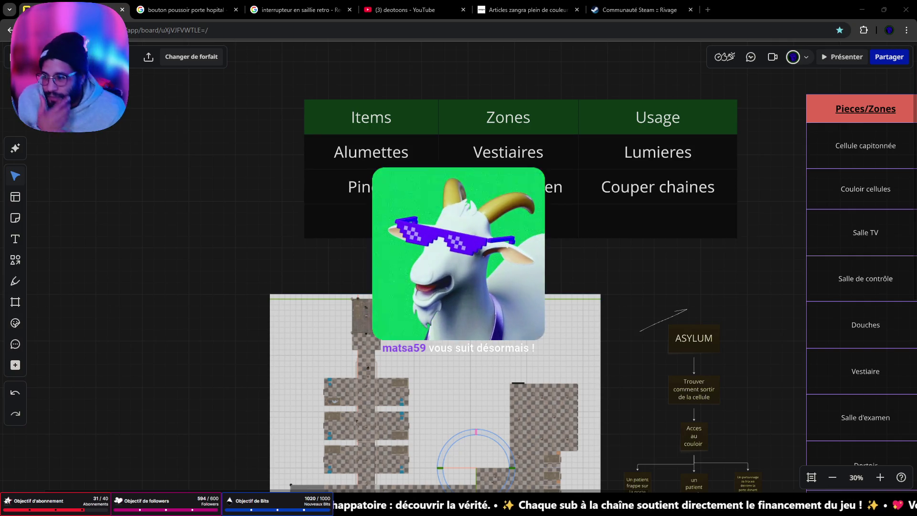
{"action": "scroll", "coordinate": [463, 249], "scroll_direction": "down", "scroll_amount": 3}
{"action": "left_click_drag", "start_coordinate": [462, 249], "coordinate": [307, 199]}
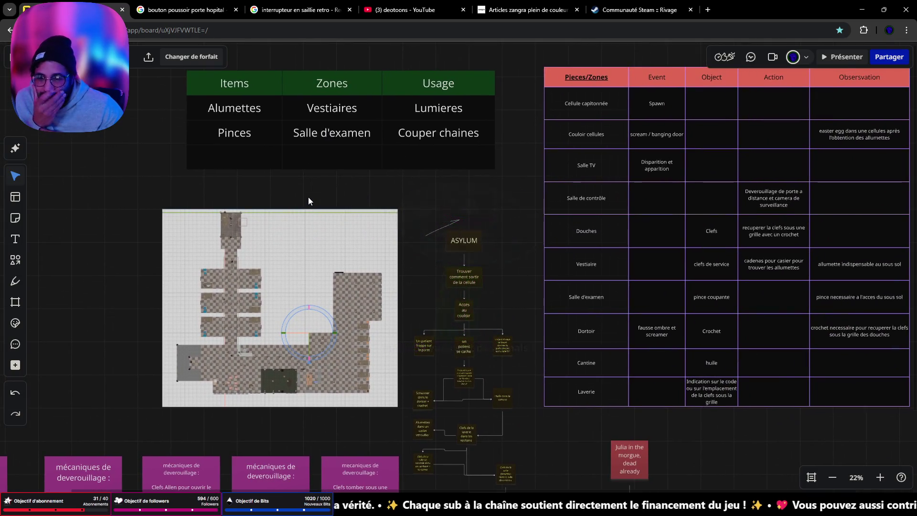
{"action": "scroll", "coordinate": [372, 194], "scroll_direction": "right", "scroll_amount": 3}
{"action": "scroll", "coordinate": [477, 172], "scroll_direction": "left", "scroll_amount": 6}
{"action": "scroll", "coordinate": [477, 172], "scroll_direction": "down", "scroll_amount": 4}
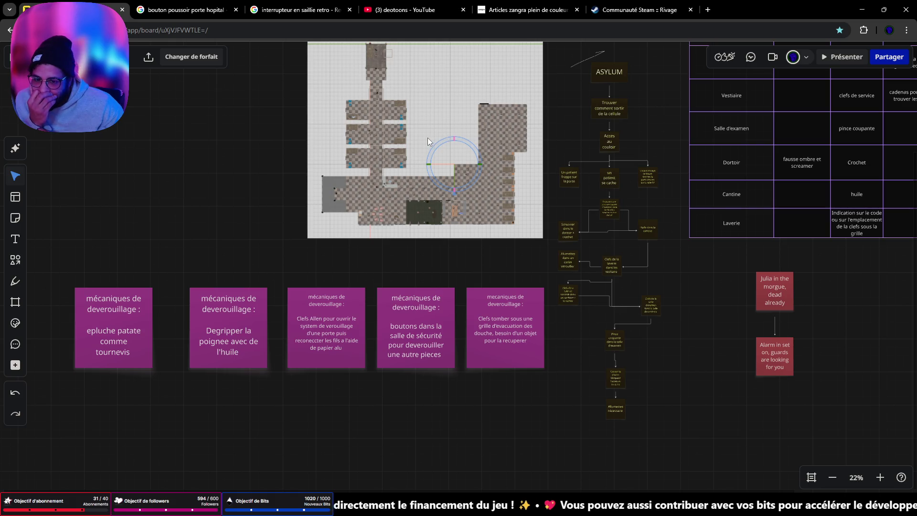
{"action": "scroll", "coordinate": [428, 137], "scroll_direction": "down", "scroll_amount": 3}
{"action": "scroll", "coordinate": [436, 214], "scroll_direction": "down", "scroll_amount": 2}
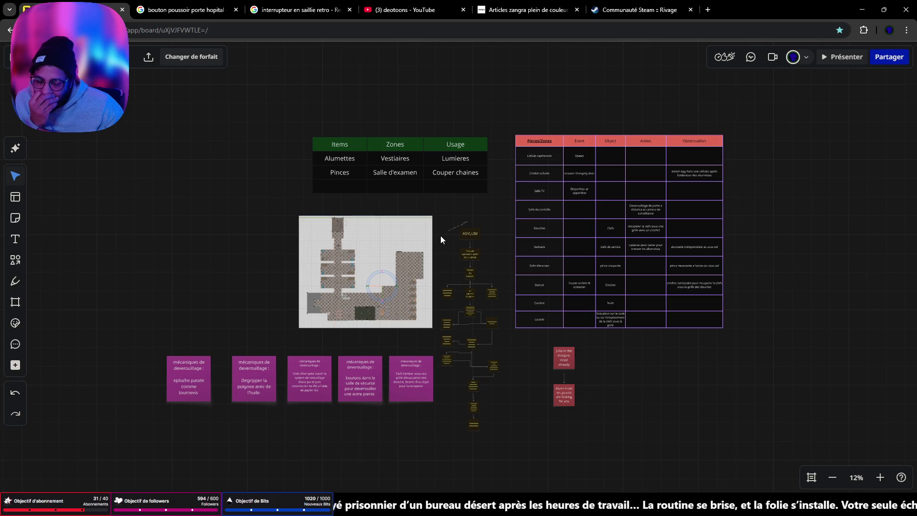
{"action": "left_click", "coordinate": [862, 15]}
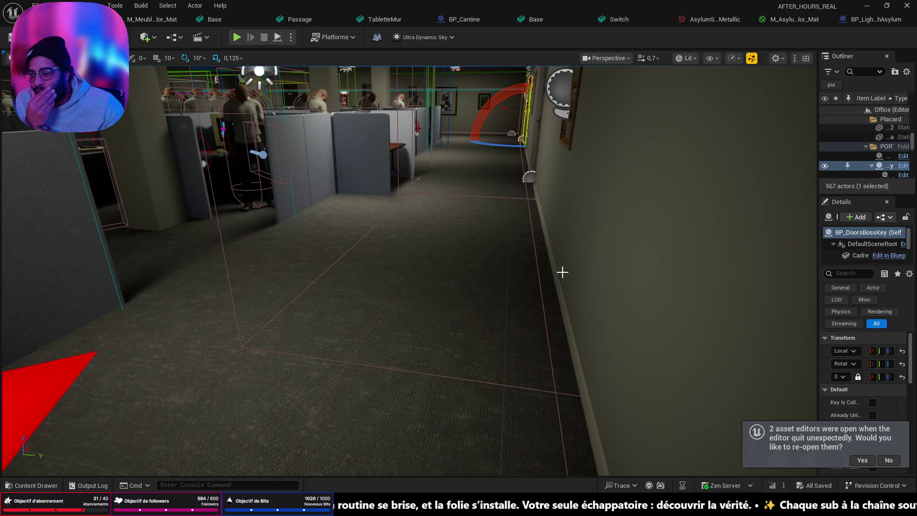
Pull the camera back from the keypad to a wide view of the office cubicles.
{"action": "left_click_drag", "start_coordinate": [561, 271], "coordinate": [555, 263]}
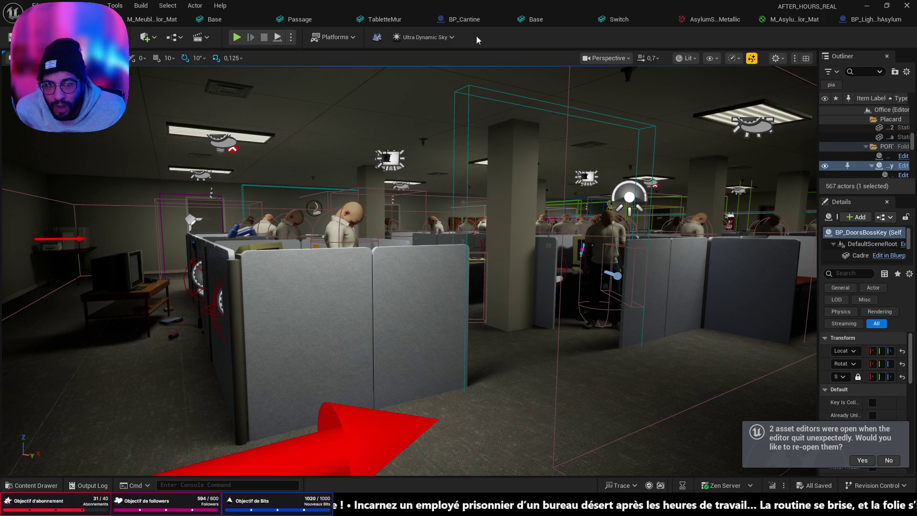
{"action": "left_click", "coordinate": [57, 6]}
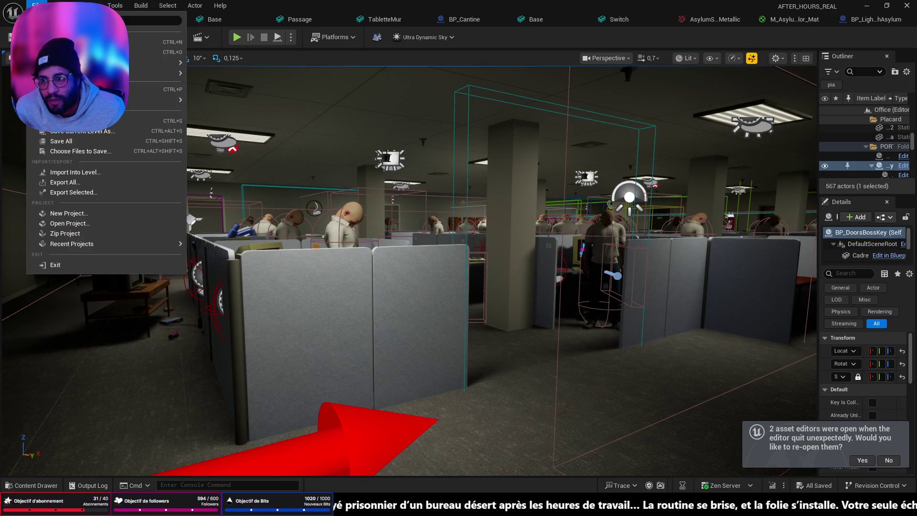
Reopen the Asylum level and view the washroom wall, sink and oval bathtub.
{"action": "left_click", "coordinate": [216, 100]}
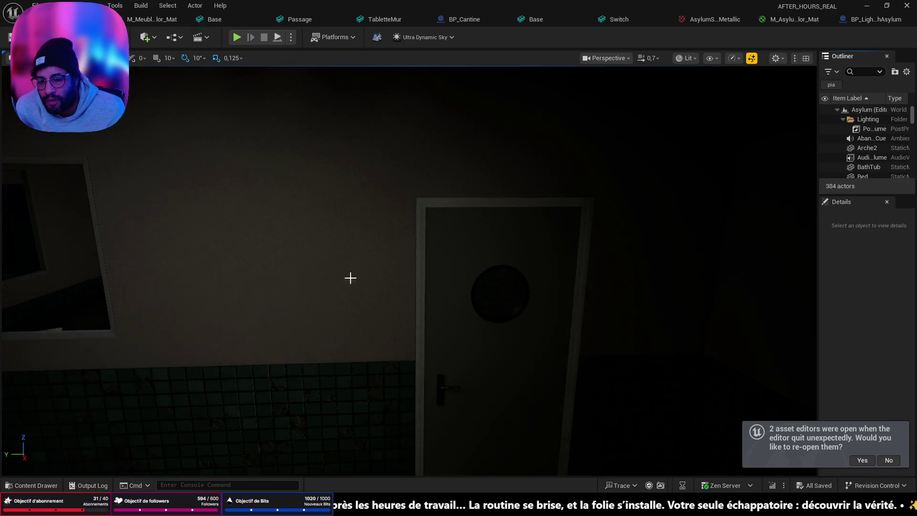
{"action": "left_click_drag", "start_coordinate": [350, 276], "coordinate": [350, 276]}
{"action": "left_click_drag", "start_coordinate": [377, 230], "coordinate": [377, 231]}
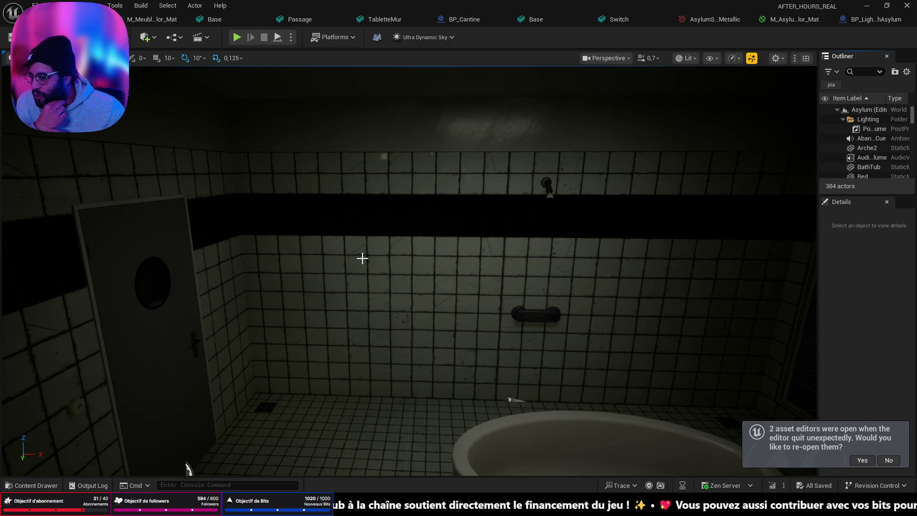
{"action": "mouse_move", "coordinate": [413, 323]}
{"action": "left_mouse_down"}
{"action": "mouse_move", "coordinate": [420, 305]}
{"action": "mouse_move", "coordinate": [430, 334]}
{"action": "mouse_move", "coordinate": [417, 331]}
{"action": "left_mouse_up"}
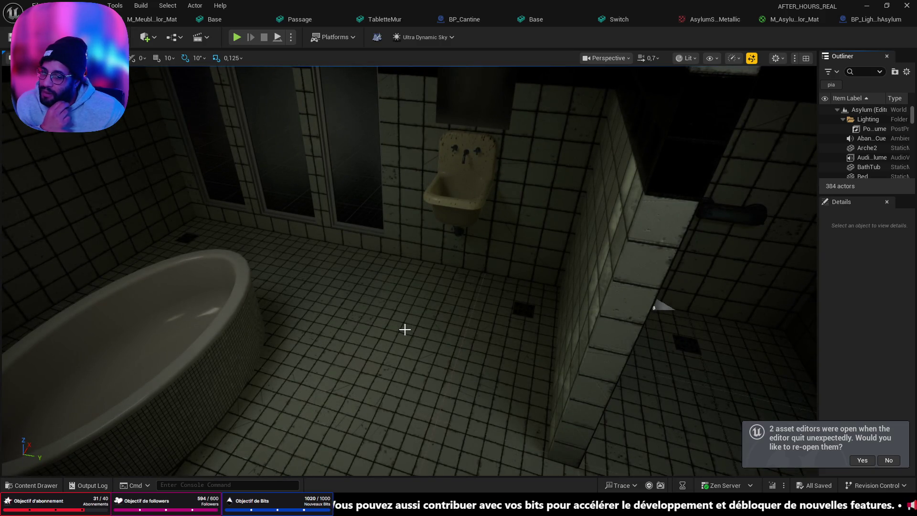
{"action": "left_click_drag", "start_coordinate": [387, 332], "coordinate": [382, 333]}
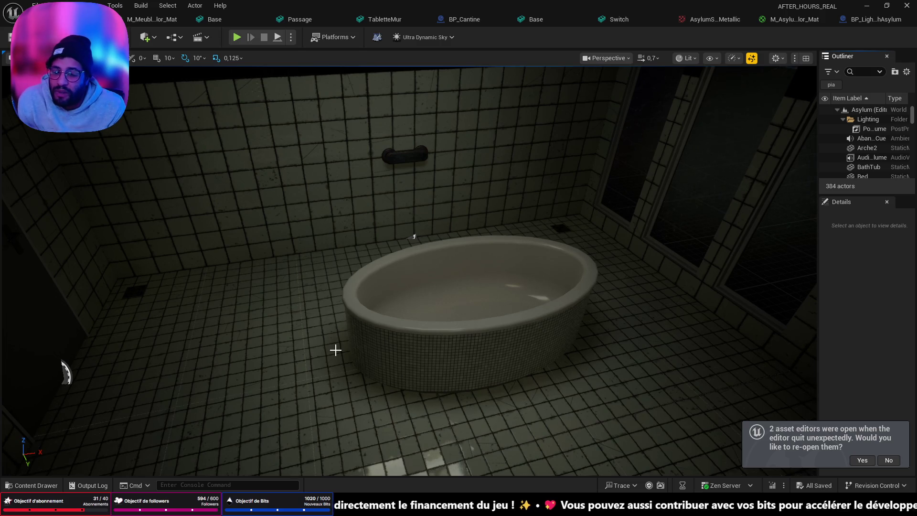
Move past the tiled pillar into the shower stall, then back to the wall behind the tub.
{"action": "left_click_drag", "start_coordinate": [447, 200], "coordinate": [411, 316]}
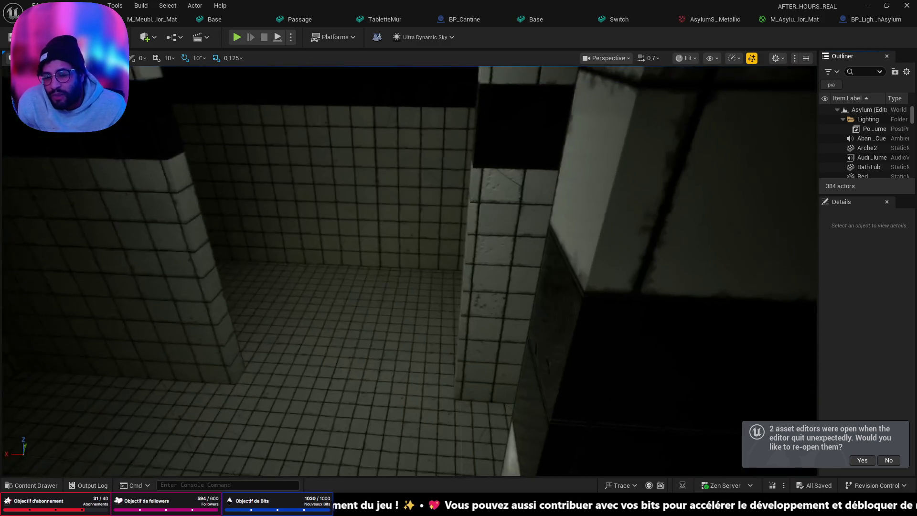
{"action": "mouse_move", "coordinate": [395, 366]}
{"action": "left_mouse_down"}
{"action": "mouse_move", "coordinate": [395, 334]}
{"action": "mouse_move", "coordinate": [394, 392]}
{"action": "mouse_move", "coordinate": [385, 323]}
{"action": "mouse_move", "coordinate": [385, 344]}
{"action": "left_mouse_up"}
{"action": "mouse_move", "coordinate": [392, 158]}
{"action": "left_mouse_down"}
{"action": "mouse_move", "coordinate": [479, 350]}
{"action": "mouse_move", "coordinate": [56, 164]}
{"action": "mouse_move", "coordinate": [351, 382]}
{"action": "mouse_move", "coordinate": [401, 361]}
{"action": "mouse_move", "coordinate": [348, 261]}
{"action": "mouse_move", "coordinate": [501, 403]}
{"action": "left_mouse_up"}
{"action": "mouse_move", "coordinate": [412, 382]}
{"action": "left_mouse_down"}
{"action": "mouse_move", "coordinate": [416, 420]}
{"action": "mouse_move", "coordinate": [346, 302]}
{"action": "left_mouse_up"}
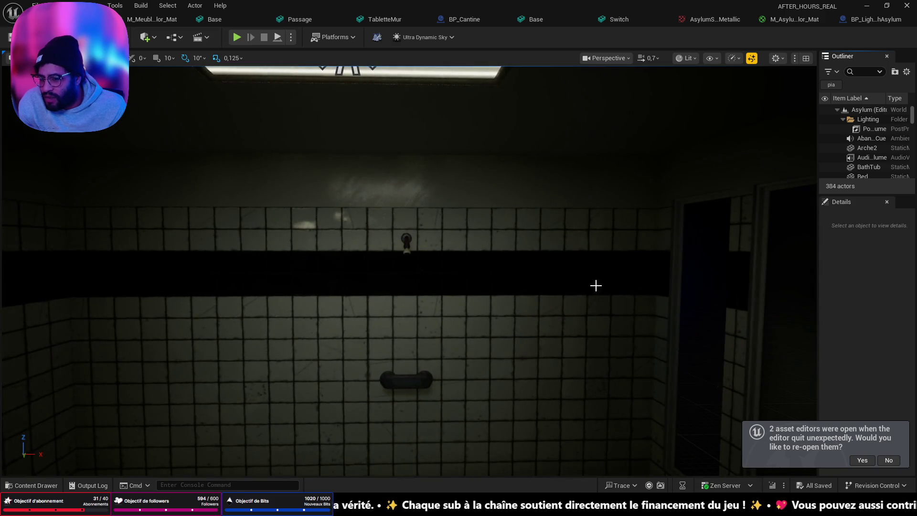